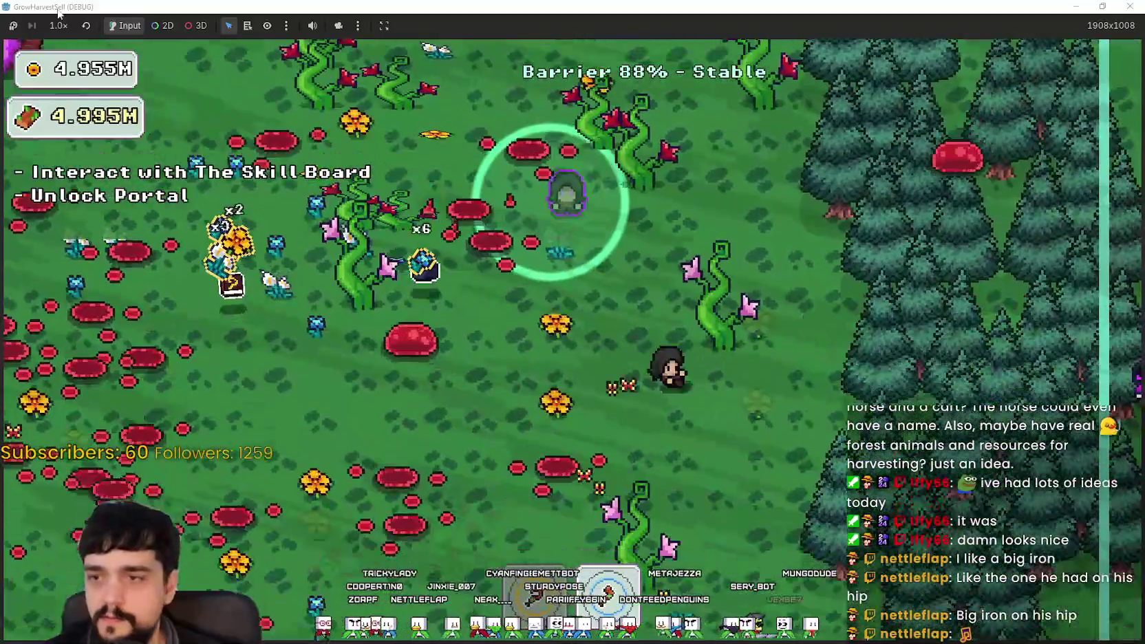
{"action": "key", "text": "d"}
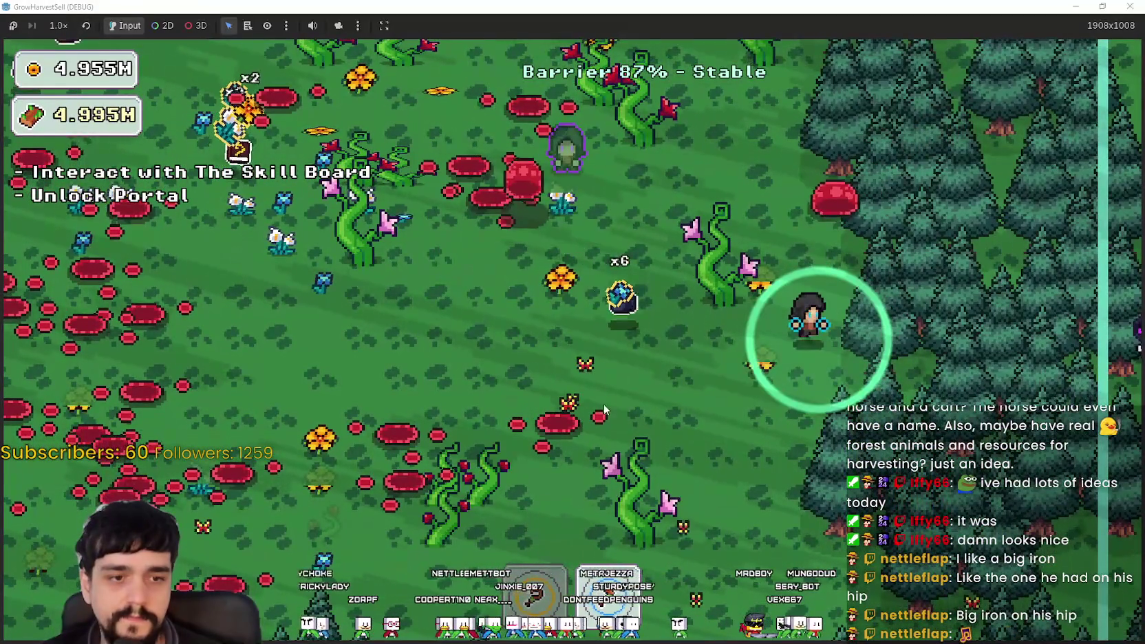
- Roam around the portal tree and pine trees with WASD, harvesting vines
{"action": "key", "text": "a"}
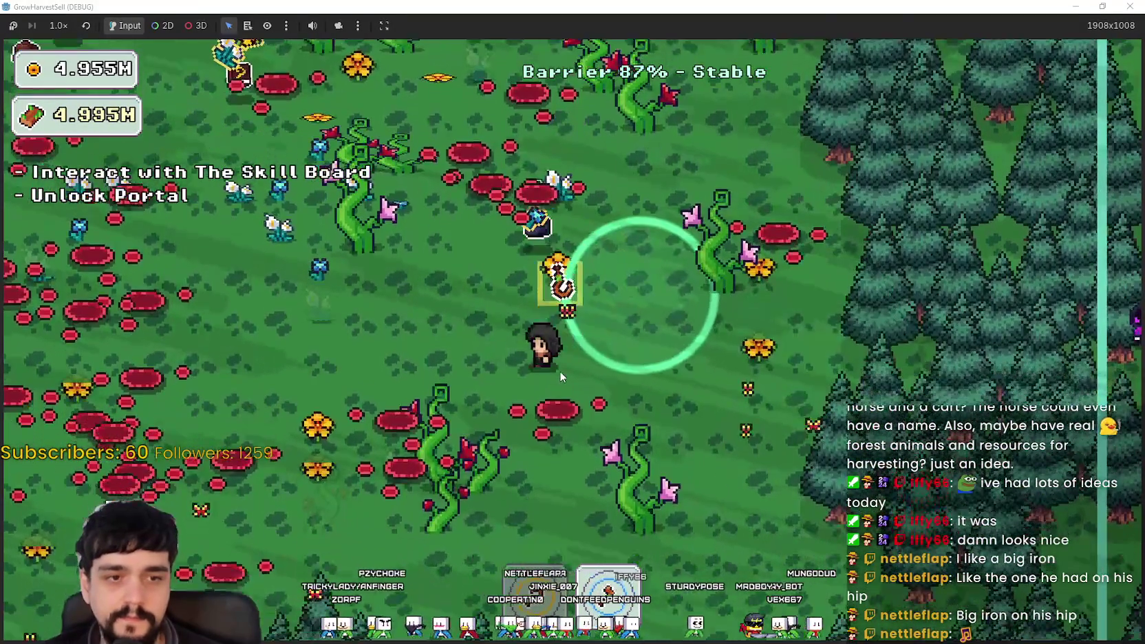
{"action": "key", "text": "a"}
{"action": "key", "text": "w"}
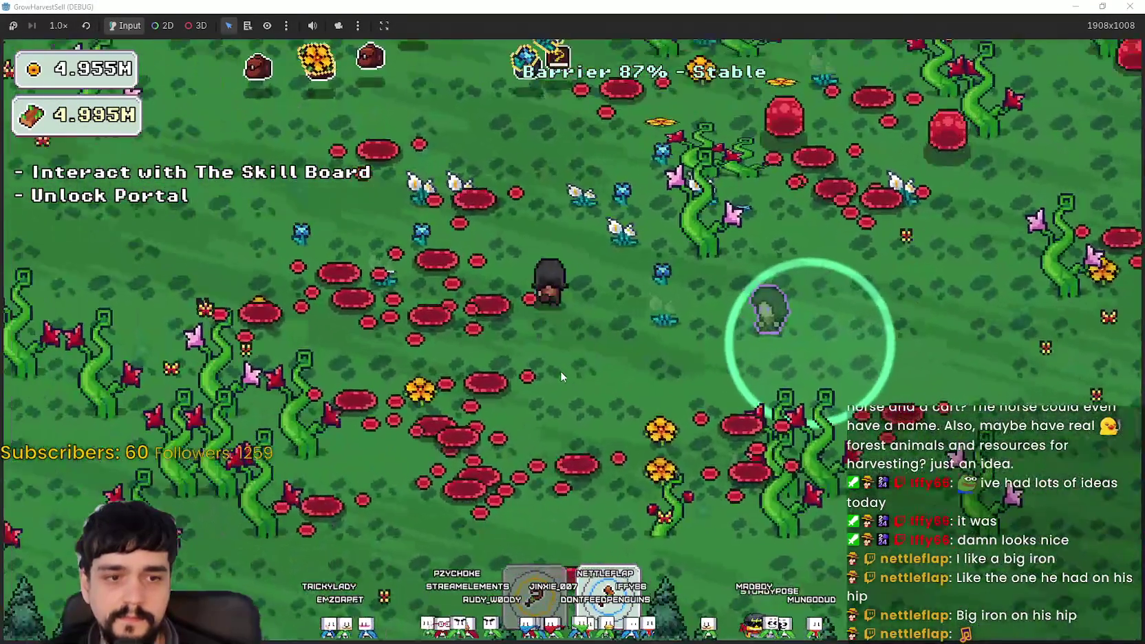
{"action": "key", "text": "w"}
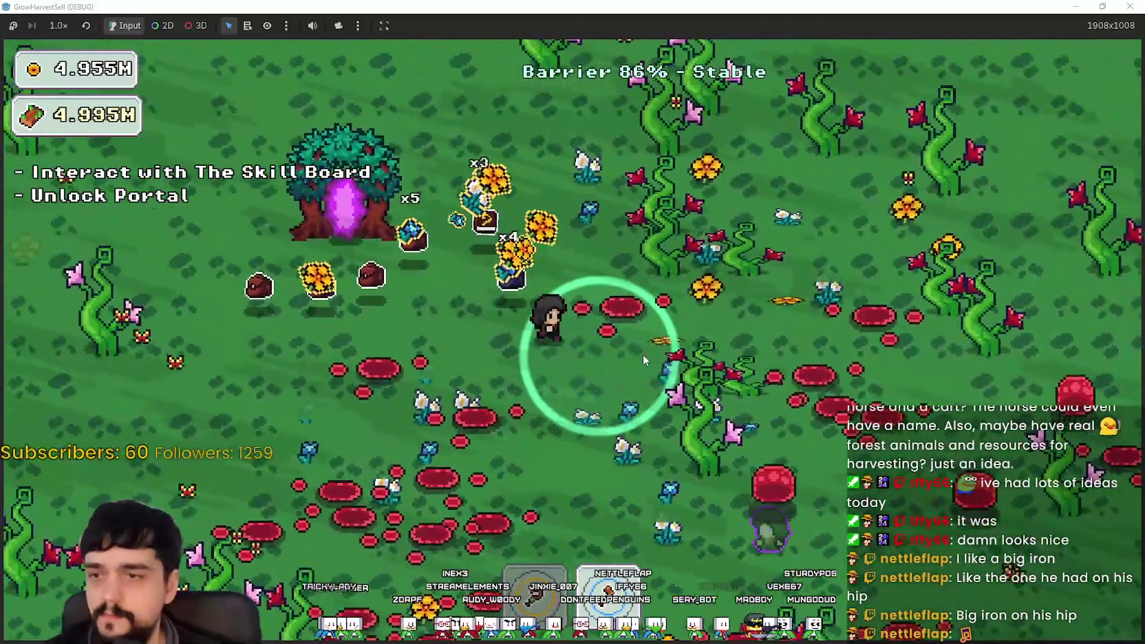
{"action": "key", "text": "w"}
{"action": "key", "text": "d"}
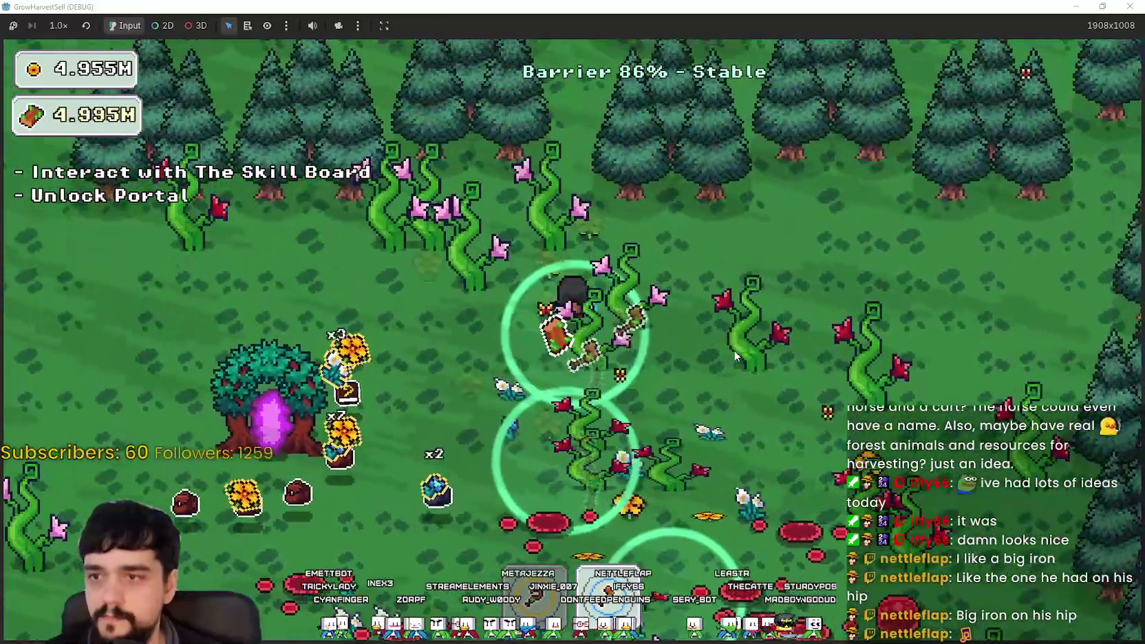
{"action": "key", "text": "a"}
{"action": "key", "text": "w"}
{"action": "key", "text": "s"}
{"action": "key", "text": "d"}
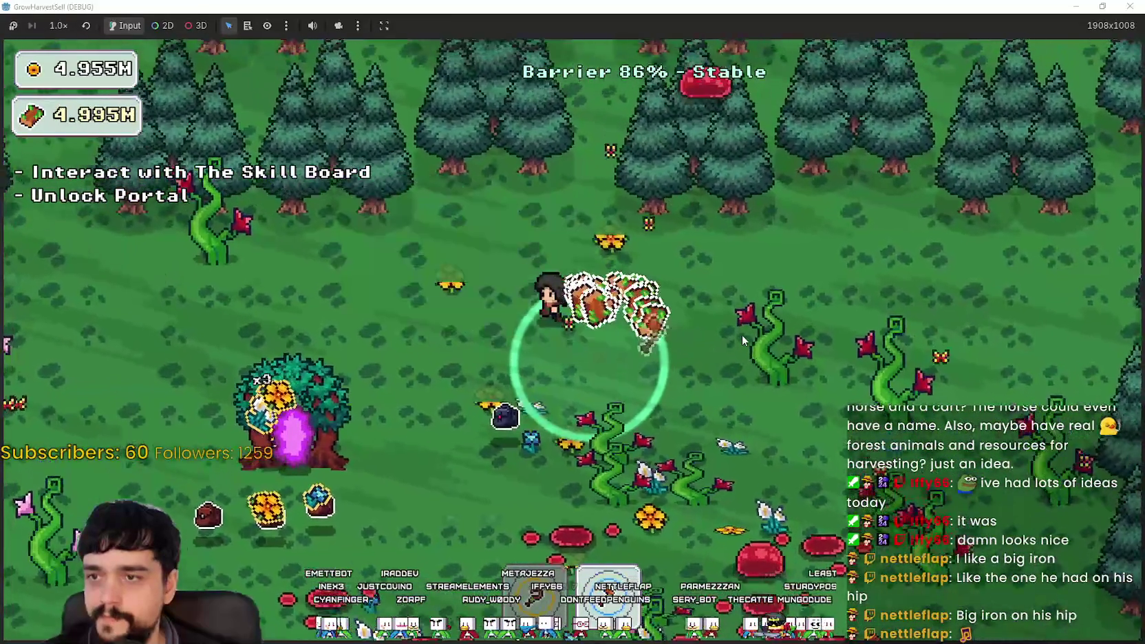
{"action": "key", "text": "a"}
{"action": "key", "text": "d"}
{"action": "key", "text": "s"}
{"action": "key", "text": "d"}
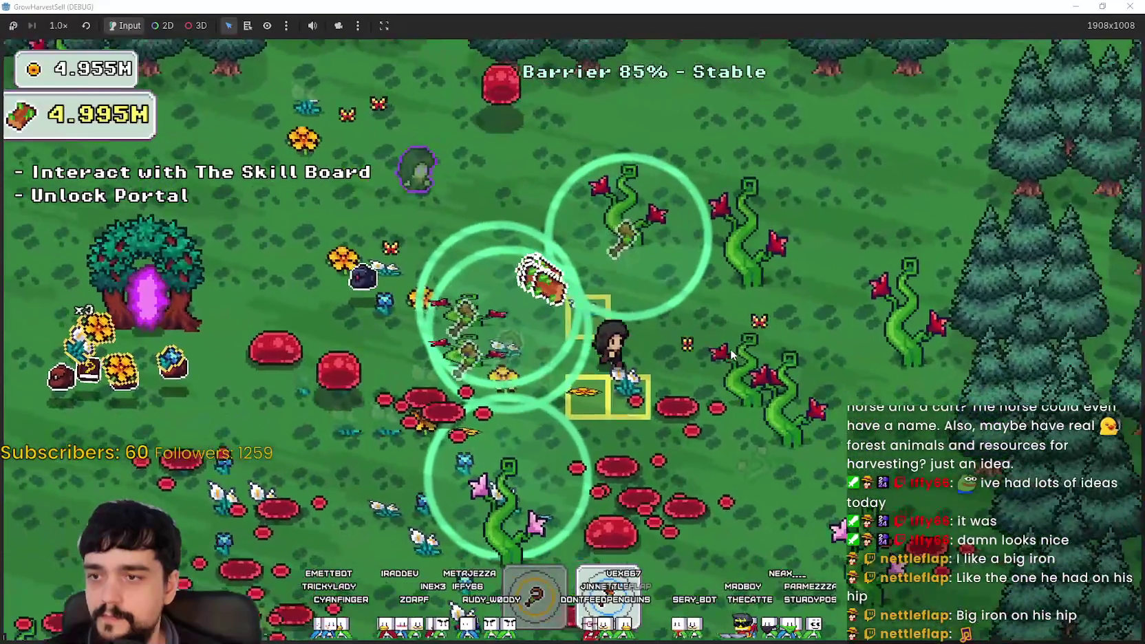
{"action": "key", "text": "s"}
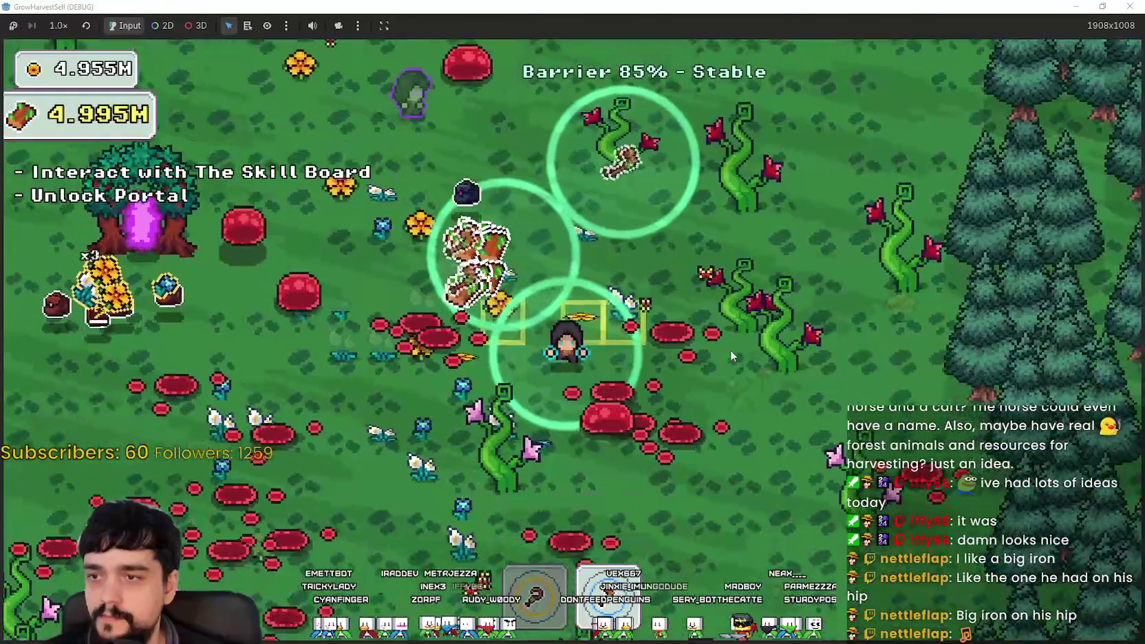
{"action": "key", "text": "a"}
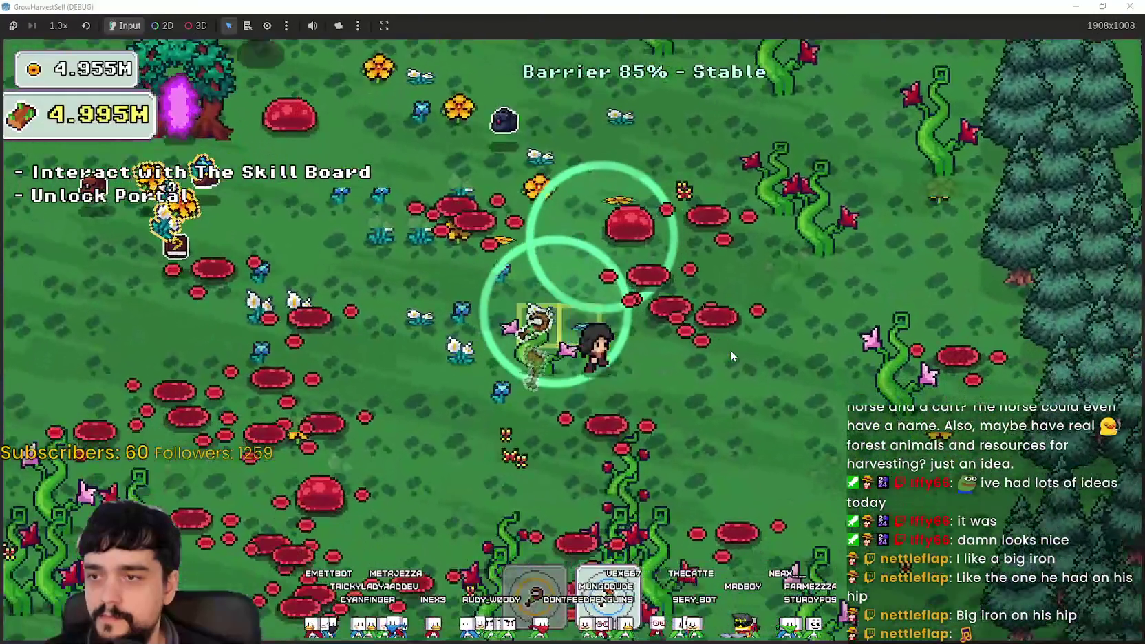
{"action": "key", "text": "s"}
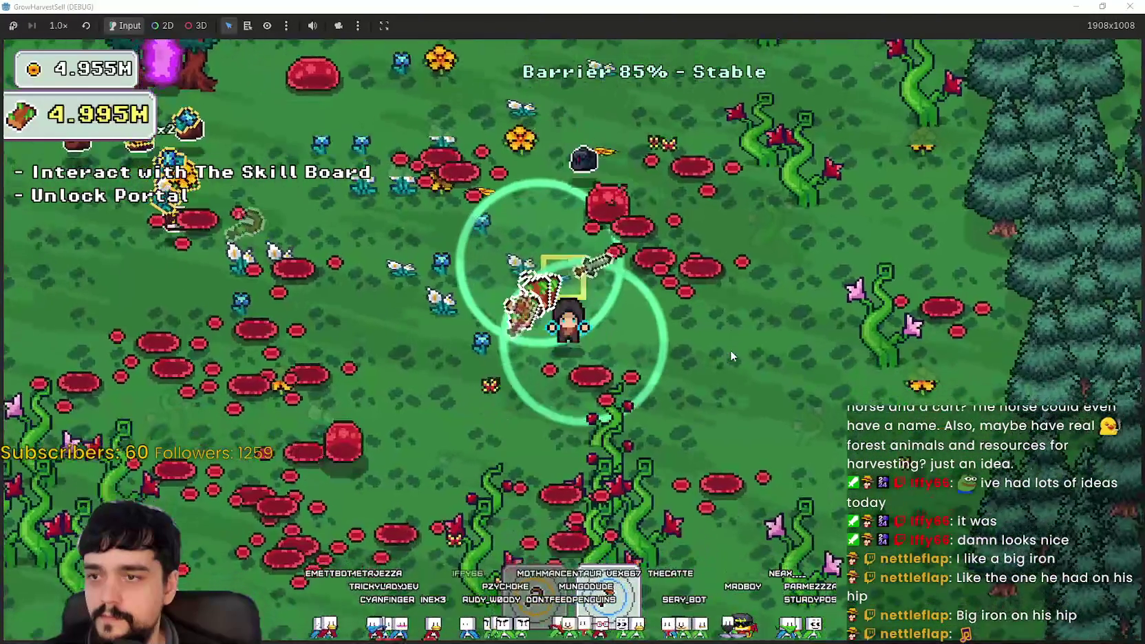
{"action": "key", "text": "a"}
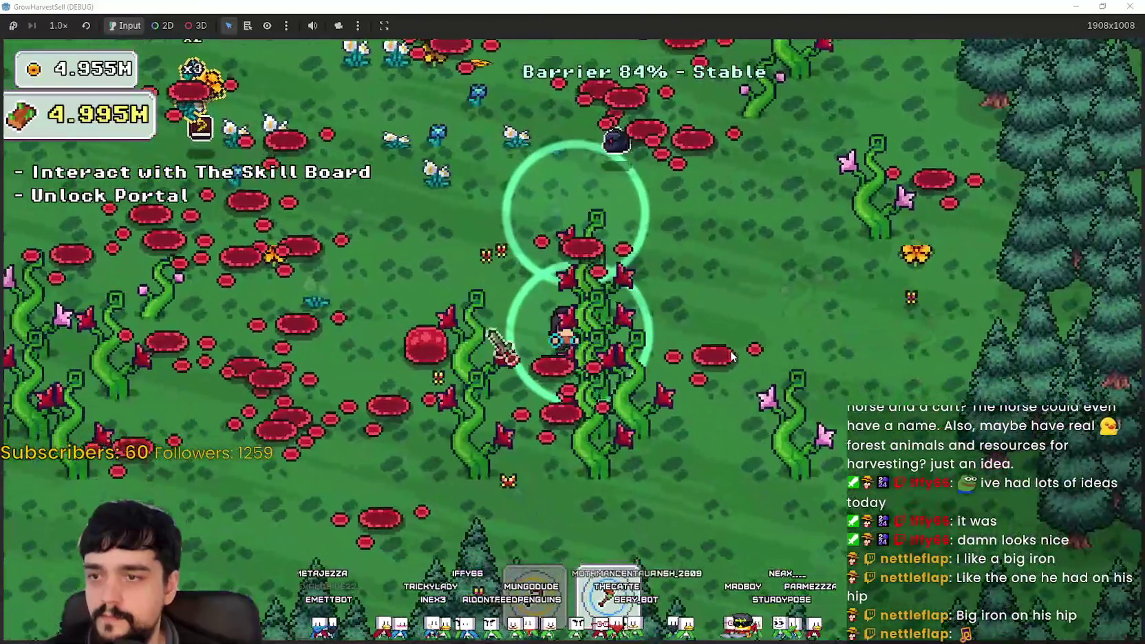
{"action": "key", "text": "s"}
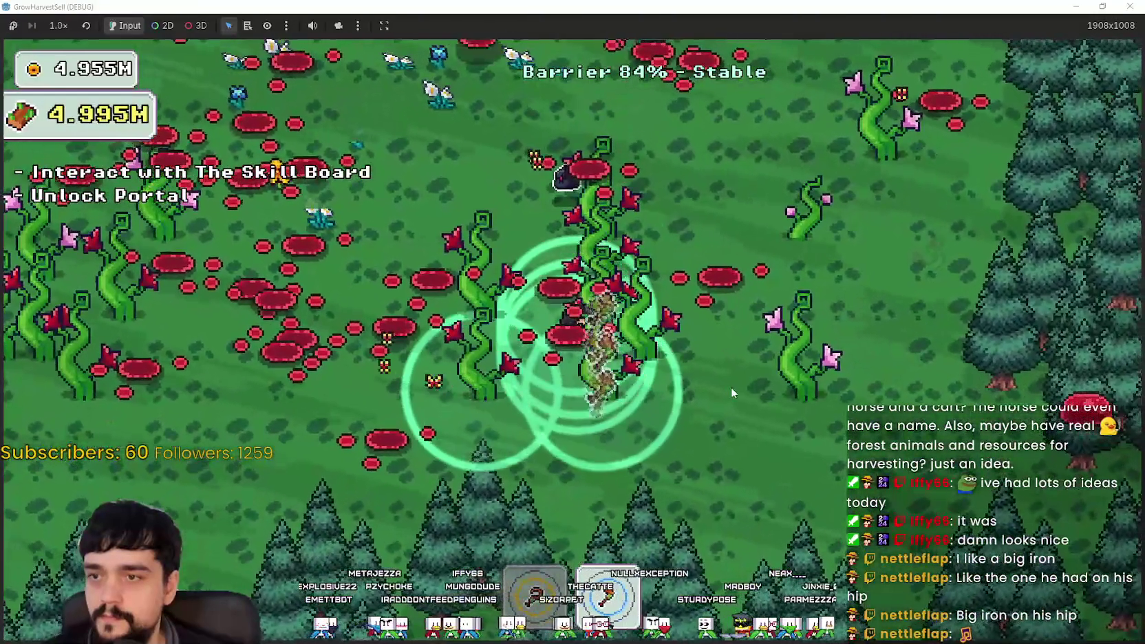
{"action": "key", "text": "s"}
{"action": "key", "text": "a"}
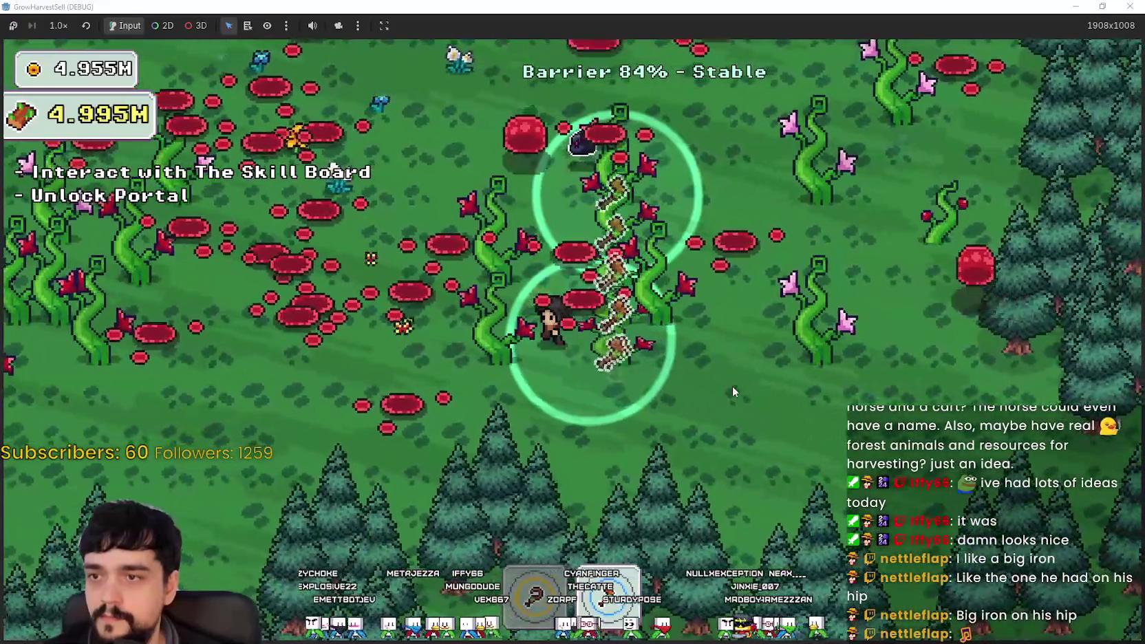
{"action": "key", "text": "d"}
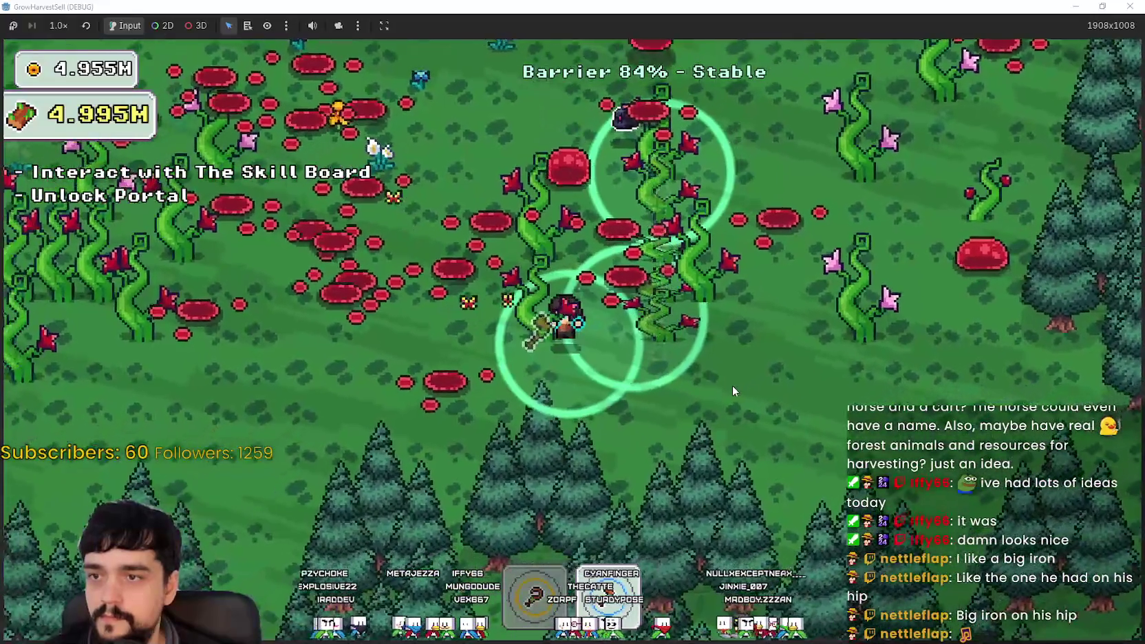
{"action": "key", "text": "d"}
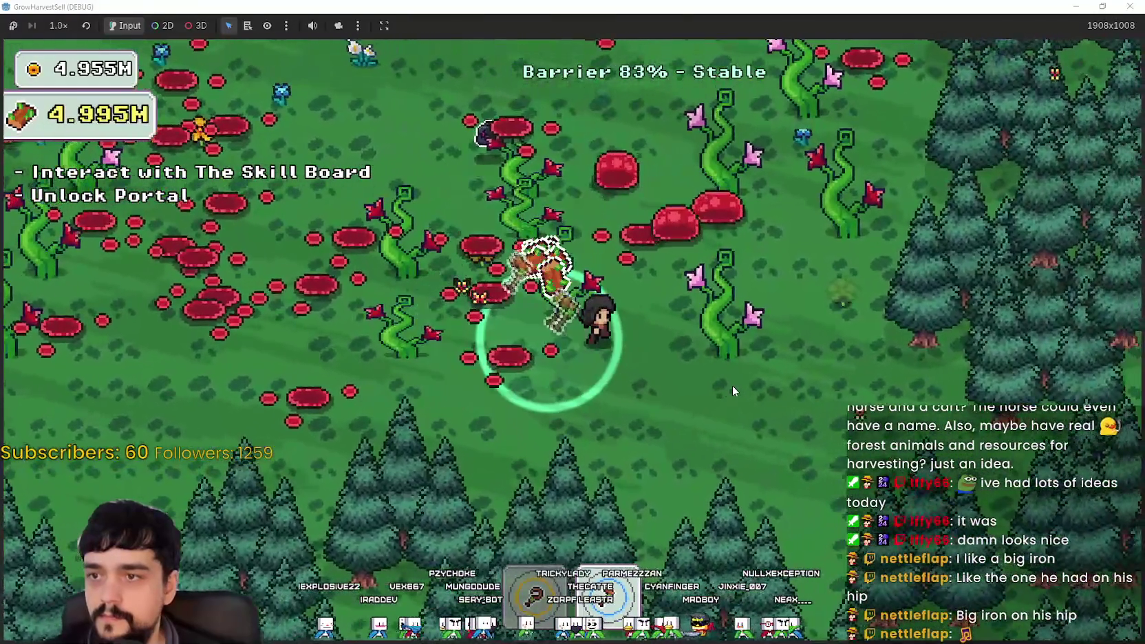
{"action": "key", "text": "d"}
{"action": "key", "text": "w"}
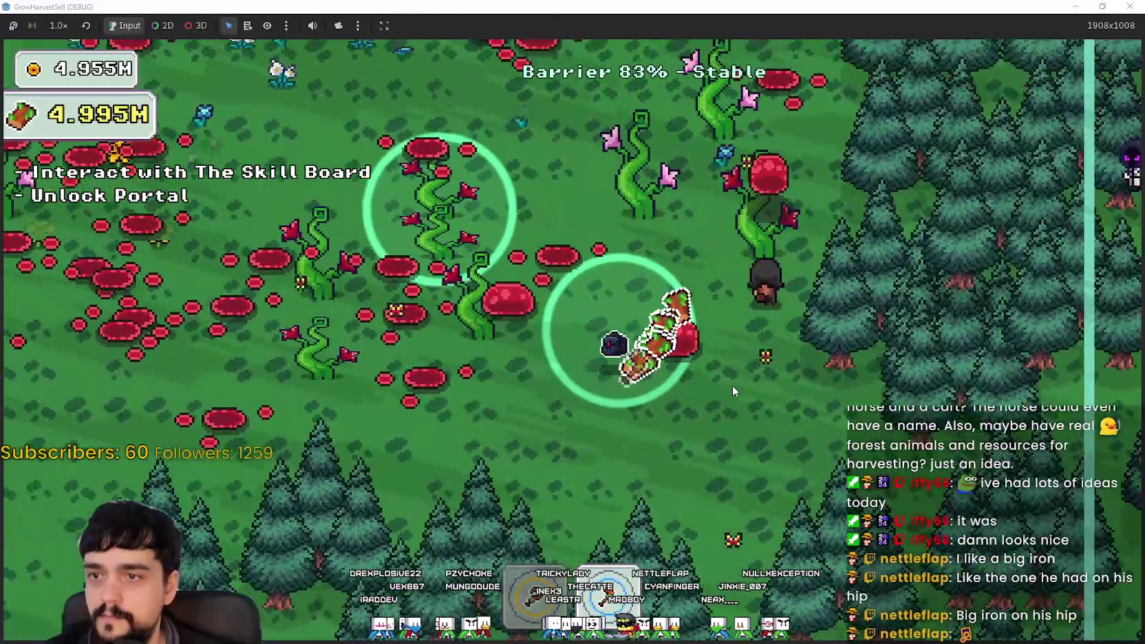
{"action": "key", "text": "w"}
{"action": "key", "text": "d"}
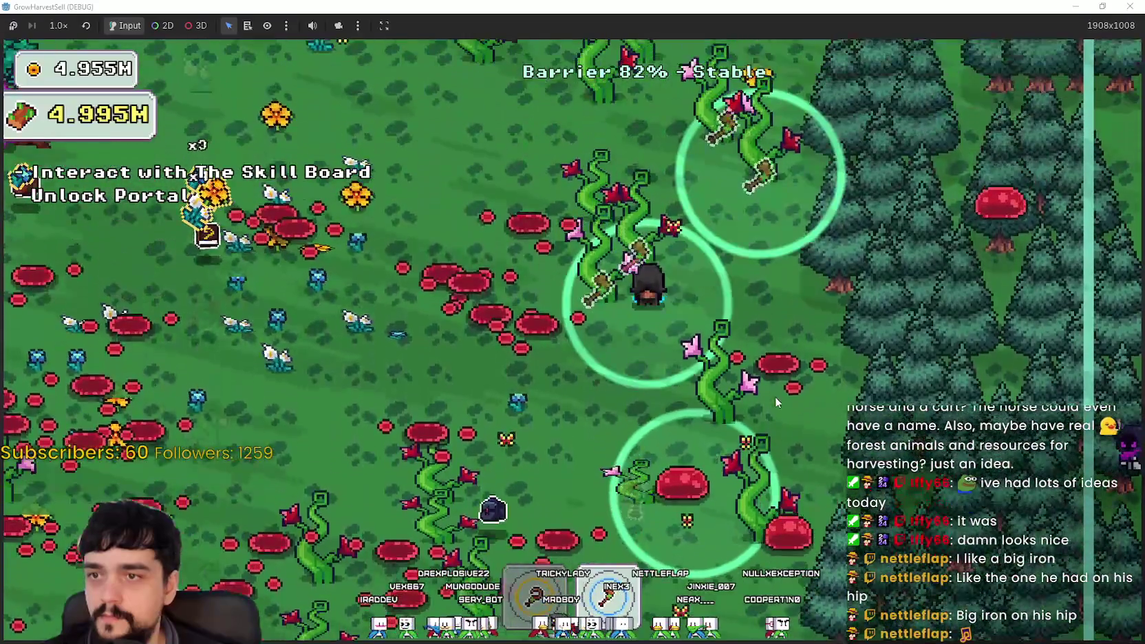
{"action": "key", "text": "w"}
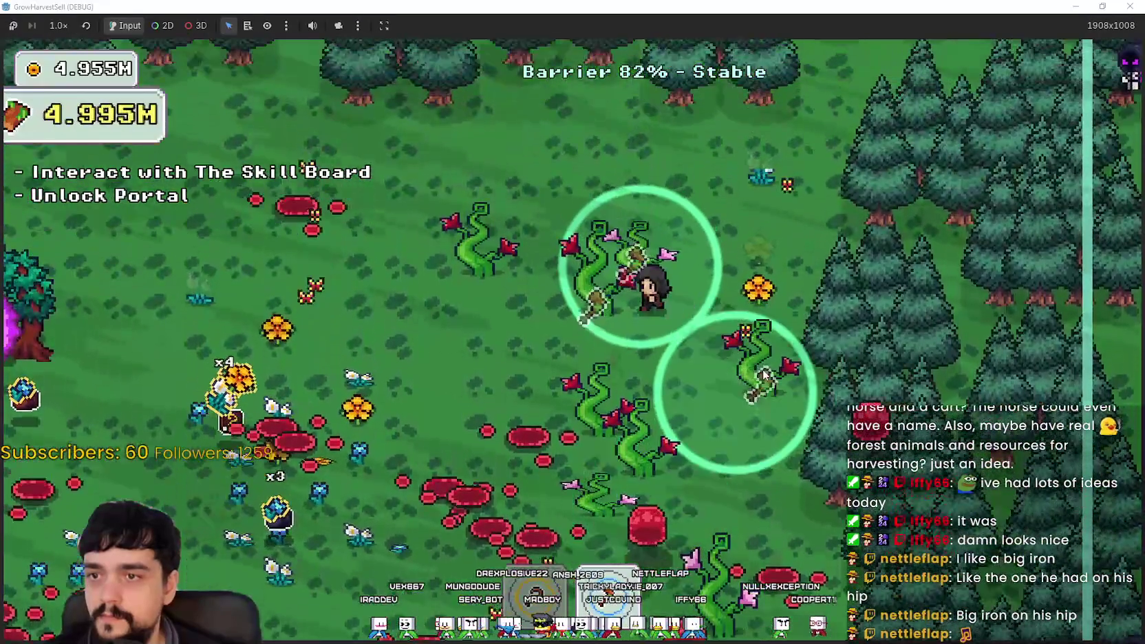
{"action": "key", "text": "w"}
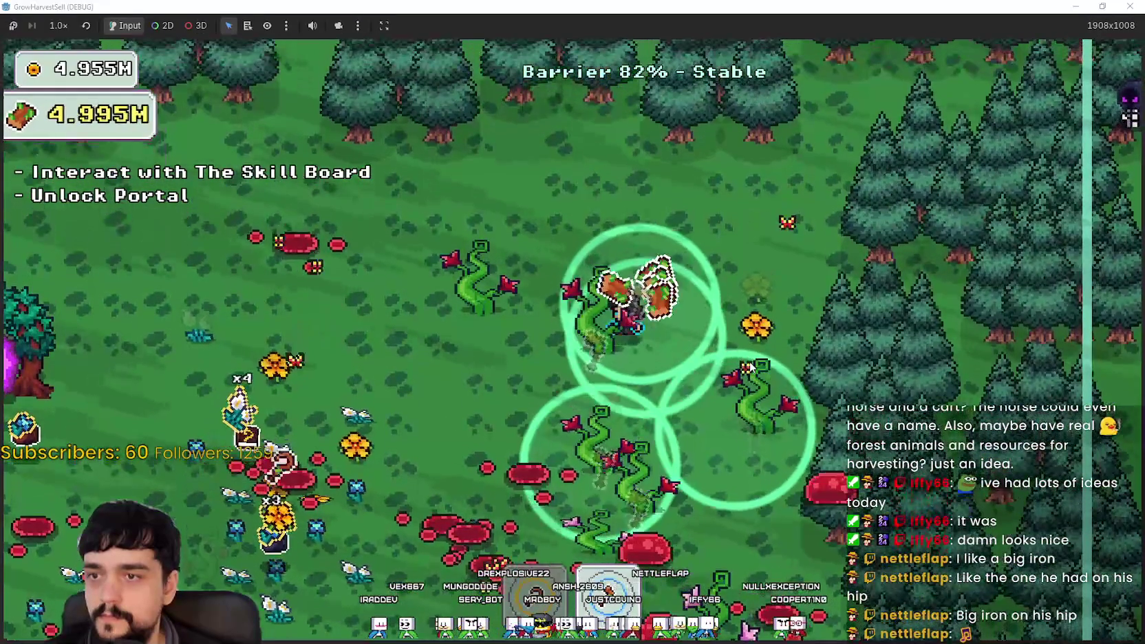
{"action": "key", "text": "a"}
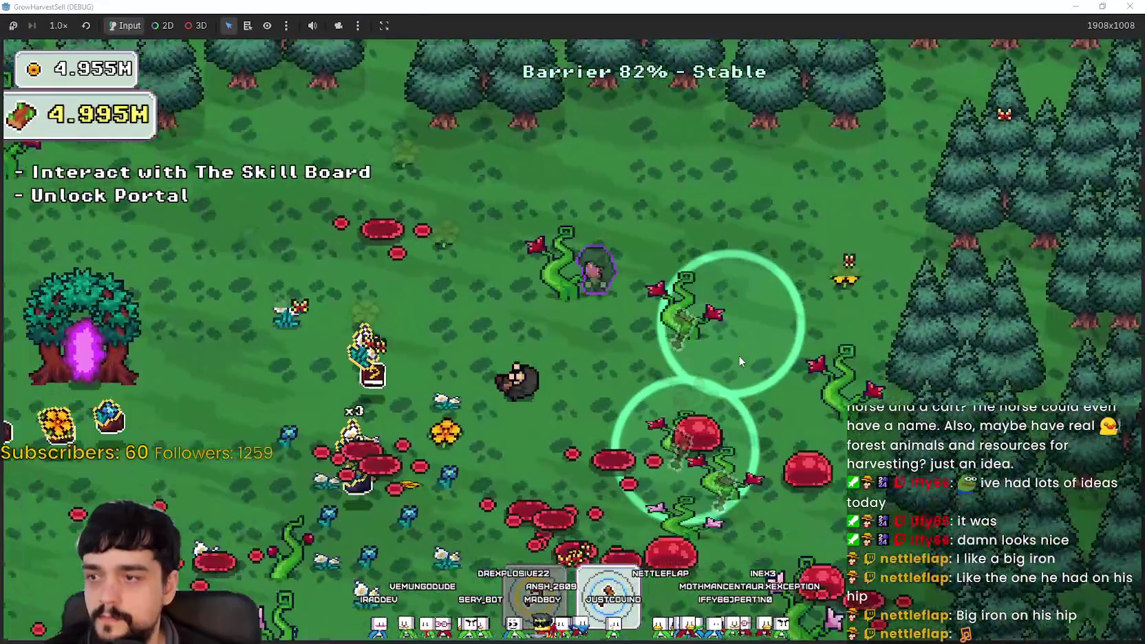
{"action": "key", "text": "s"}
{"action": "key", "text": "a"}
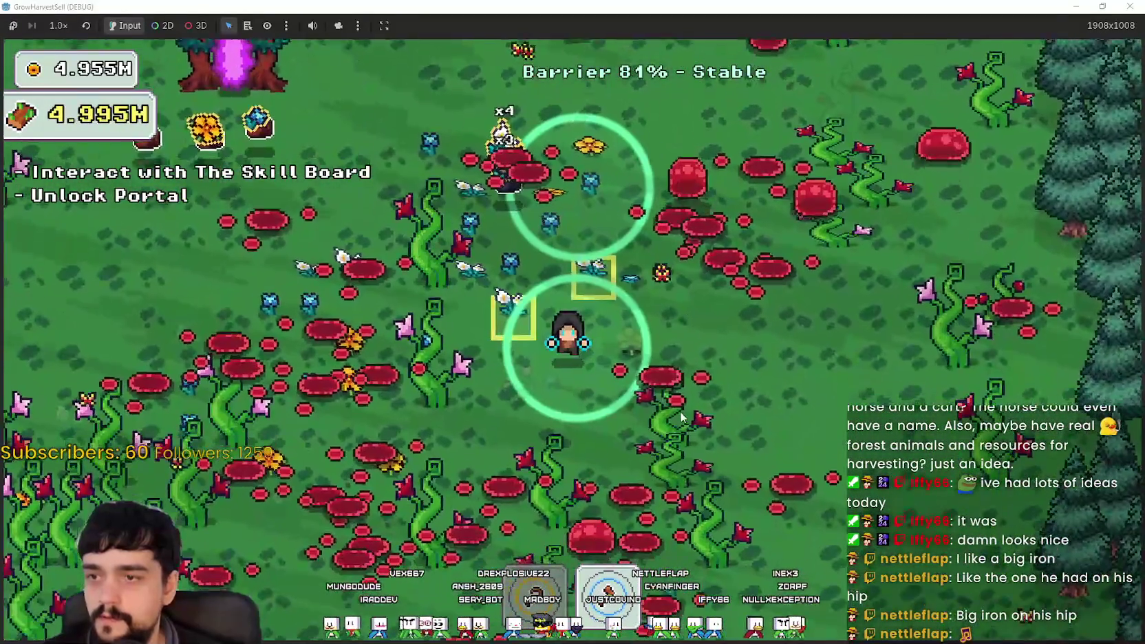
{"action": "key", "text": "w"}
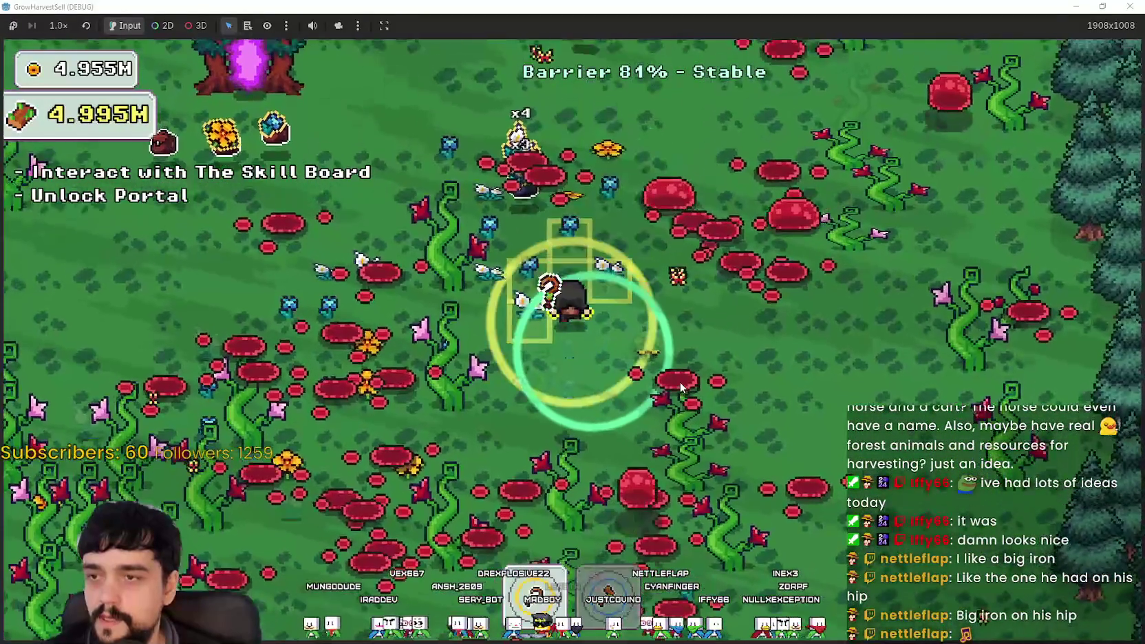
{"action": "key", "text": "a"}
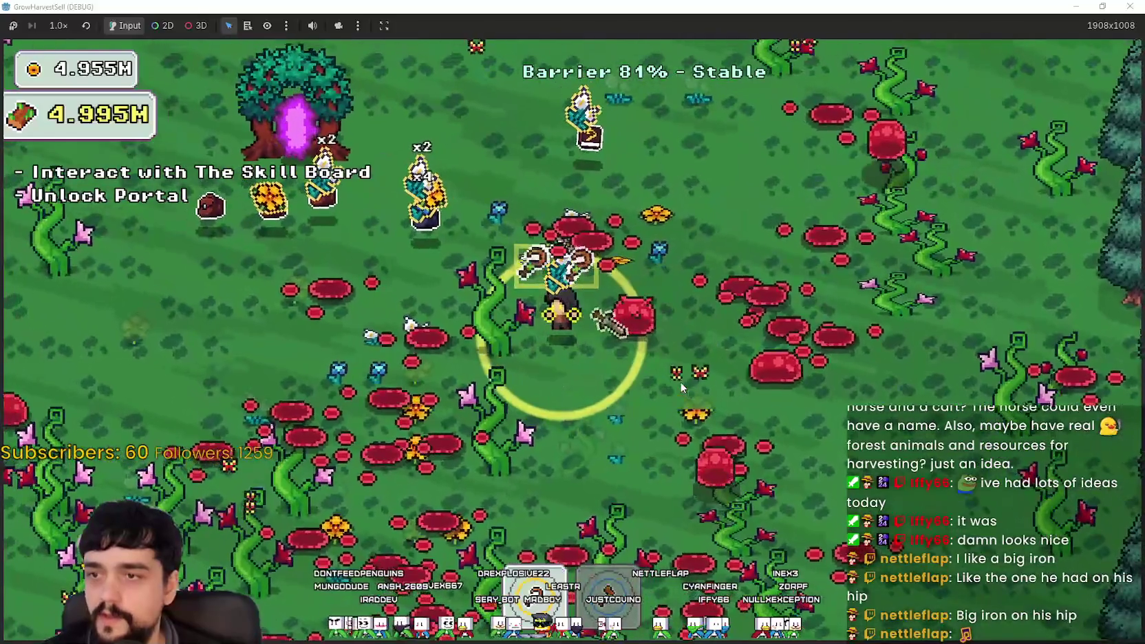
{"action": "key", "text": "s"}
{"action": "key", "text": "a"}
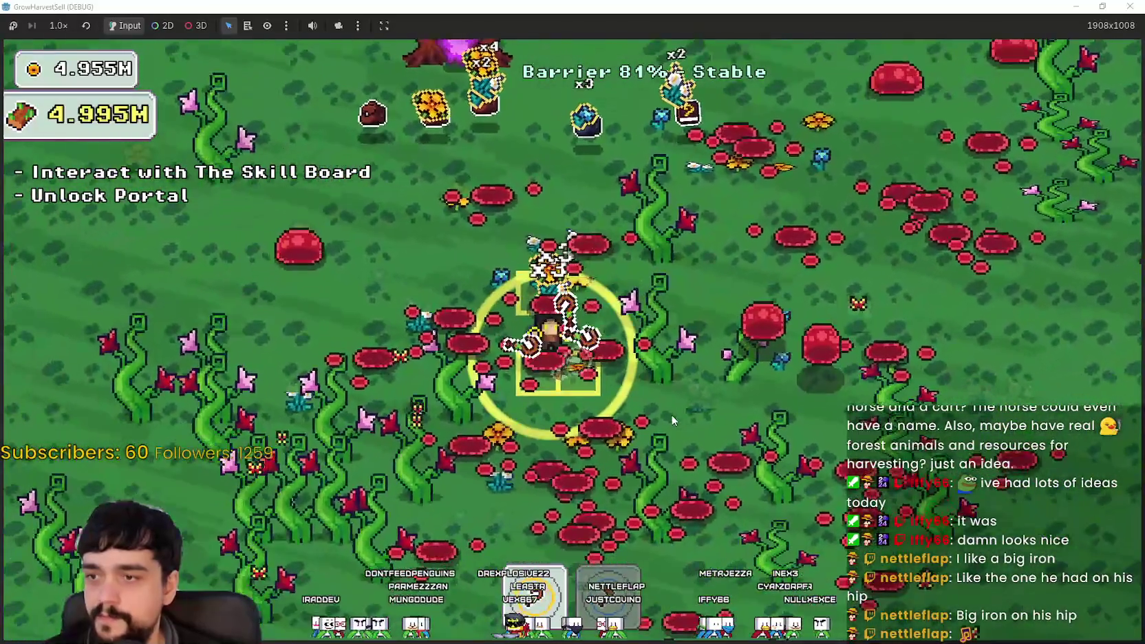
{"action": "key", "text": "s"}
{"action": "key", "text": "a"}
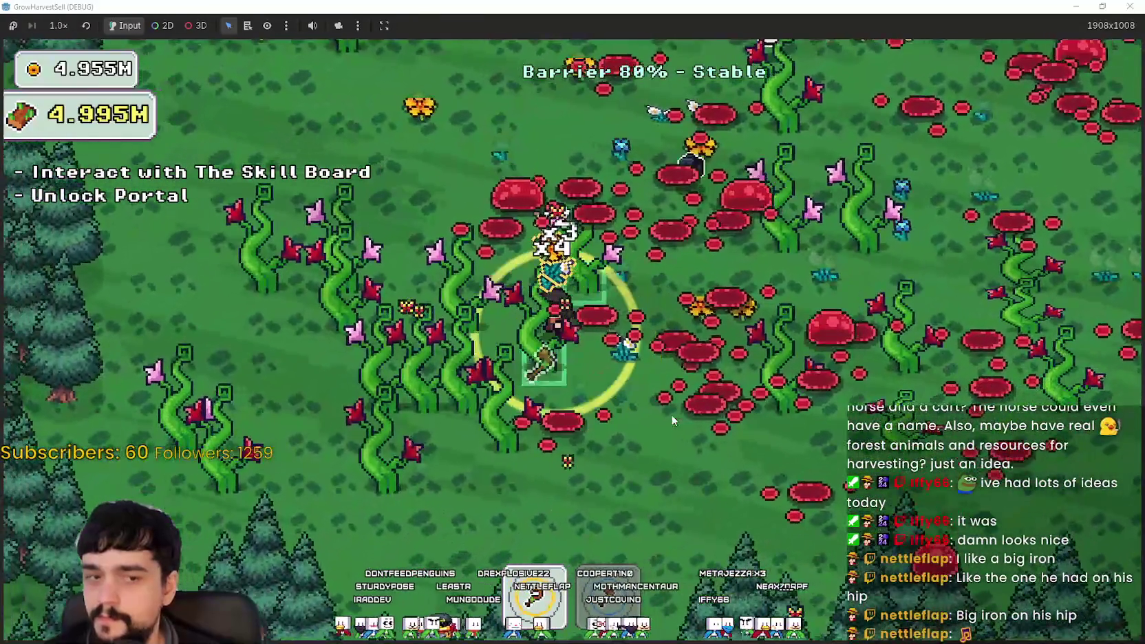
{"action": "key", "text": "s"}
{"action": "key", "text": "d"}
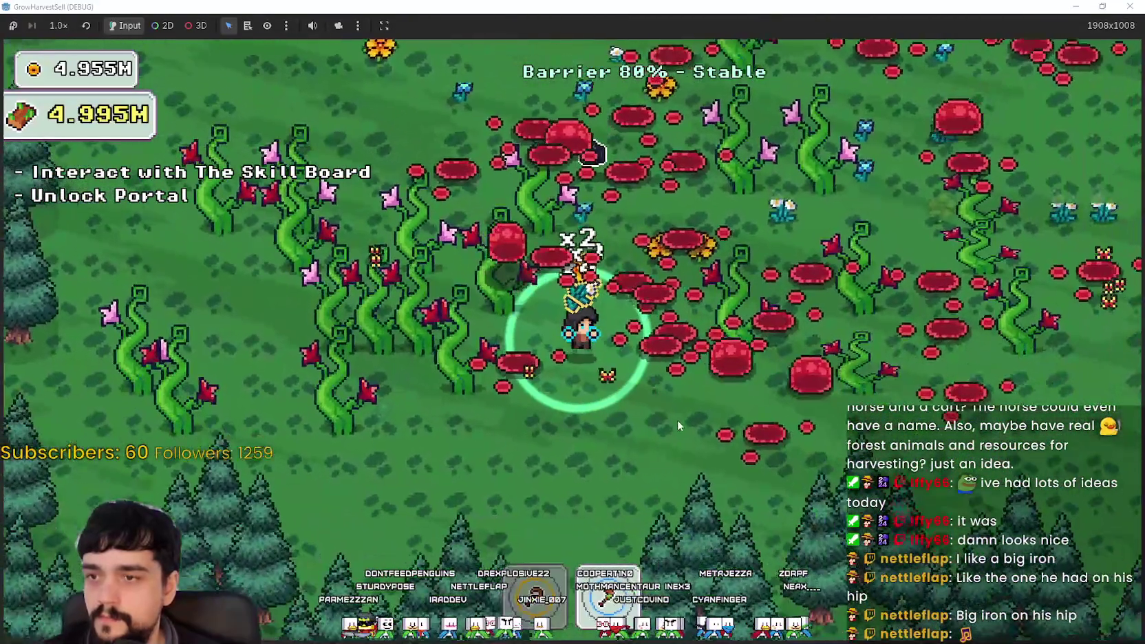
{"action": "key", "text": "s"}
{"action": "key", "text": "d"}
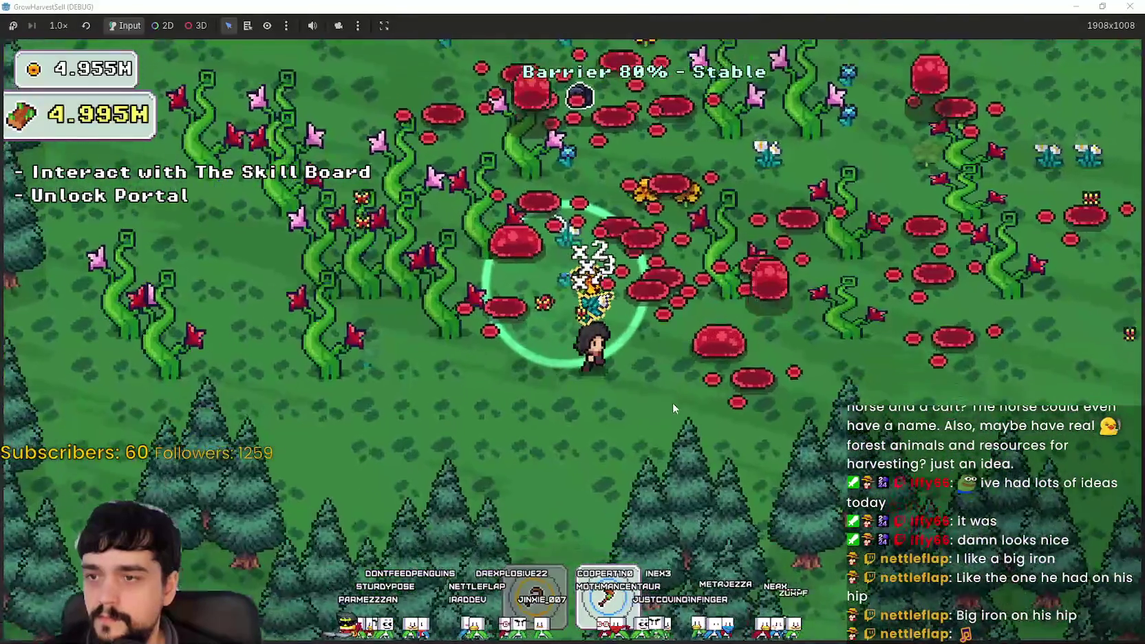
{"action": "key", "text": "w"}
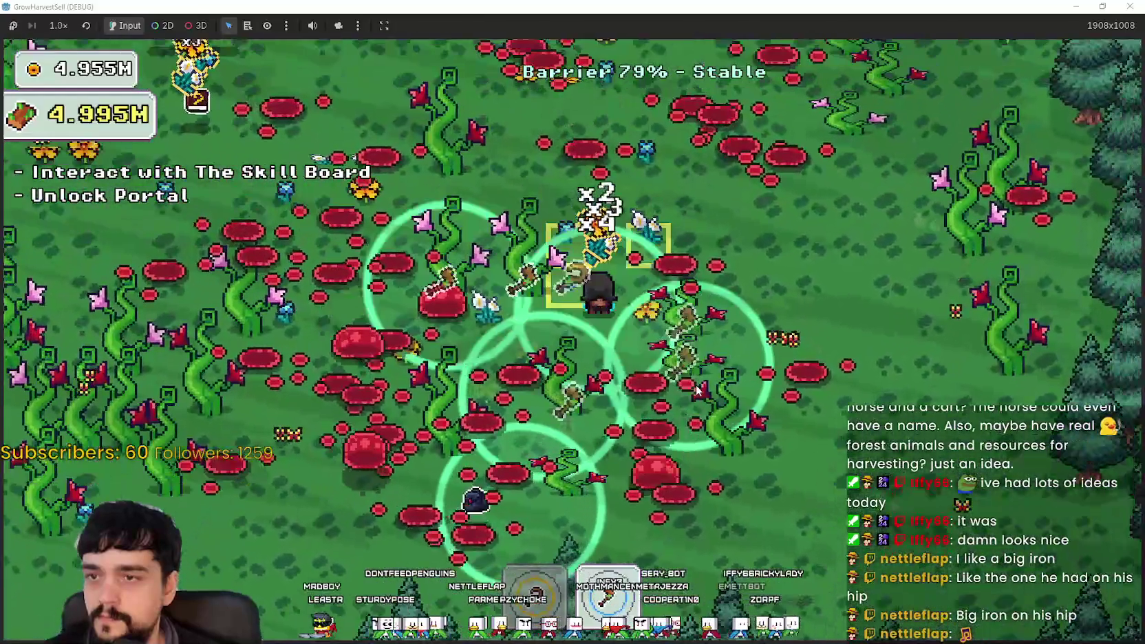
{"action": "key", "text": "w"}
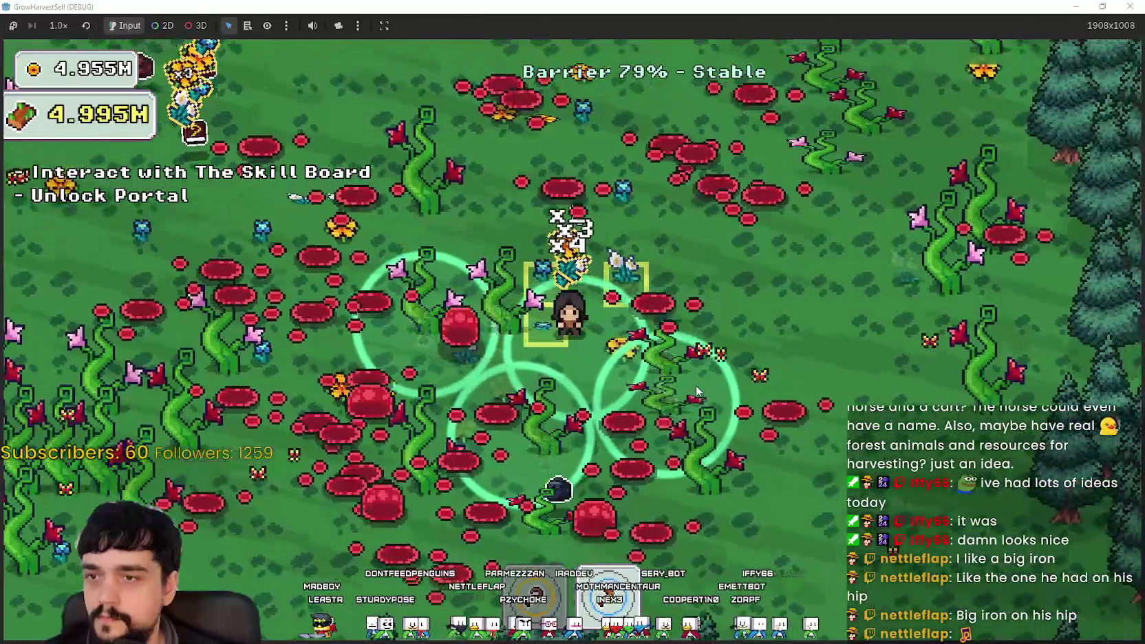
{"action": "key", "text": "a"}
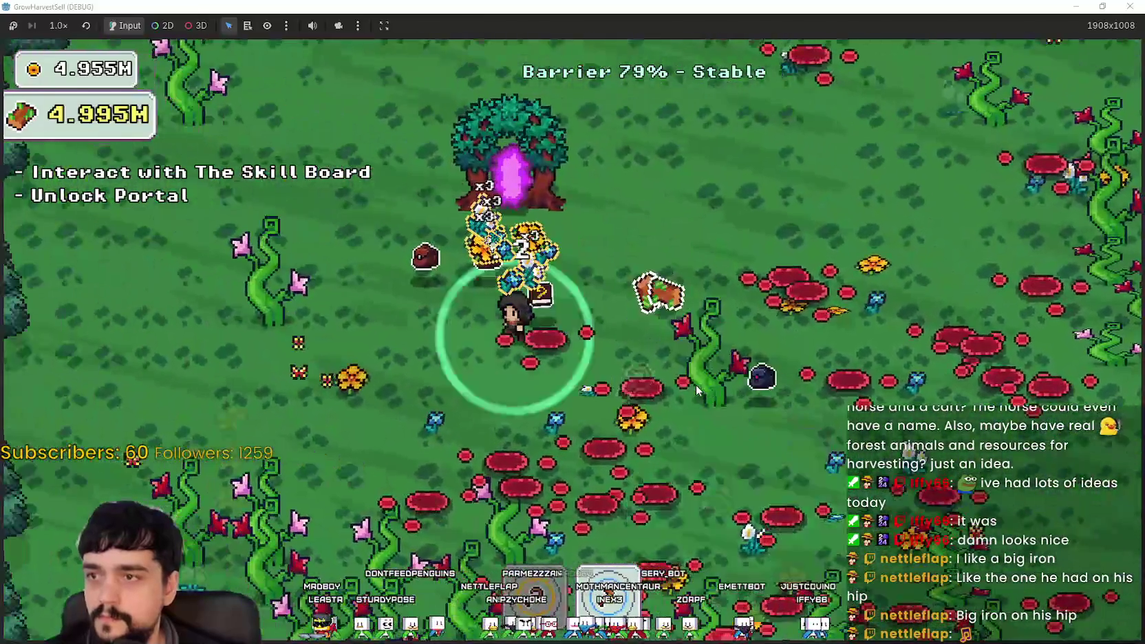
{"action": "key", "text": "a"}
{"action": "key", "text": "s"}
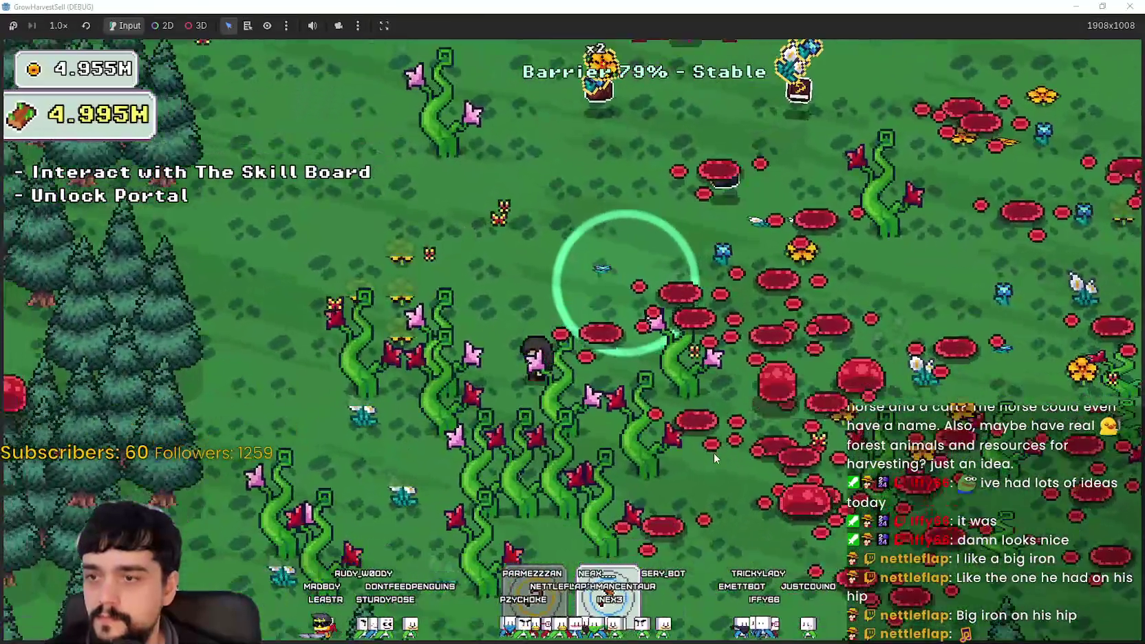
{"action": "key", "text": "s"}
{"action": "key", "text": "a"}
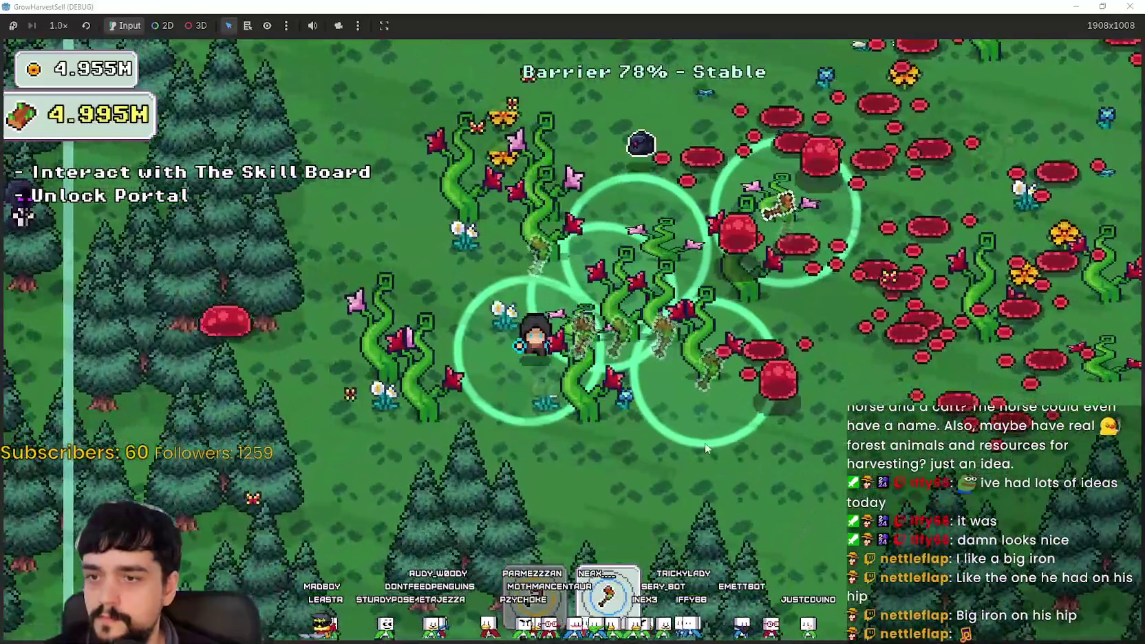
{"action": "key", "text": "s"}
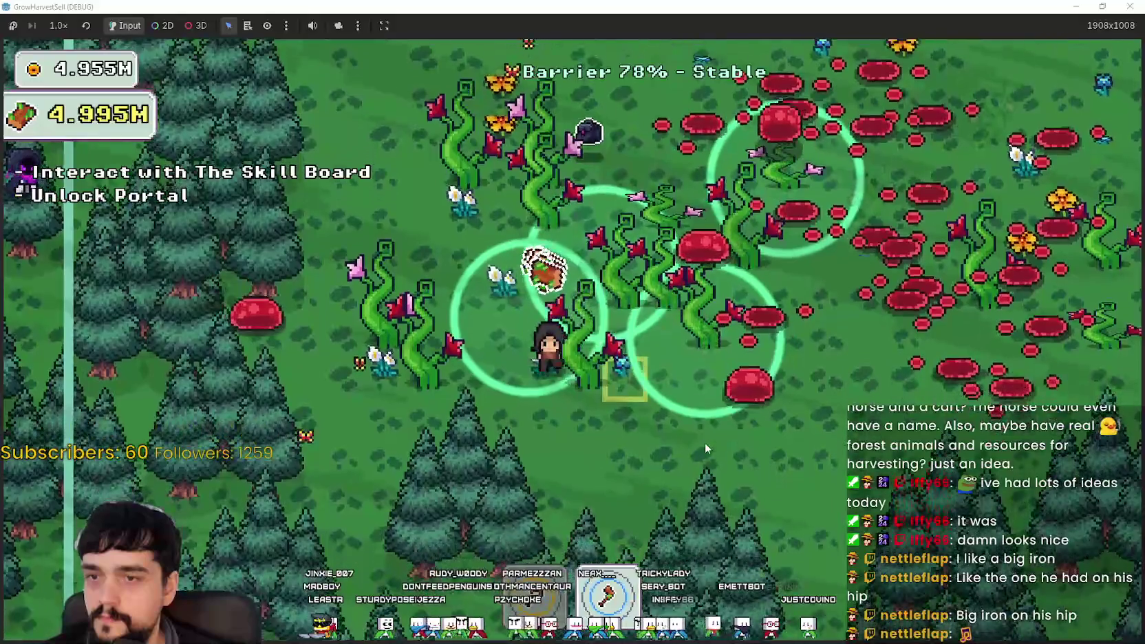
- Sweep back and forth through the red flower field along the forest edge, collecting crops
{"action": "key", "text": "w"}
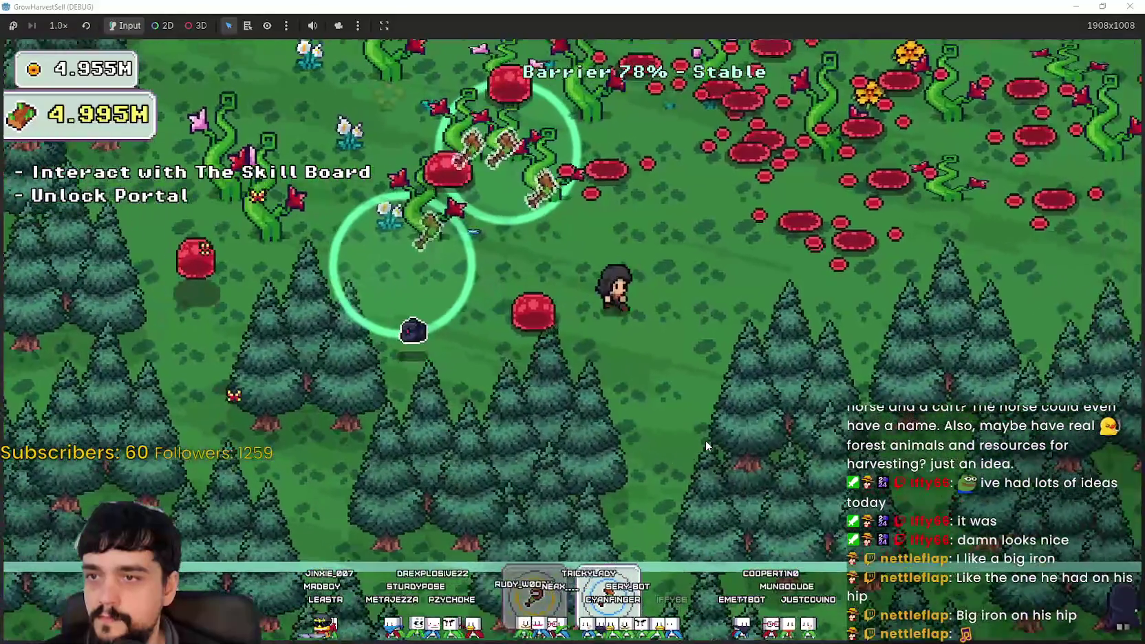
{"action": "key", "text": "d"}
{"action": "key", "text": "w"}
{"action": "key", "text": "d"}
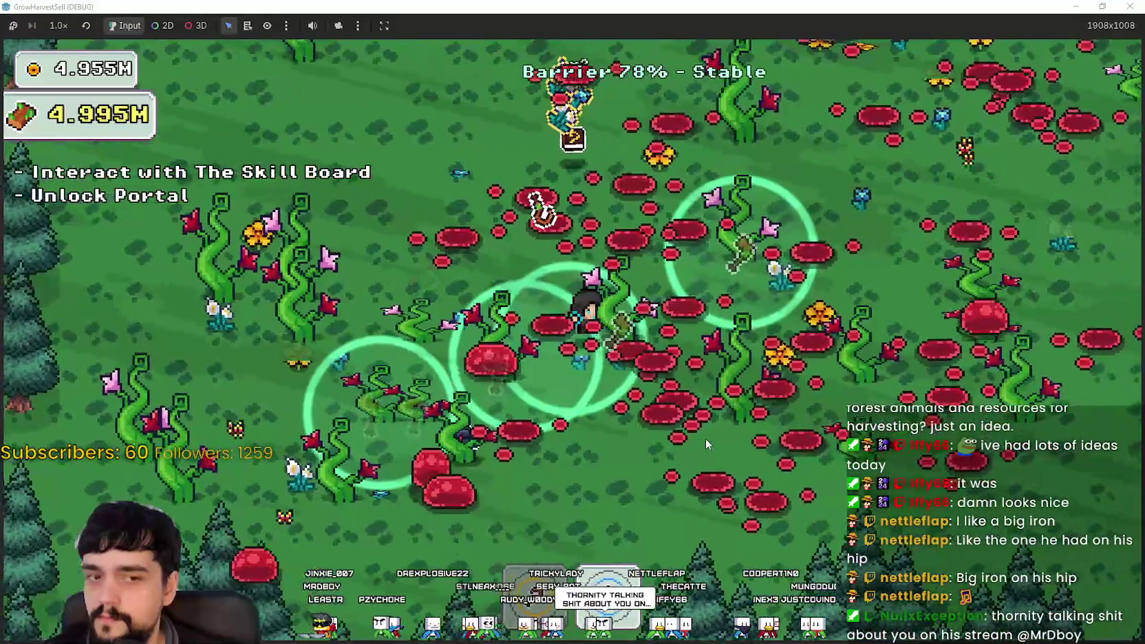
{"action": "key", "text": "w"}
{"action": "key", "text": "d"}
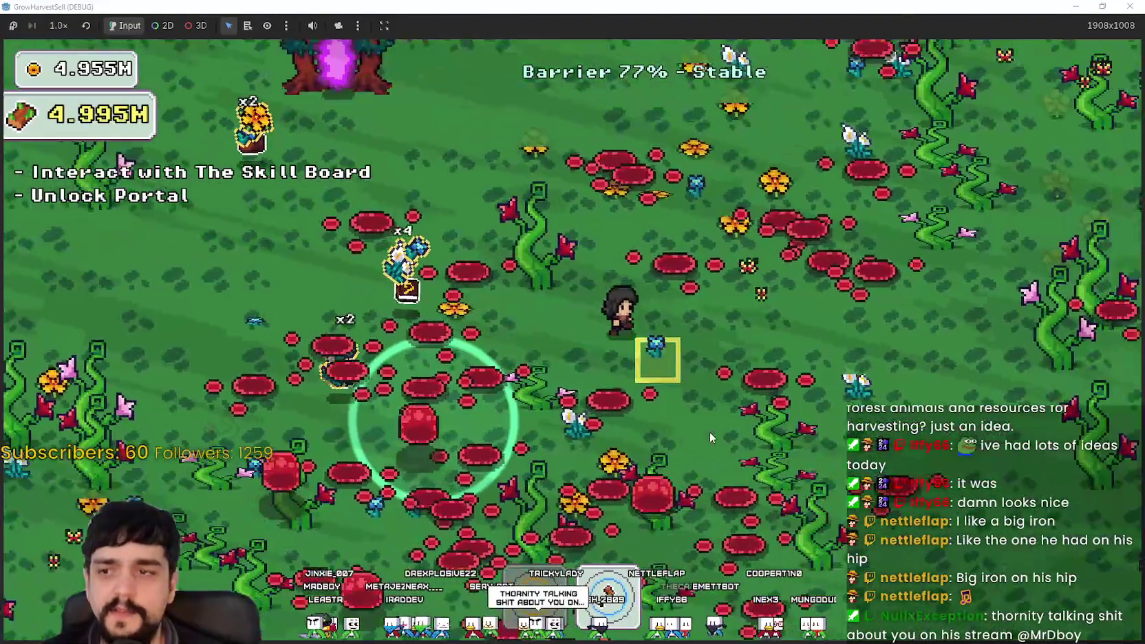
{"action": "key", "text": "s"}
{"action": "key", "text": "d"}
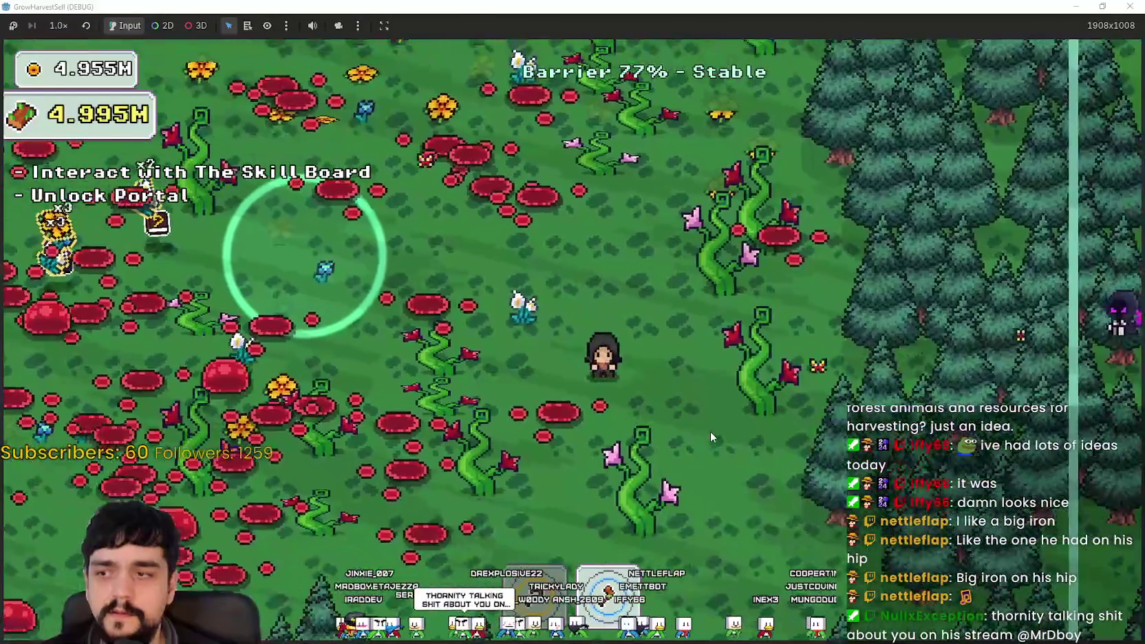
{"action": "key", "text": "w"}
{"action": "key", "text": "a"}
{"action": "key", "text": "w"}
{"action": "key", "text": "a"}
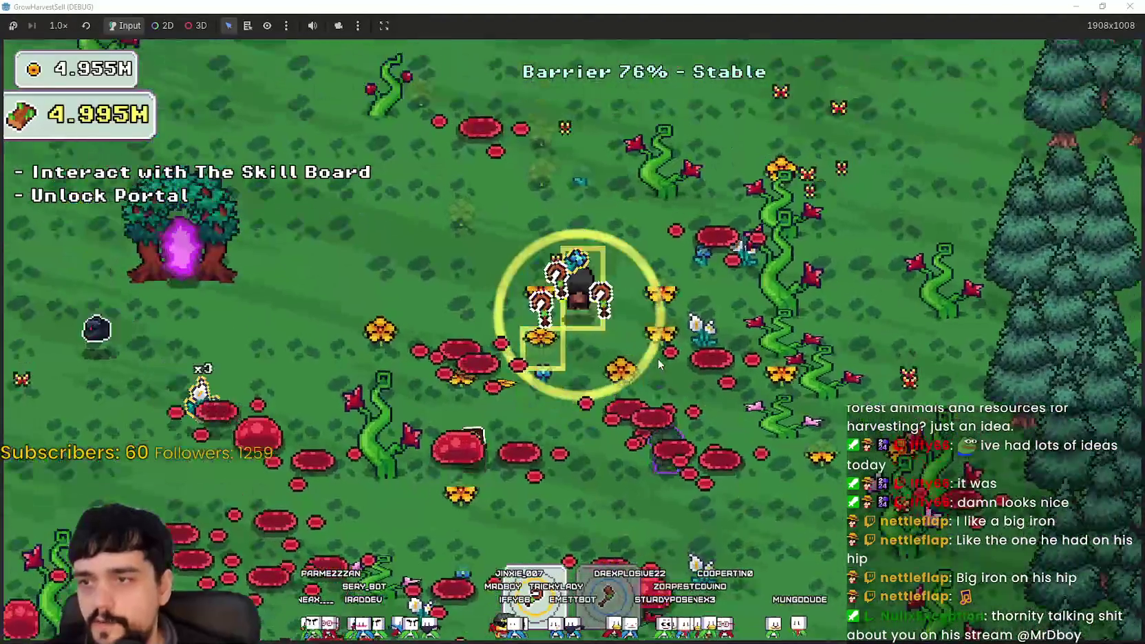
{"action": "key", "text": "a"}
{"action": "key", "text": "s"}
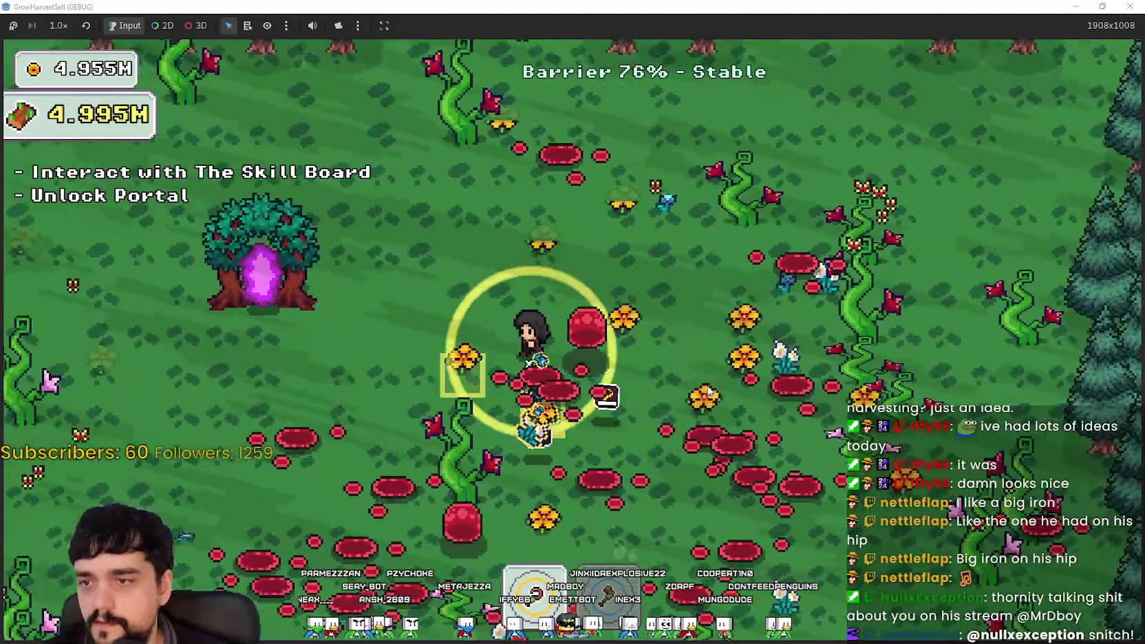
{"action": "key", "text": "a"}
{"action": "key", "text": "w"}
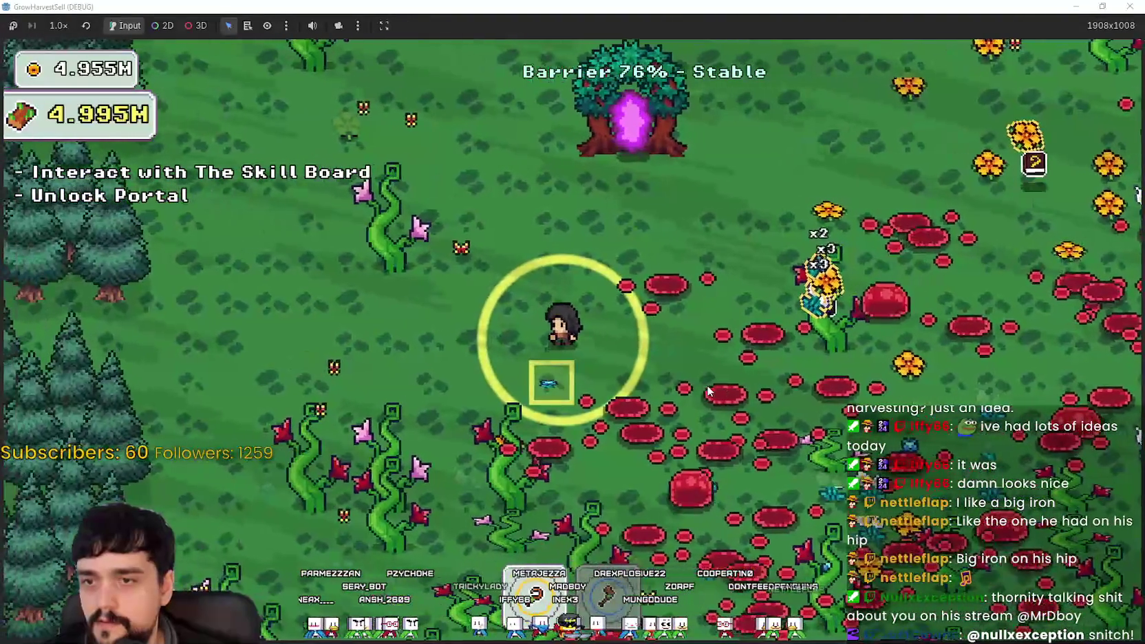
{"action": "key", "text": "a"}
{"action": "key", "text": "s"}
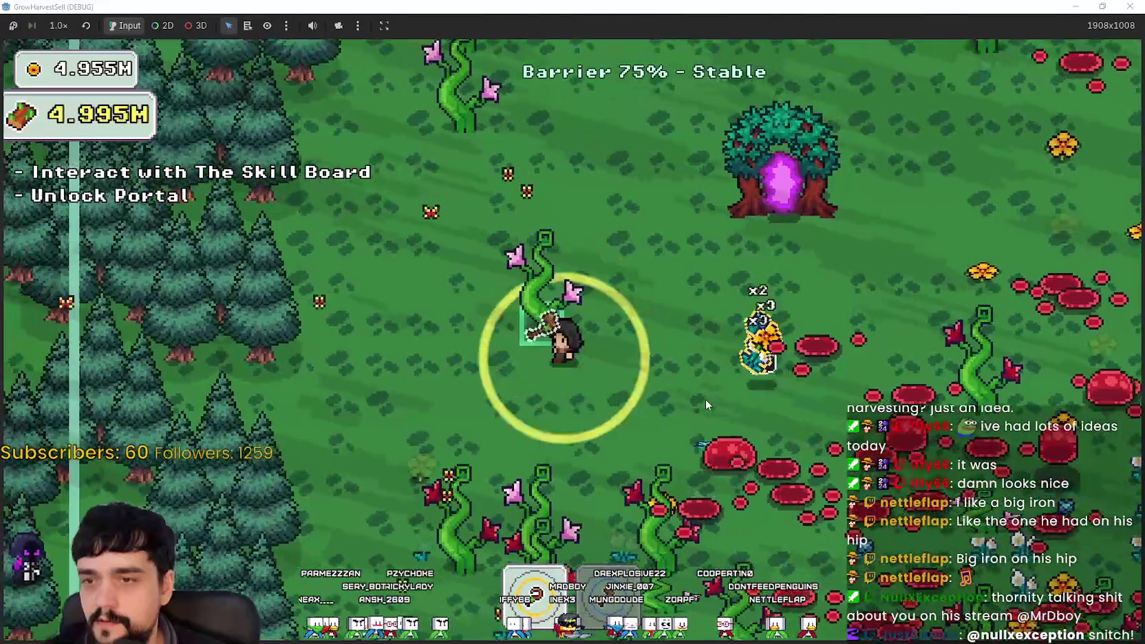
{"action": "key", "text": "a"}
{"action": "key", "text": "w"}
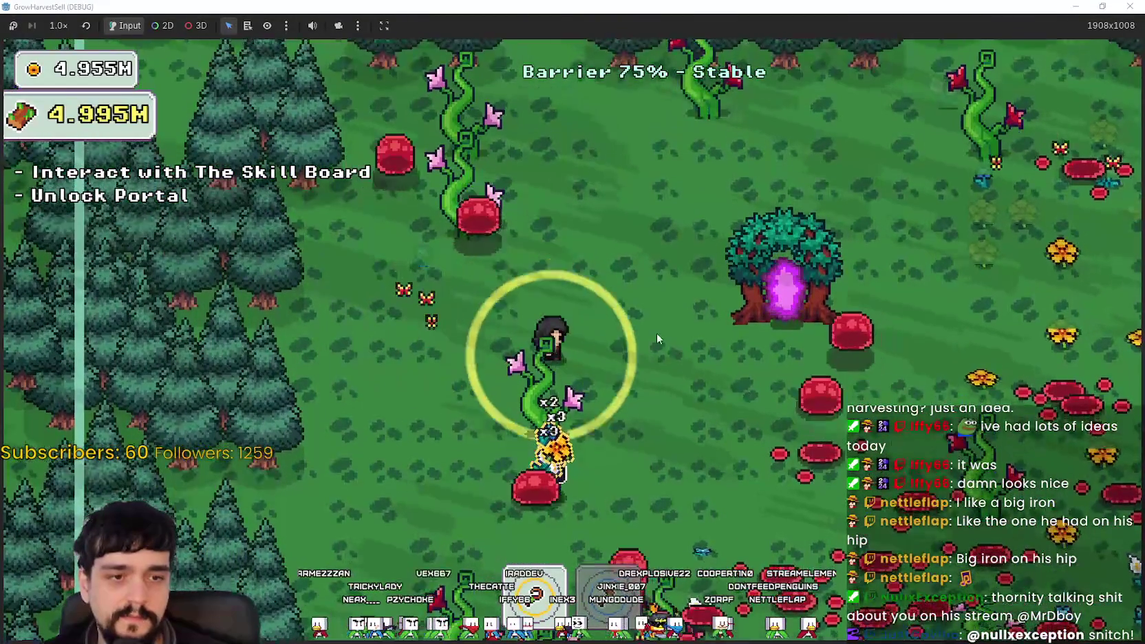
{"action": "key", "text": "s"}
{"action": "key", "text": "d"}
{"action": "key", "text": "w"}
{"action": "key", "text": "d"}
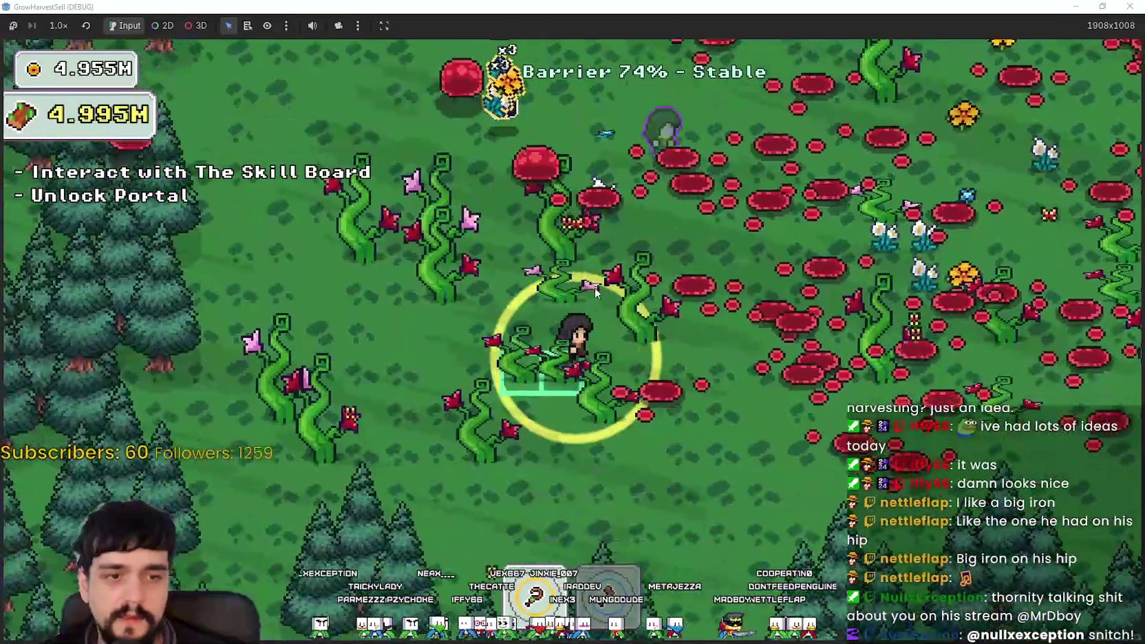
{"action": "key", "text": "a"}
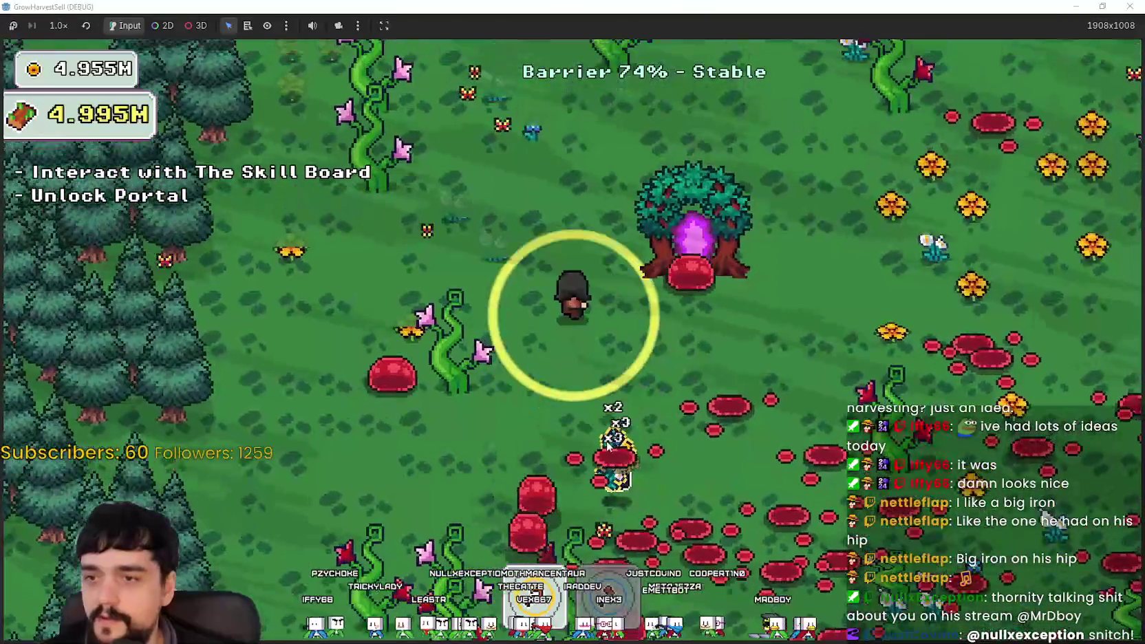
{"action": "key", "text": "s"}
{"action": "key", "text": "a"}
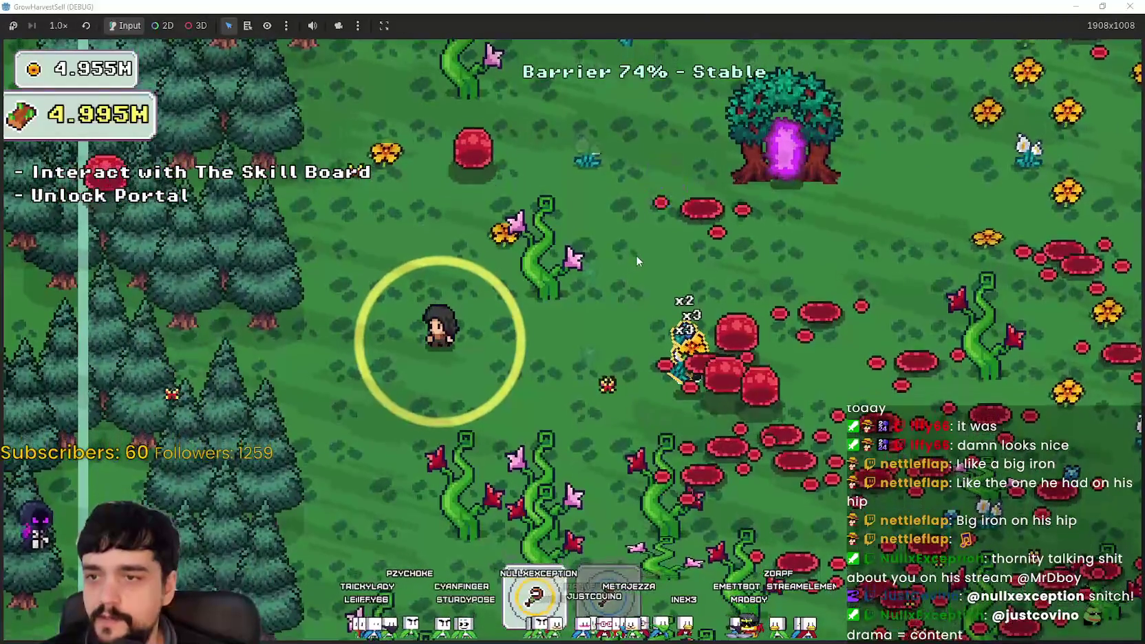
{"action": "key", "text": "w"}
{"action": "key", "text": "d"}
{"action": "key", "text": "d"}
{"action": "key", "text": "s"}
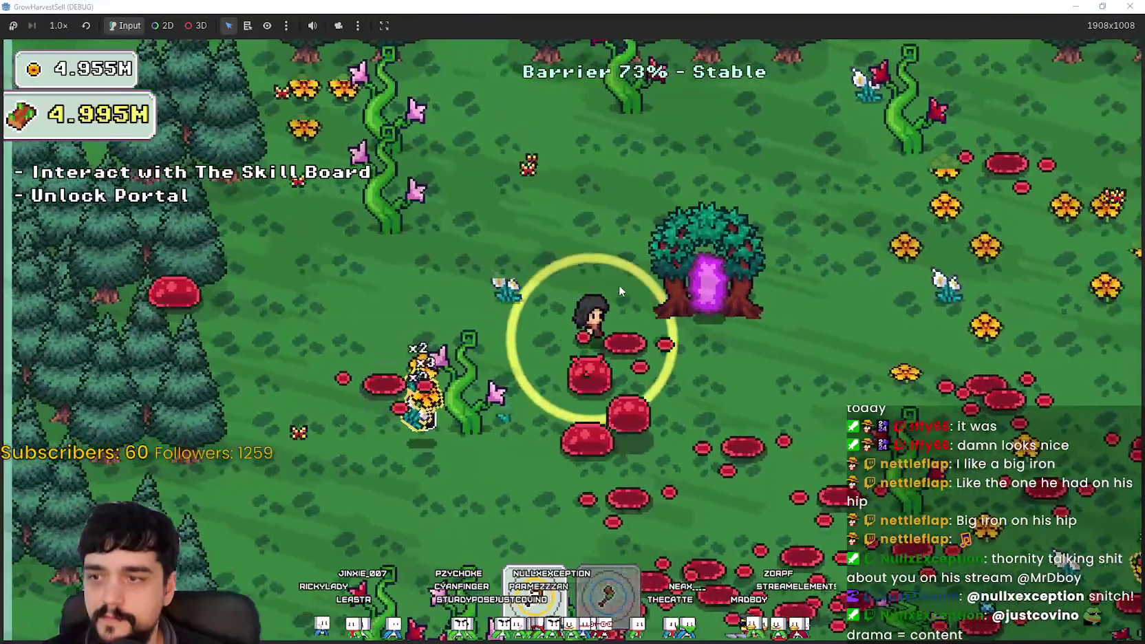
{"action": "key", "text": "a"}
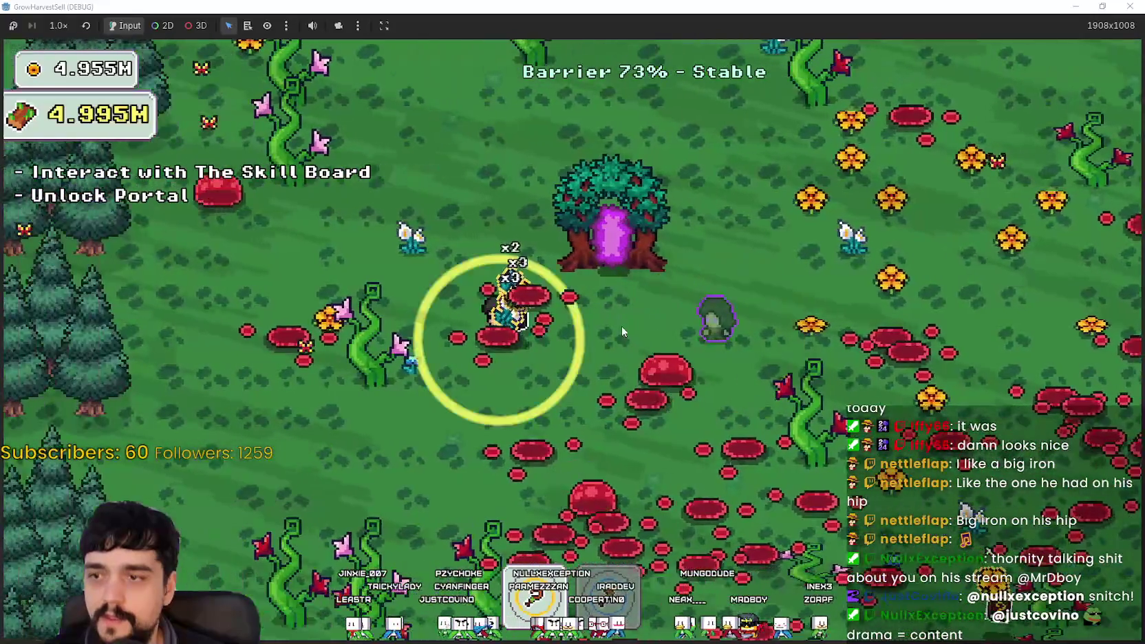
{"action": "key", "text": "d"}
{"action": "key", "text": "s"}
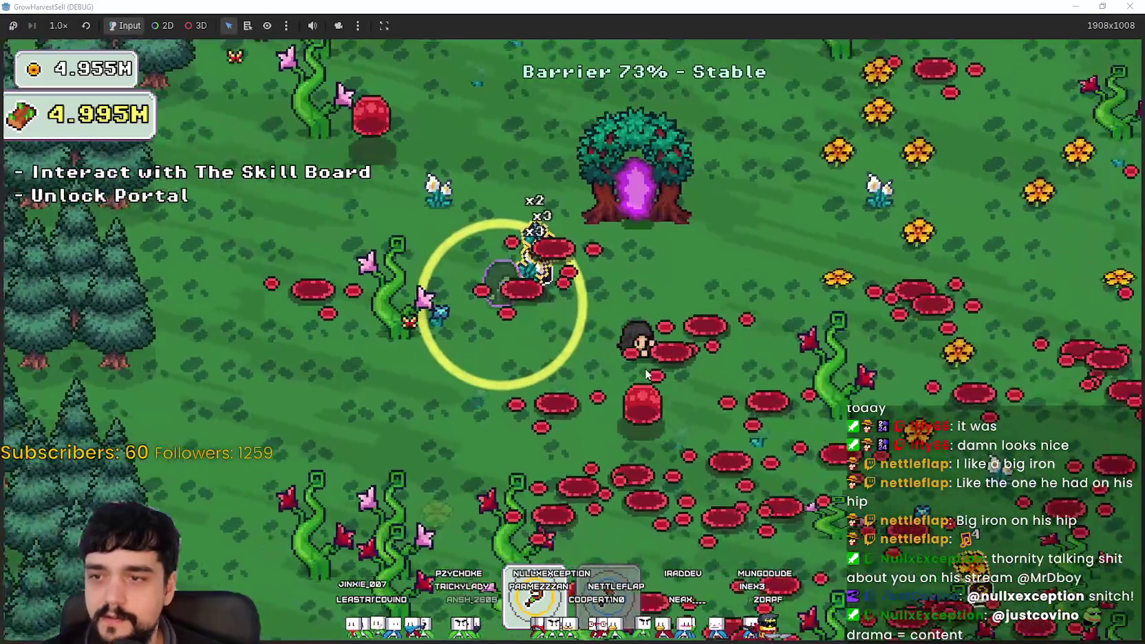
{"action": "key", "text": "a"}
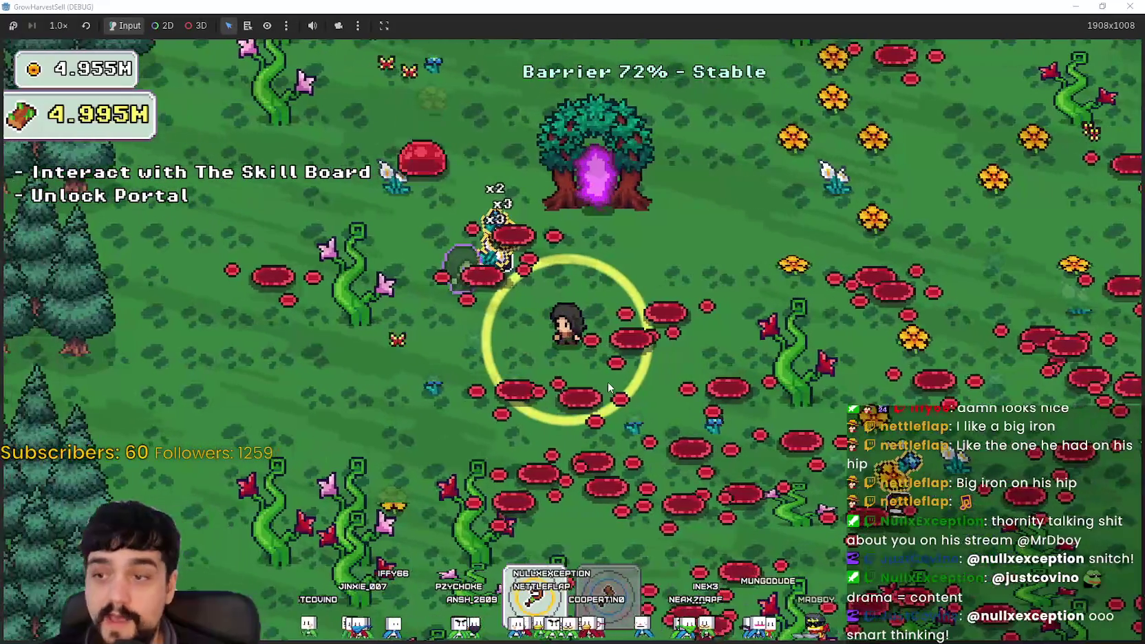
{"action": "key", "text": "w"}
{"action": "key", "text": "d"}
{"action": "key", "text": "w"}
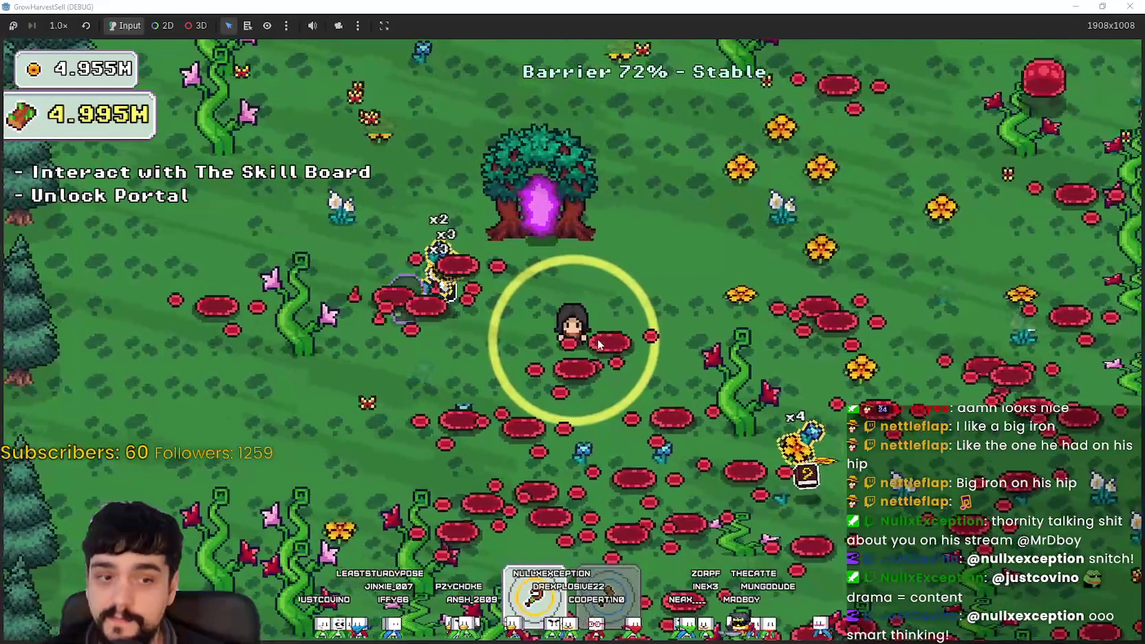
{"action": "key", "text": "d"}
{"action": "key", "text": "a"}
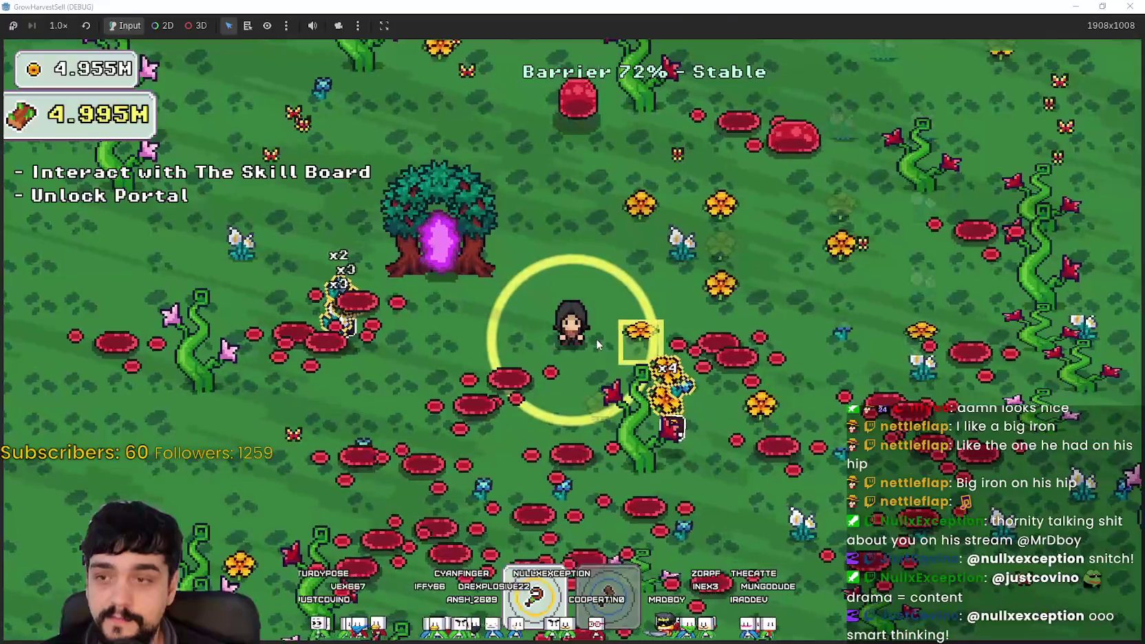
{"action": "key", "text": "w"}
{"action": "key", "text": "s"}
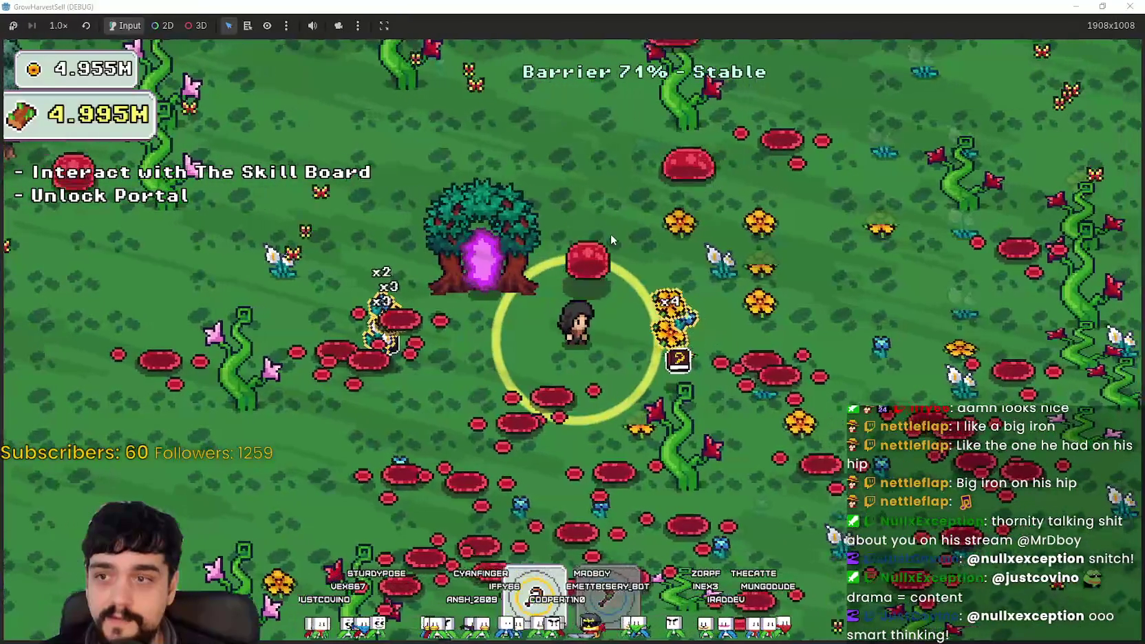
{"action": "key", "text": "a"}
{"action": "key", "text": "a"}
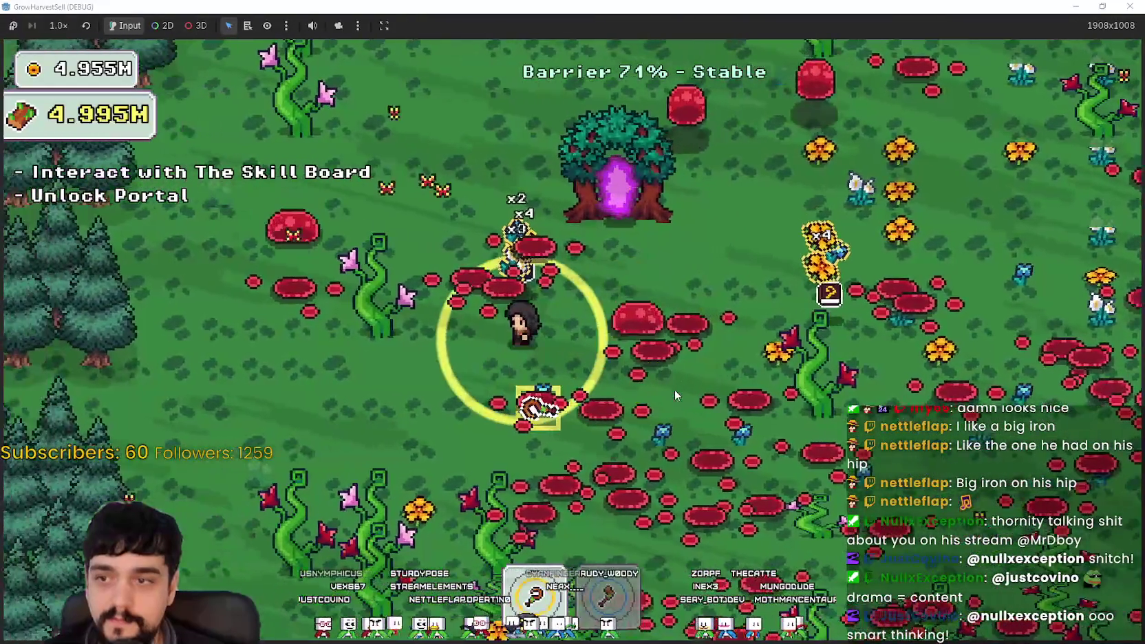
{"action": "key", "text": "s"}
{"action": "key", "text": "w"}
{"action": "key", "text": "d"}
{"action": "key", "text": "s"}
{"action": "key", "text": "w"}
{"action": "key", "text": "d"}
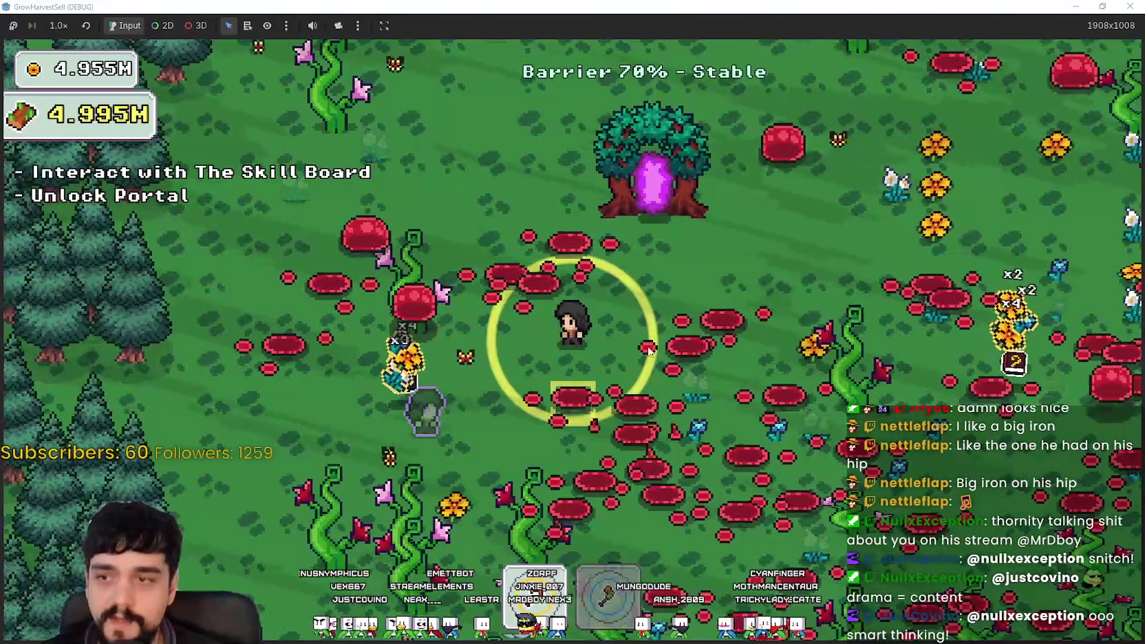
{"action": "key", "text": "a"}
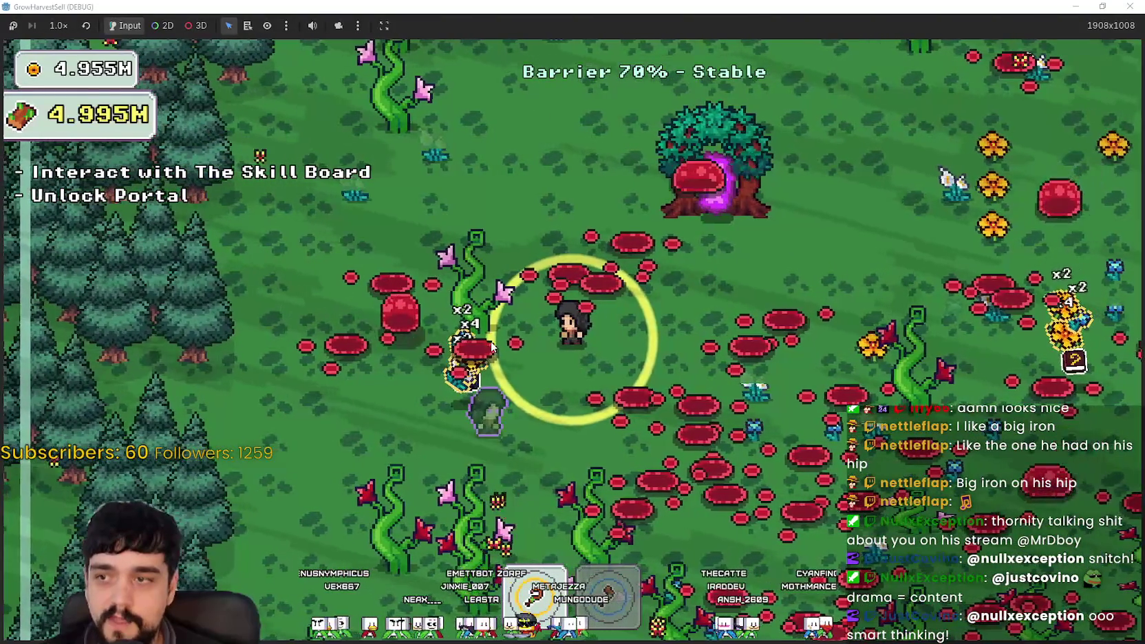
{"action": "key", "text": "d"}
{"action": "key", "text": "w"}
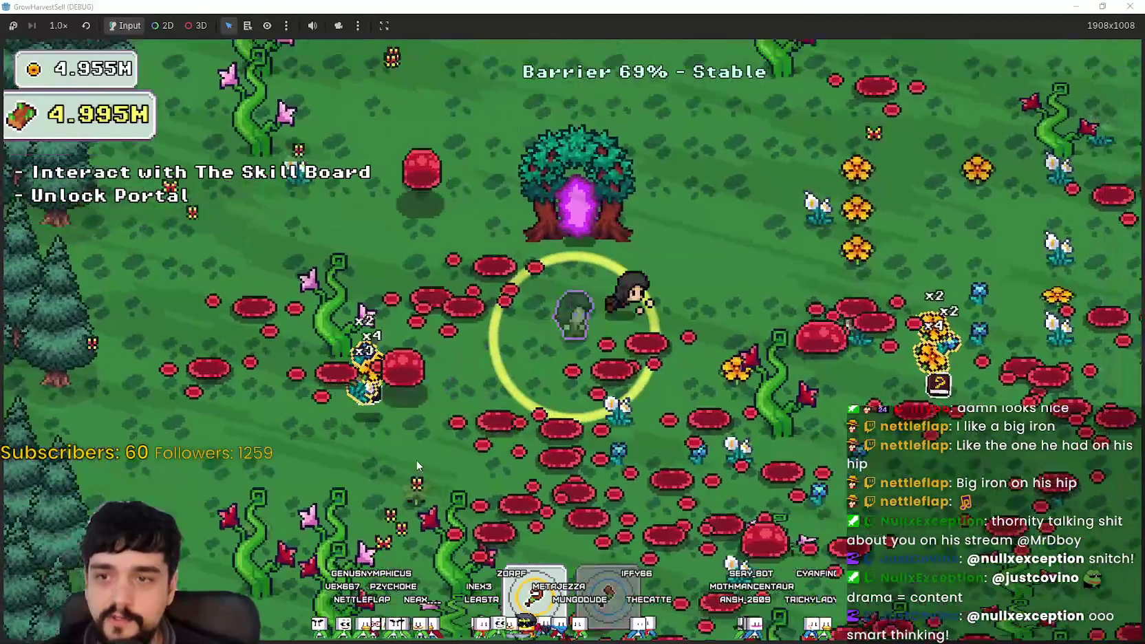
{"action": "key", "text": "s"}
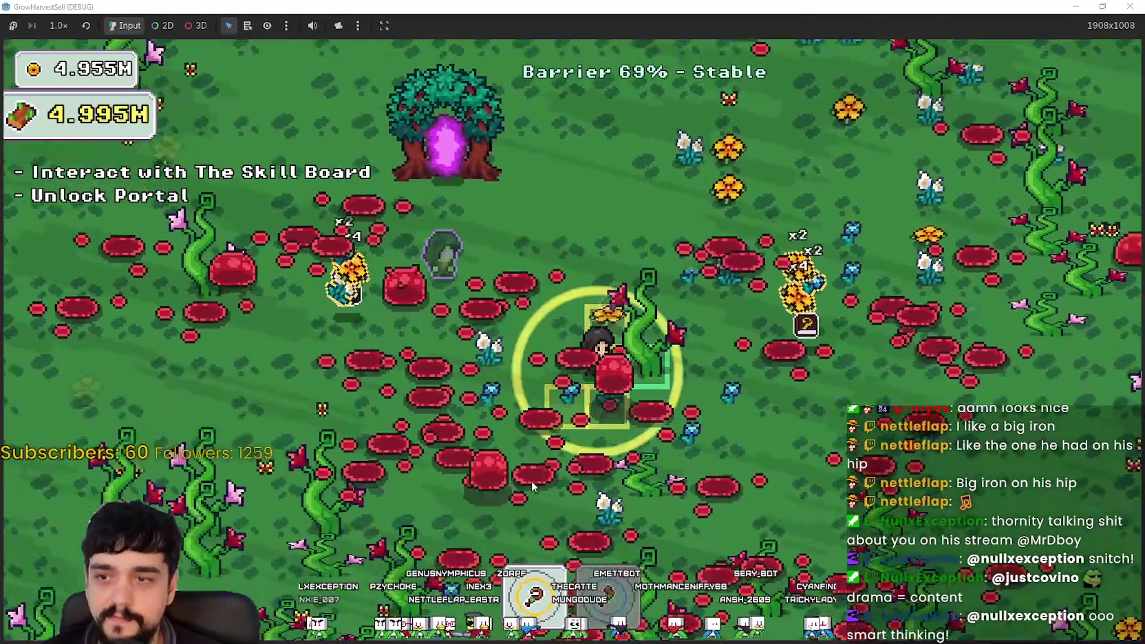
{"action": "key", "text": "d"}
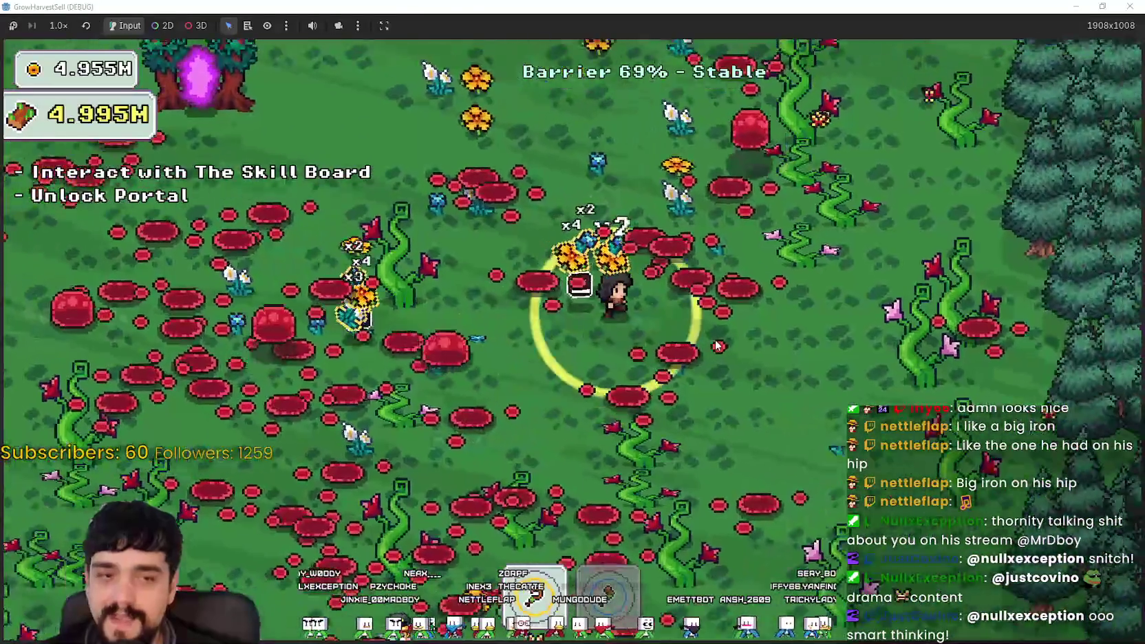
{"action": "key", "text": "w"}
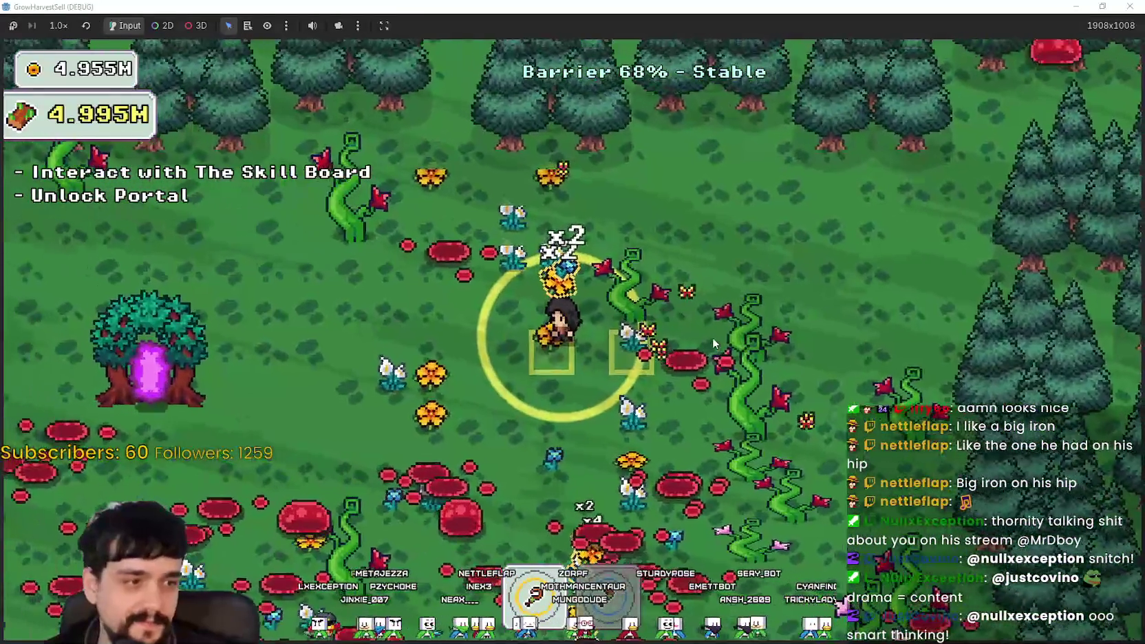
{"action": "key", "text": "d"}
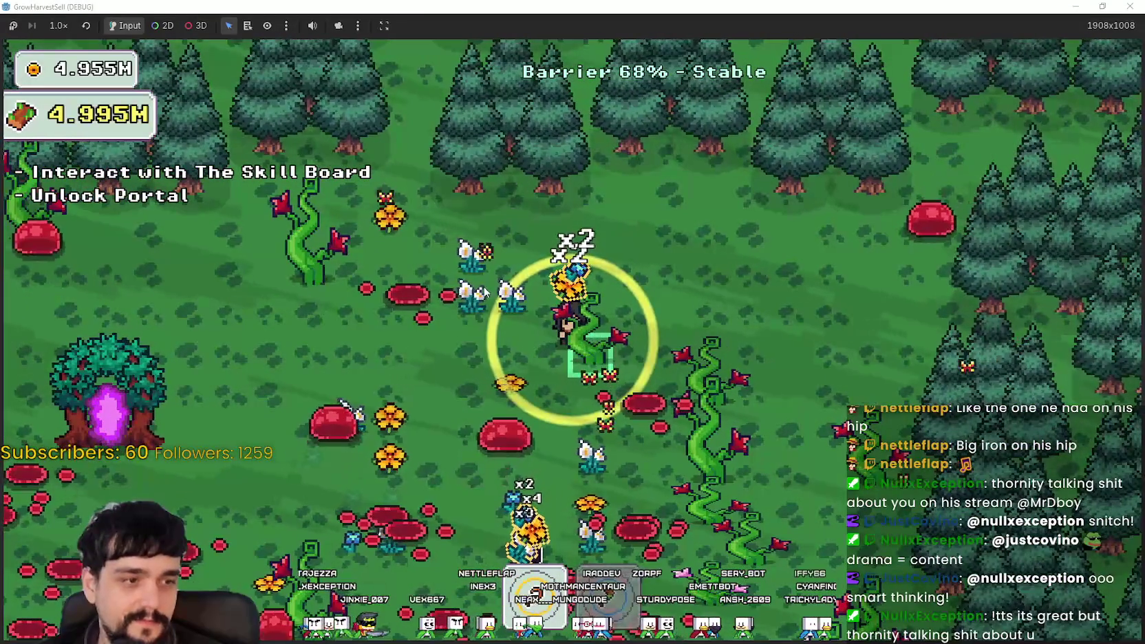
- Walk back to the portal tree and step into the purple portal toward The Village
{"action": "key", "text": "s"}
{"action": "key", "text": "a"}
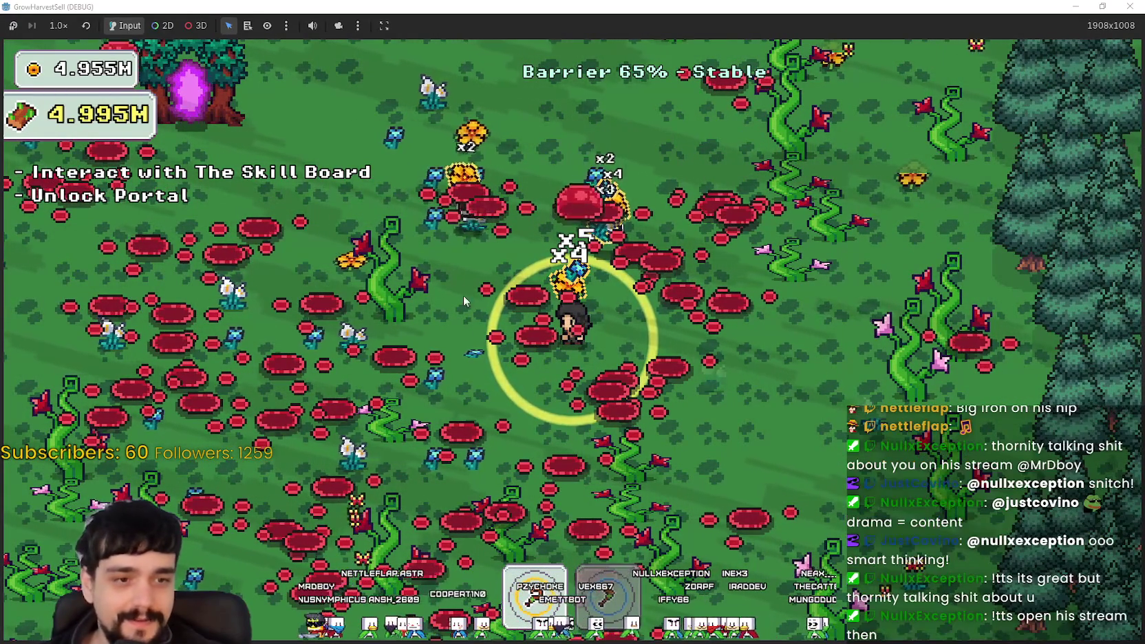
{"action": "key", "text": "w"}
{"action": "key", "text": "a"}
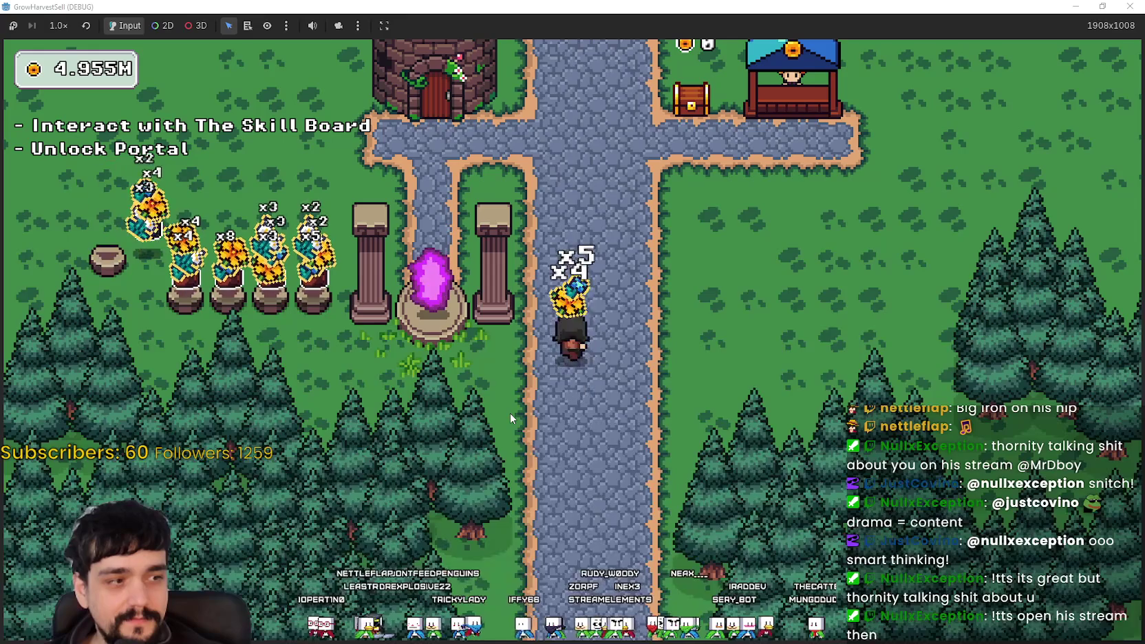
- Walk the character up the village path beside the tower and back down to the portal path
{"action": "key", "text": "w"}
{"action": "key", "text": "a"}
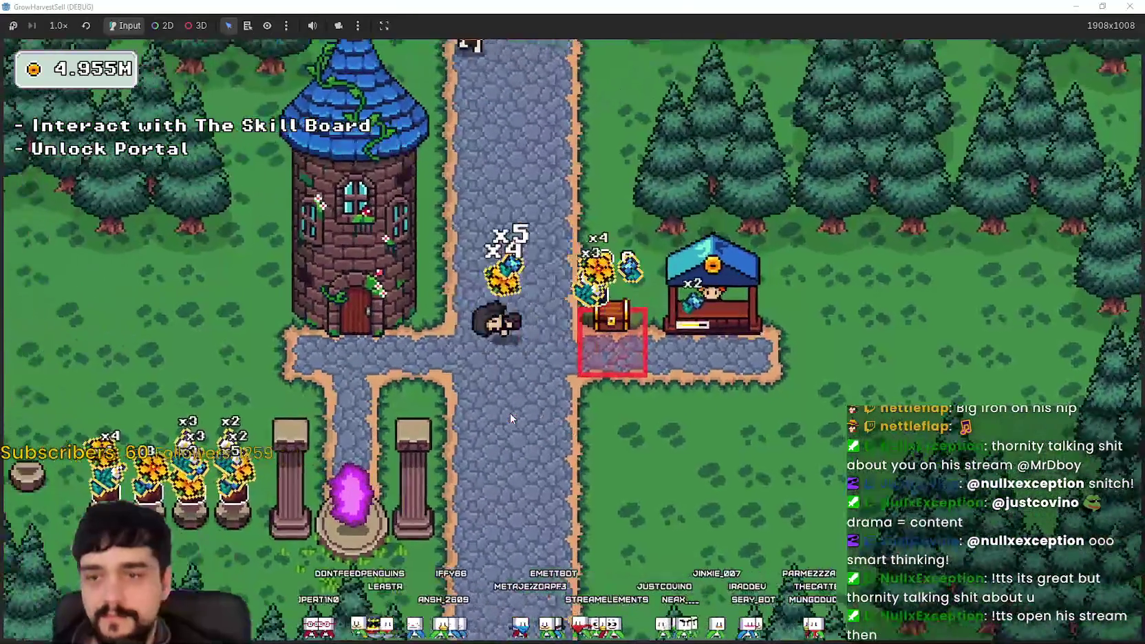
{"action": "key", "text": "s"}
{"action": "key", "text": "d"}
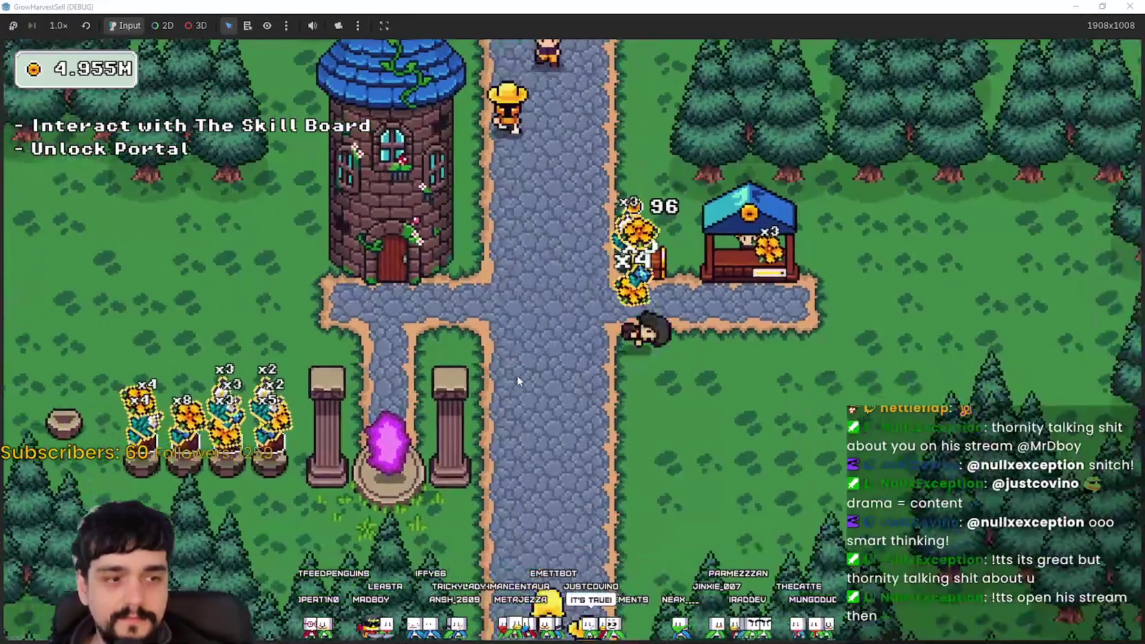
{"action": "key", "text": "a"}
{"action": "key", "text": "s"}
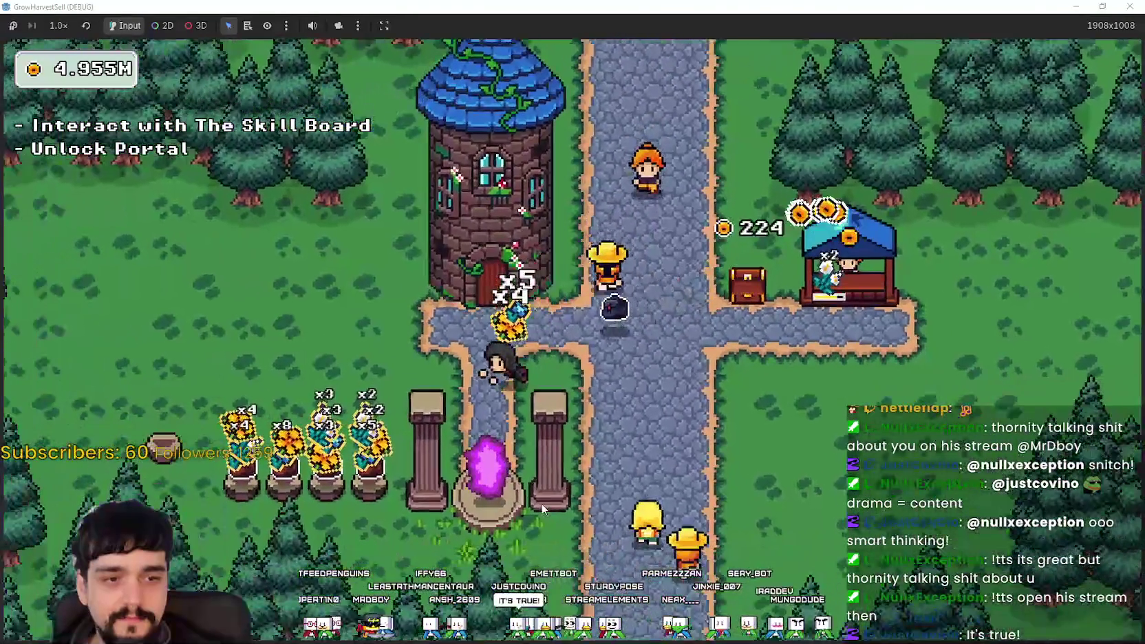
{"action": "key", "text": "w"}
{"action": "key", "text": "a"}
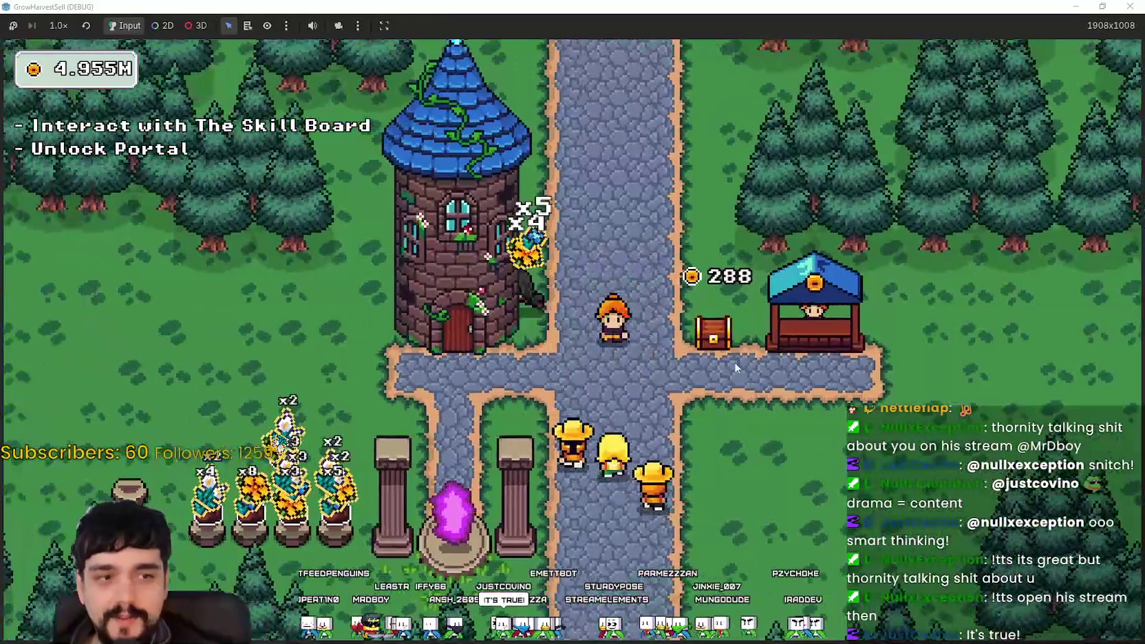
{"action": "key", "text": "w"}
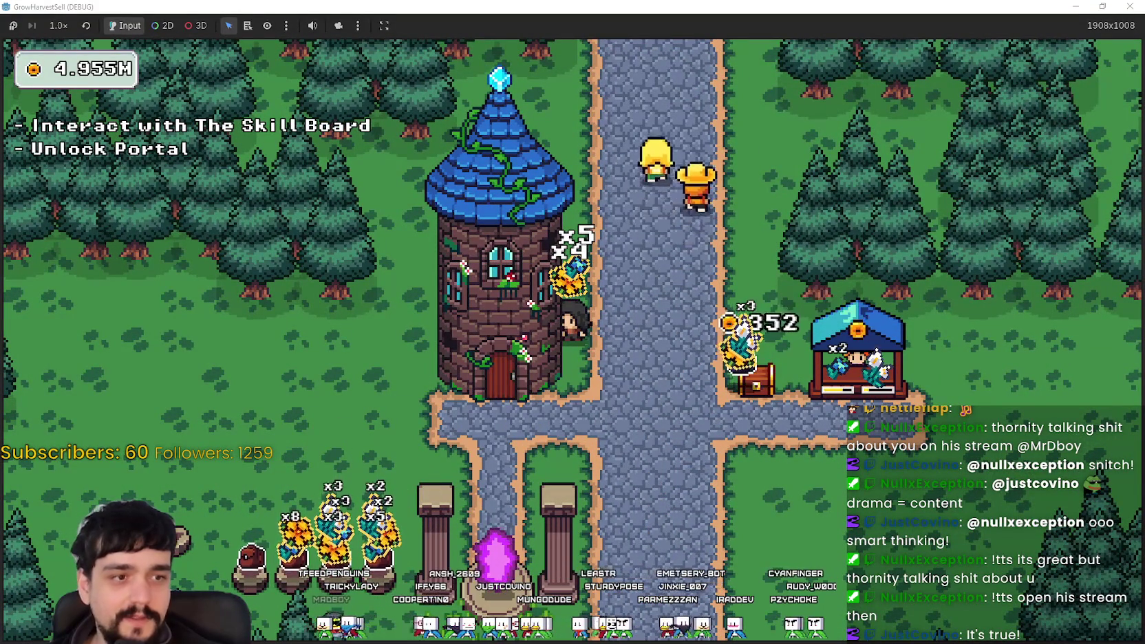
{"action": "key", "text": "s"}
{"action": "key", "text": "a"}
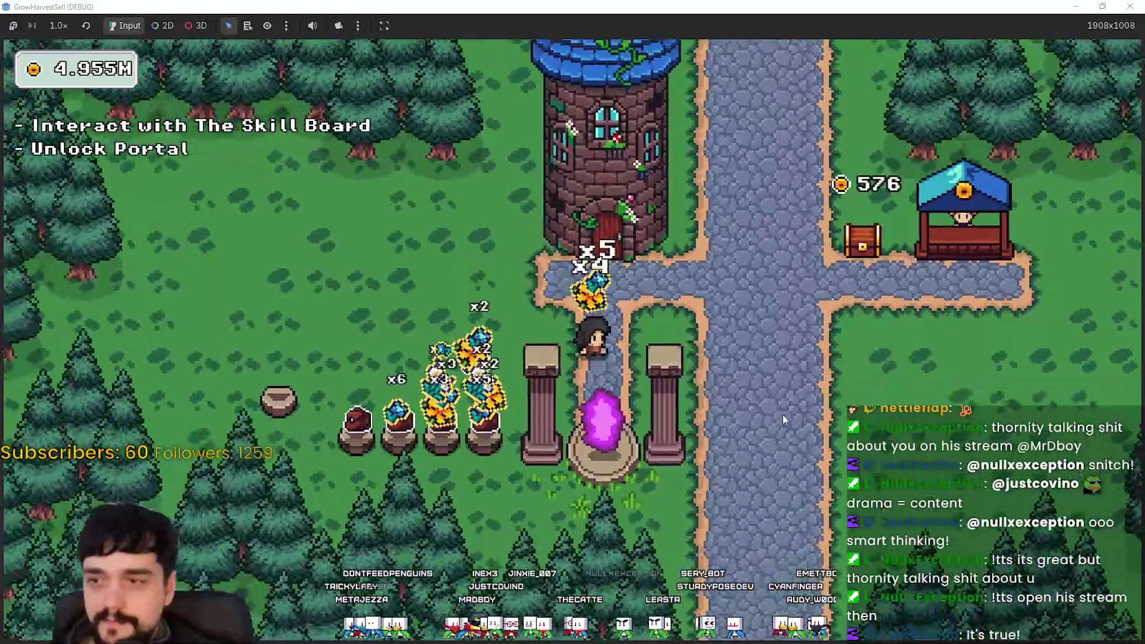
- Go to the shop stall and sell the harvested flowers, bringing the sold total to 1.728K
{"action": "key", "text": "d"}
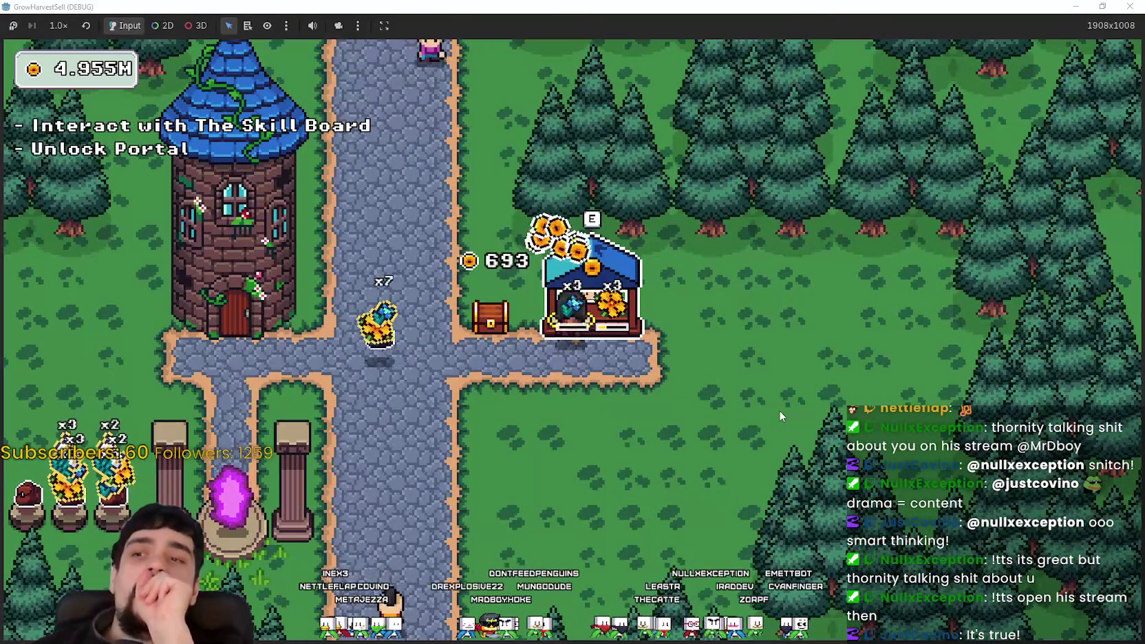
{"action": "key", "text": "s"}
{"action": "key", "text": "a"}
{"action": "key", "text": "a"}
{"action": "key", "text": "s"}
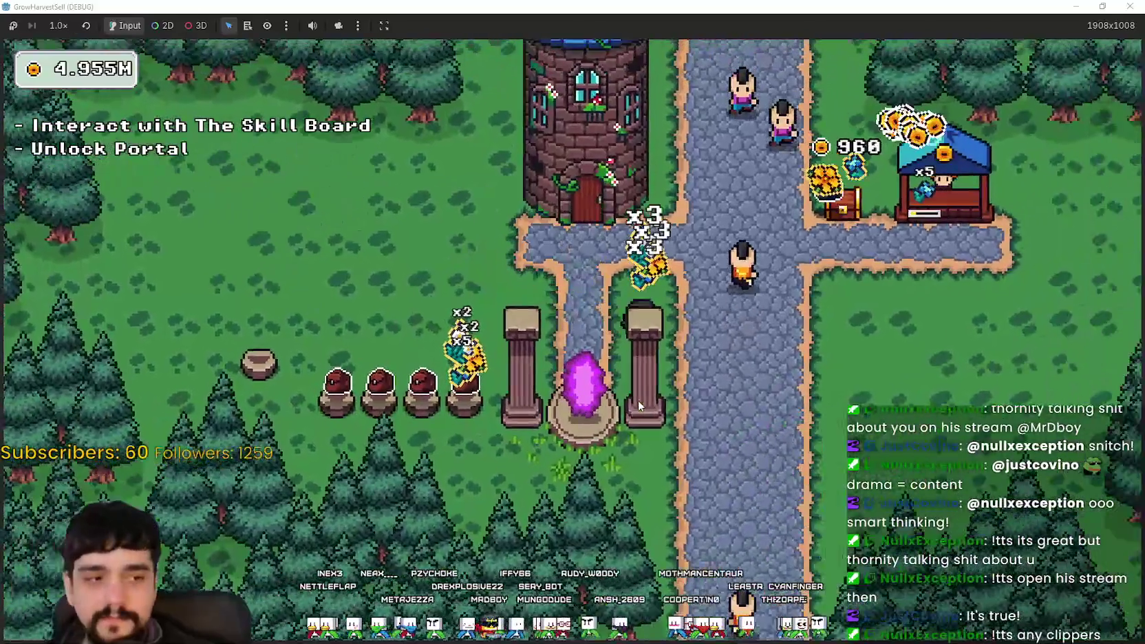
{"action": "key", "text": "d"}
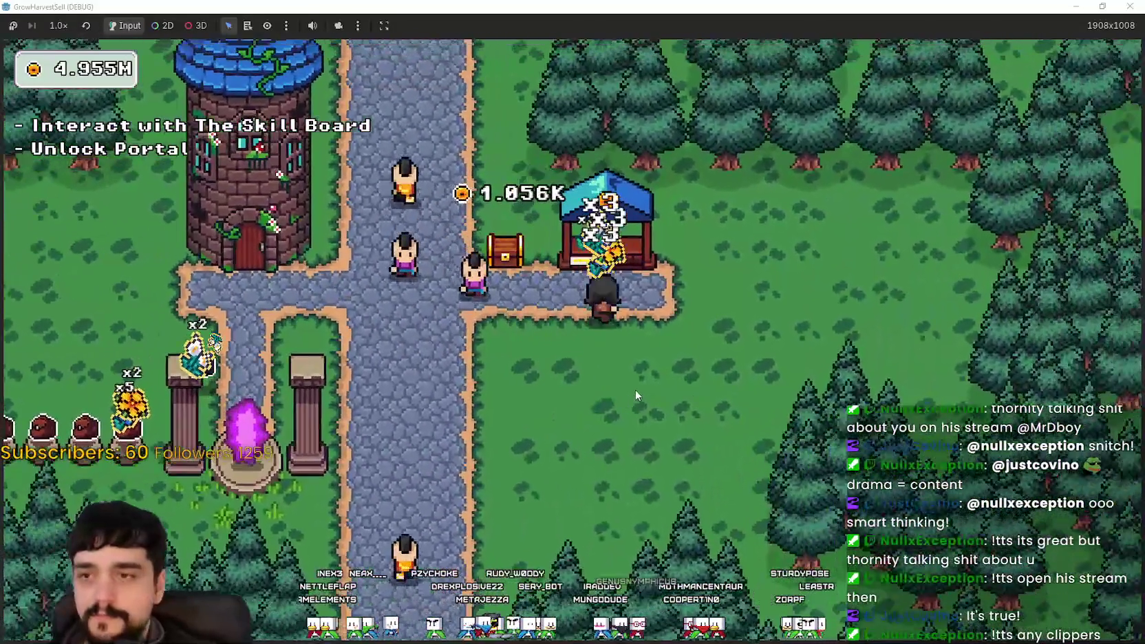
{"action": "key", "text": "w"}
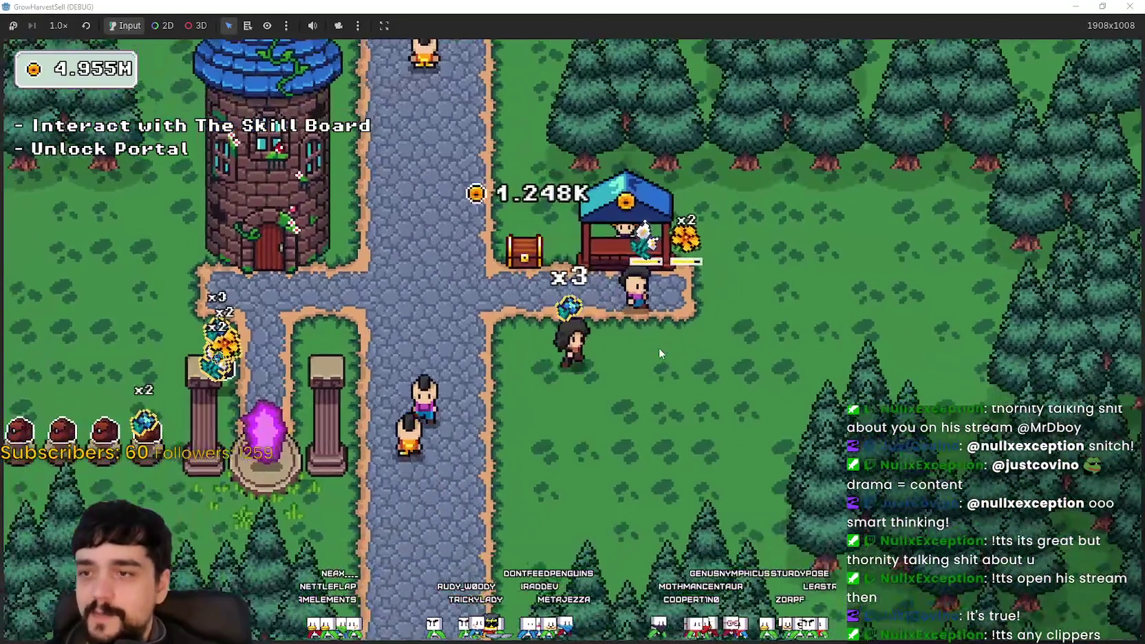
{"action": "key", "text": "d"}
- Walk past the tower up the main road, then open the Prestige skill board with E
{"action": "key", "text": "a"}
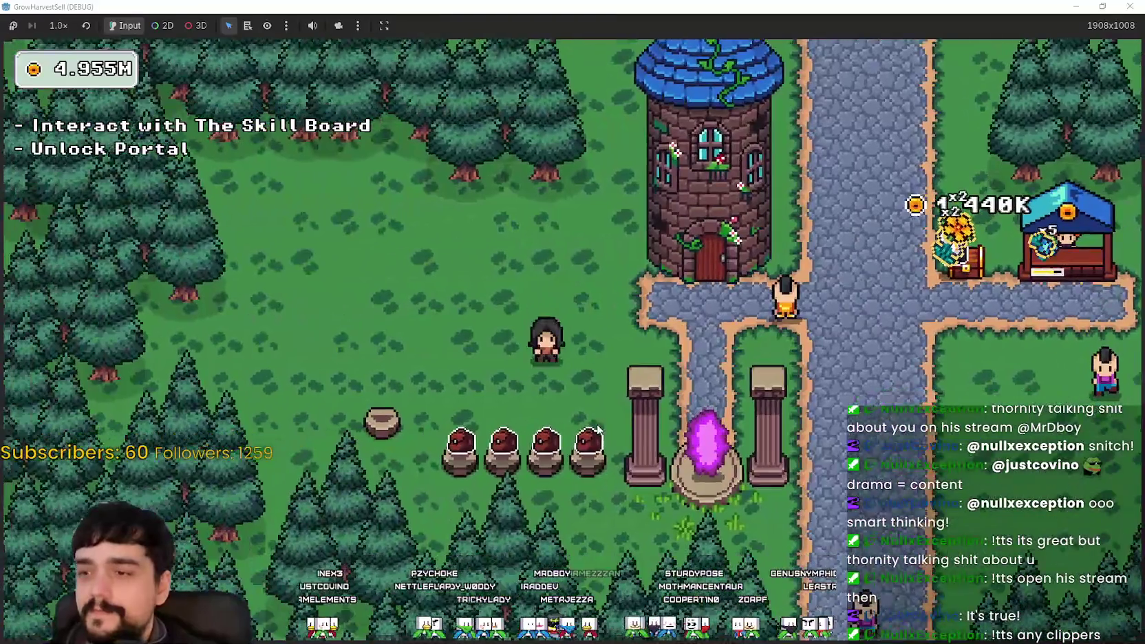
{"action": "key", "text": "d"}
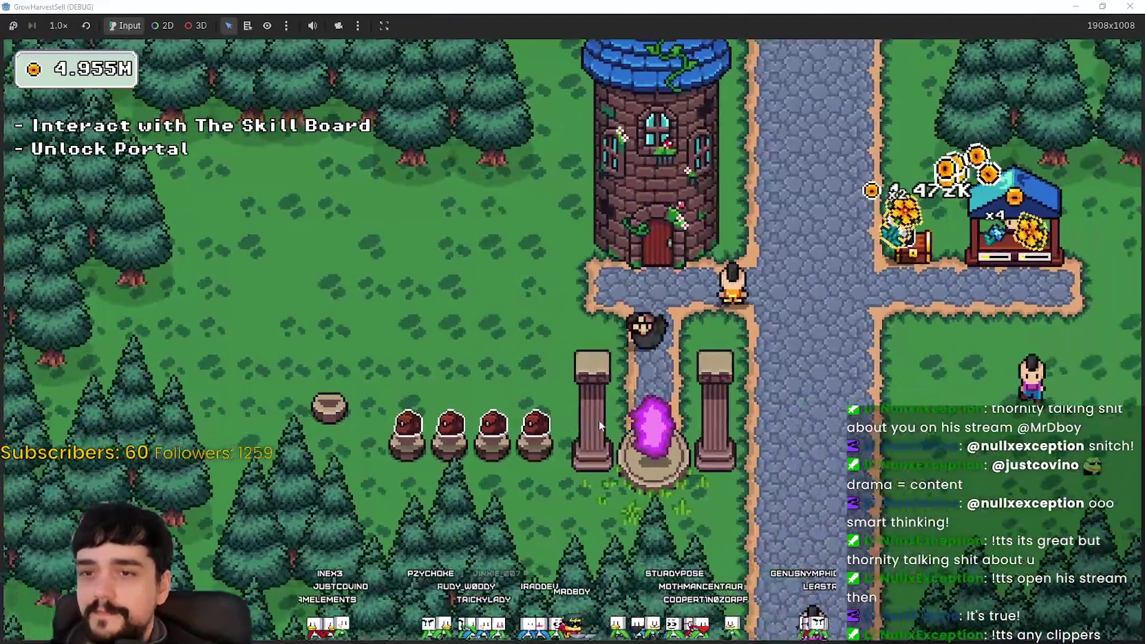
{"action": "key", "text": "w"}
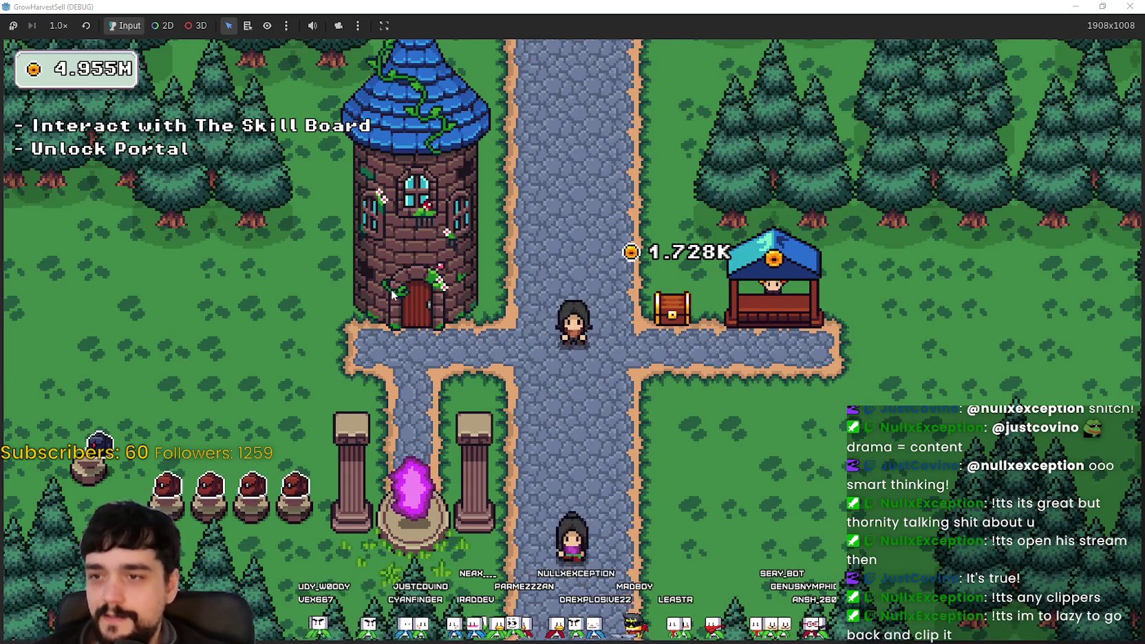
{"action": "key", "text": "a"}
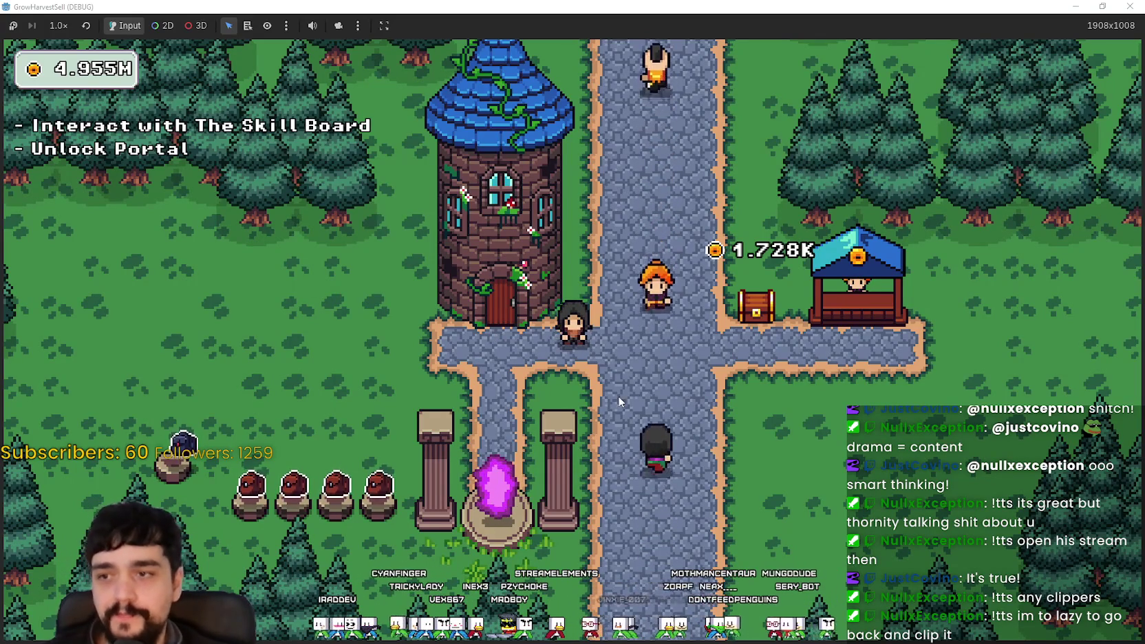
{"action": "key", "text": "a"}
{"action": "key", "text": "s"}
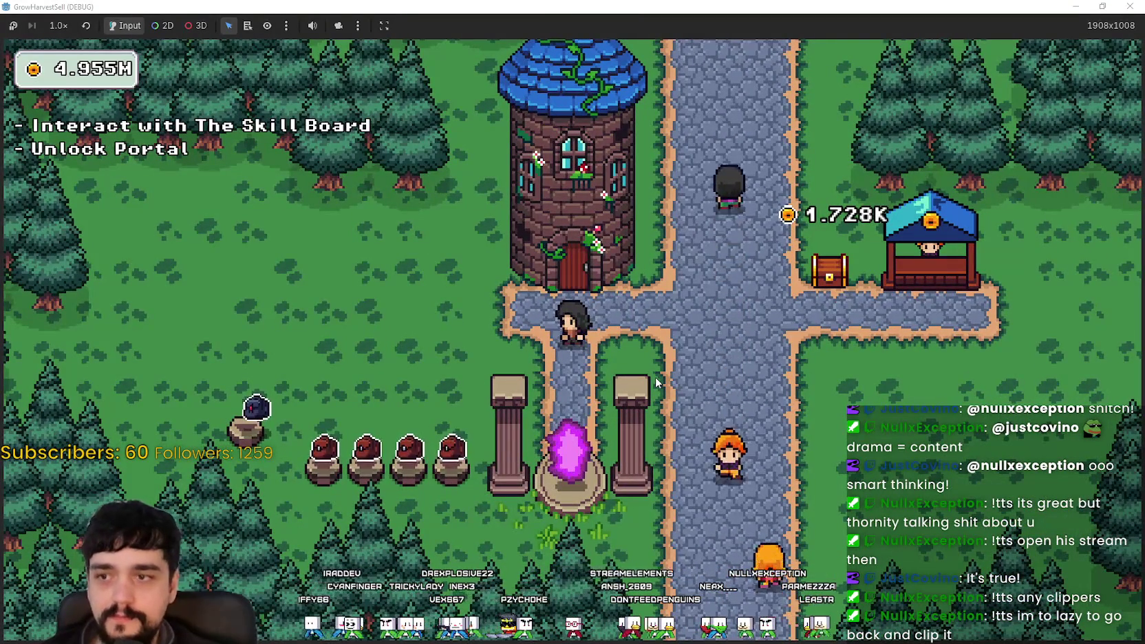
{"action": "key", "text": "e"}
{"action": "key", "text": "e"}
{"action": "key", "text": "e"}
- Pan the Prestige skill tree to Slime Destroyer and upgrade it repeatedly to 4/4
{"action": "scroll", "coordinate": [635, 554], "scroll_direction": "up", "scroll_amount": 3}
{"action": "scroll", "coordinate": [635, 549], "scroll_direction": "up", "scroll_amount": 2}
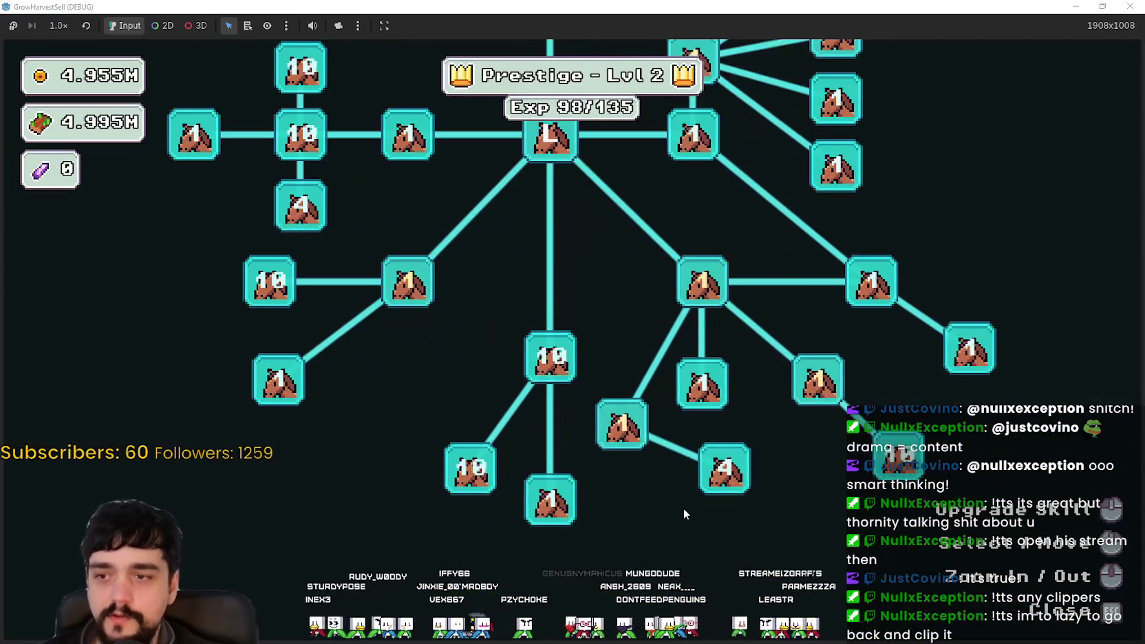
{"action": "left_click_drag", "start_coordinate": [694, 515], "coordinate": [560, 369]}
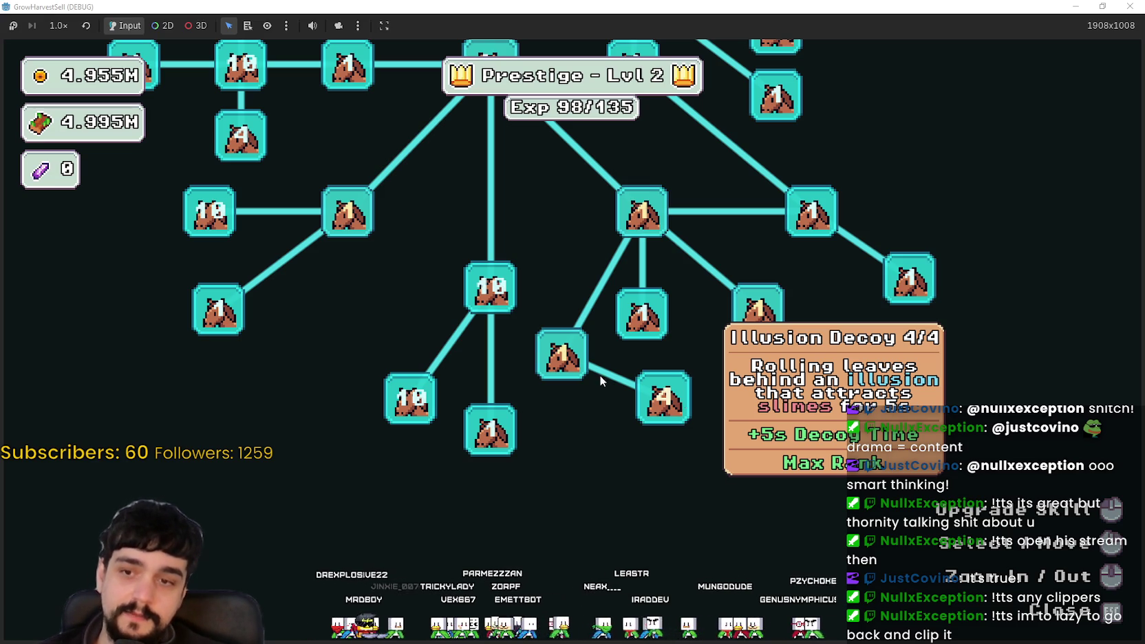
{"action": "scroll", "coordinate": [563, 403], "scroll_direction": "down", "scroll_amount": 2}
{"action": "left_click", "coordinate": [569, 385]}
{"action": "left_click", "coordinate": [568, 385]}
{"action": "left_click", "coordinate": [569, 385]}
- Close the skill board and travel through the portal to The Forest stage
{"action": "key", "text": "Escape"}
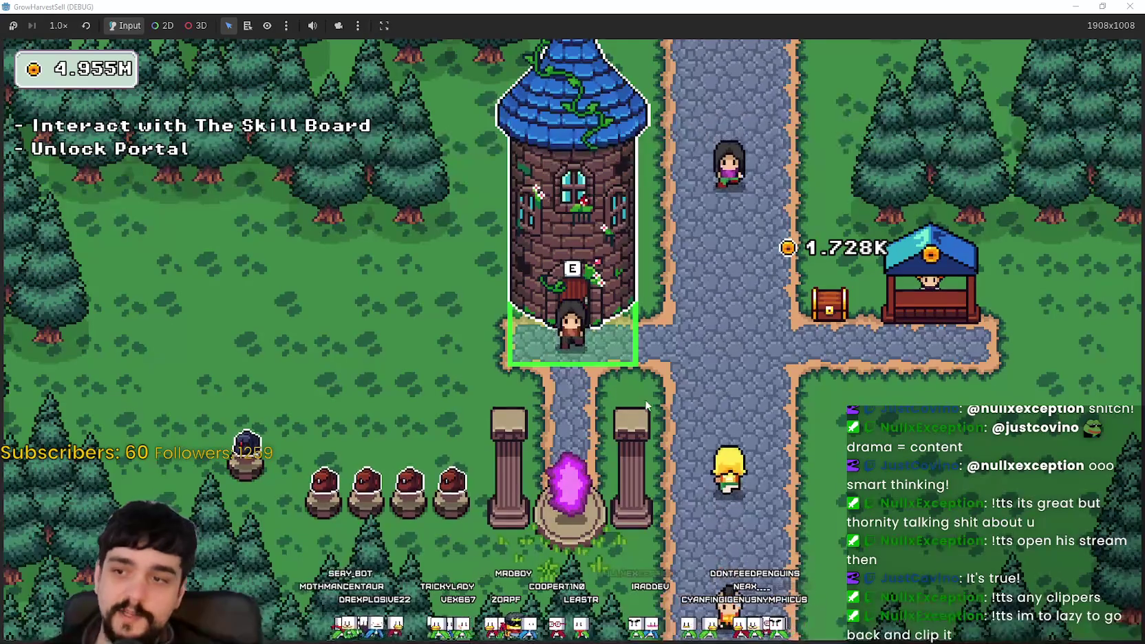
{"action": "key", "text": "s"}
{"action": "key", "text": "e"}
{"action": "key", "text": "Return"}
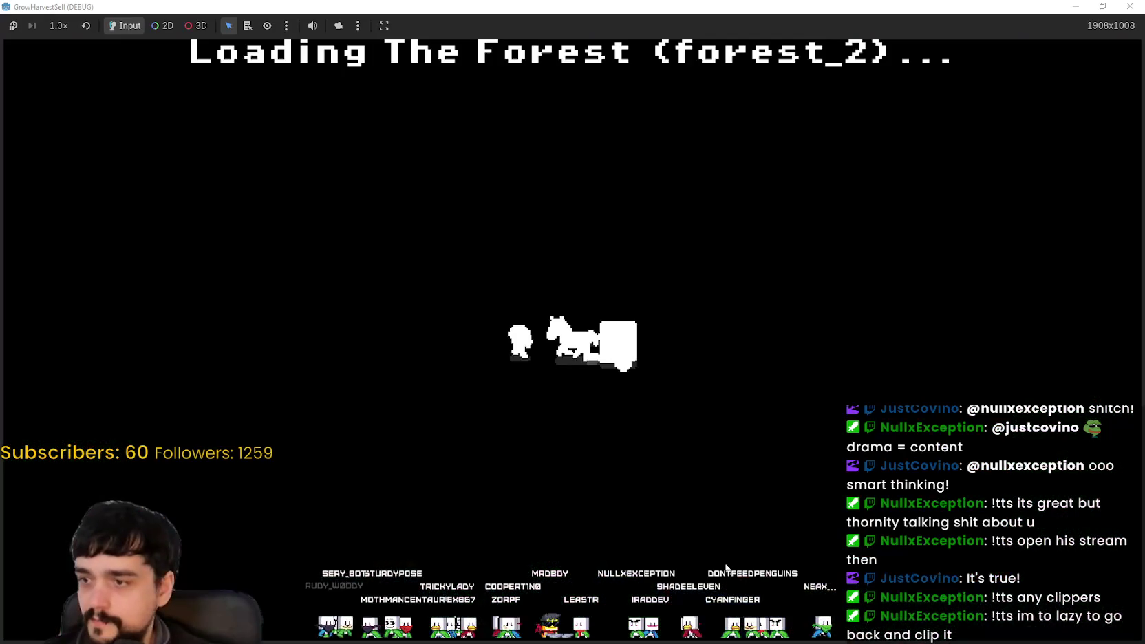
- Walk north, south and around The Forest clearing toward the flowers and pine trees
{"action": "key", "text": "w"}
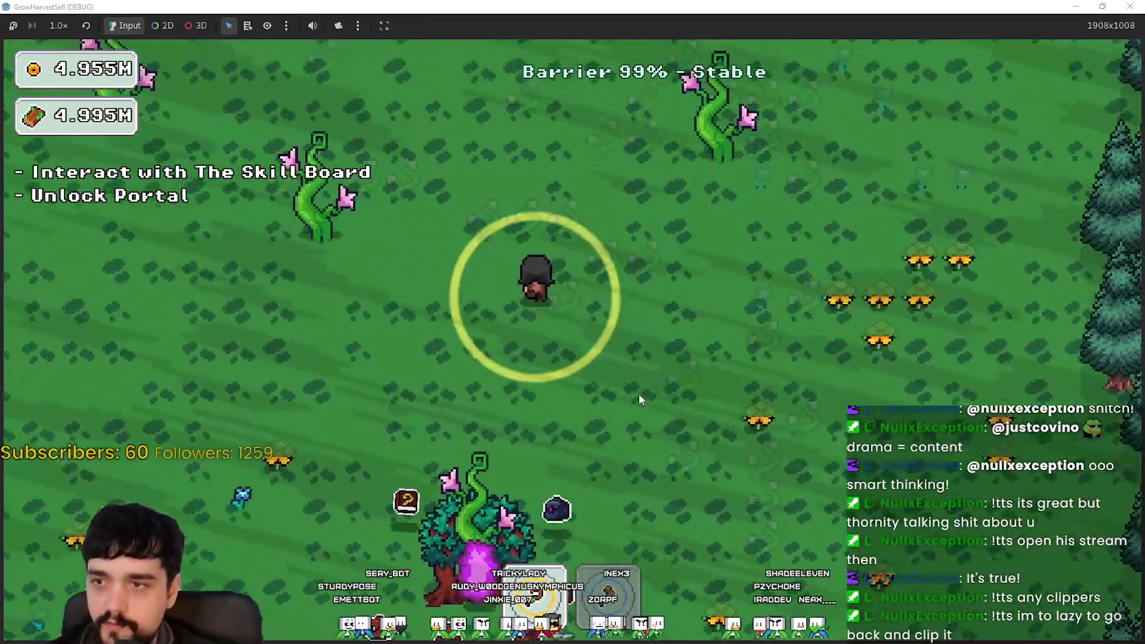
{"action": "key", "text": "a"}
{"action": "key", "text": "s"}
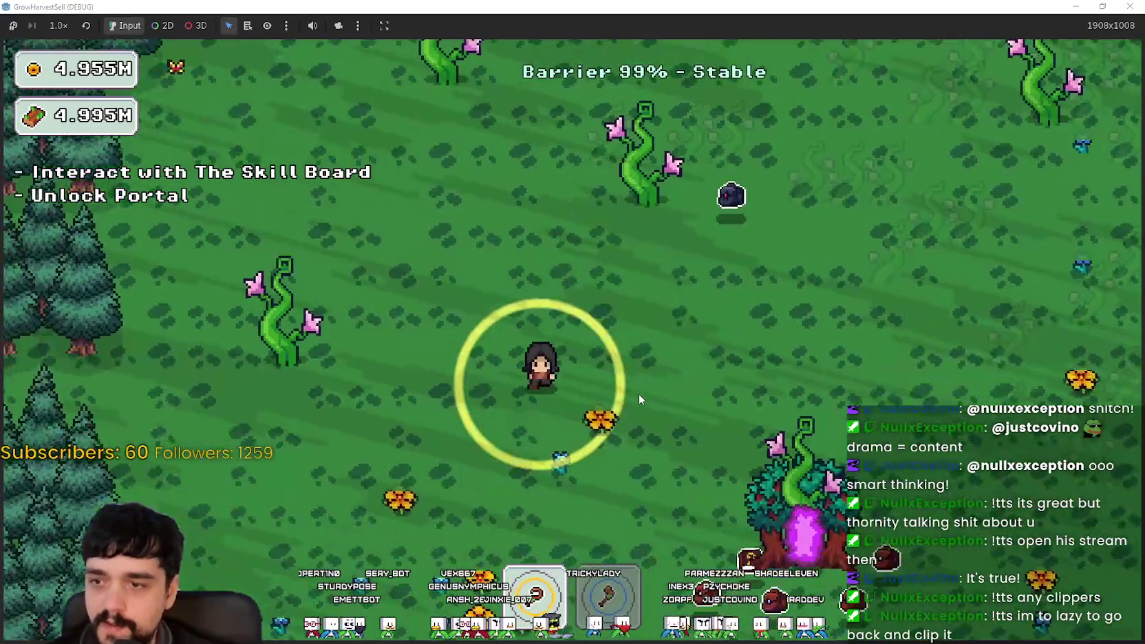
{"action": "key", "text": "s"}
{"action": "key", "text": "d"}
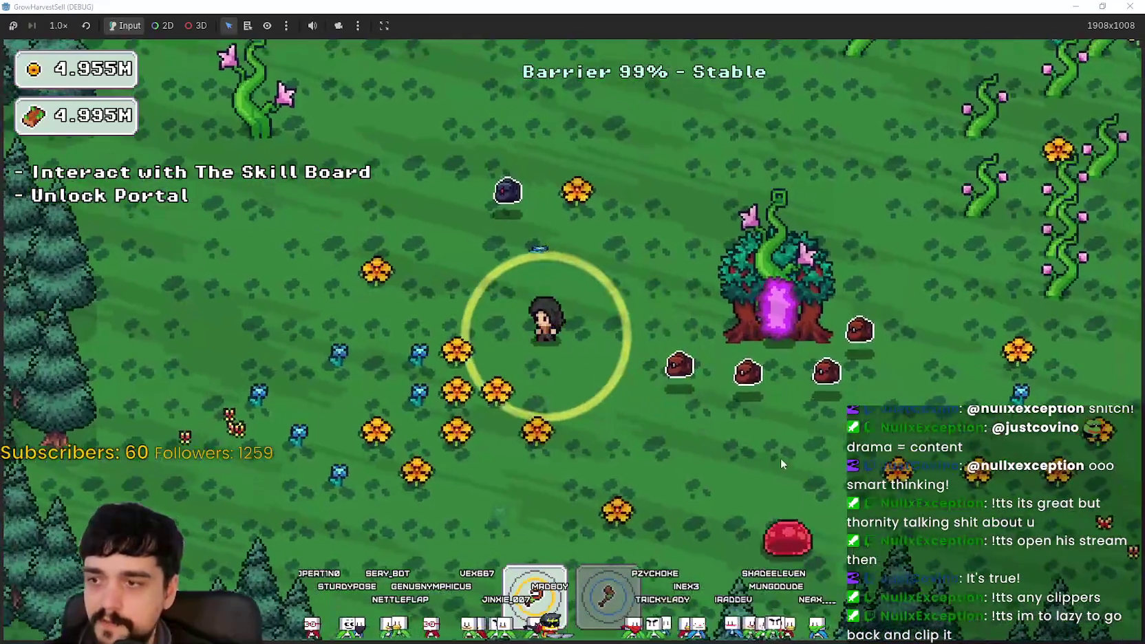
{"action": "key", "text": "s"}
{"action": "key", "text": "d"}
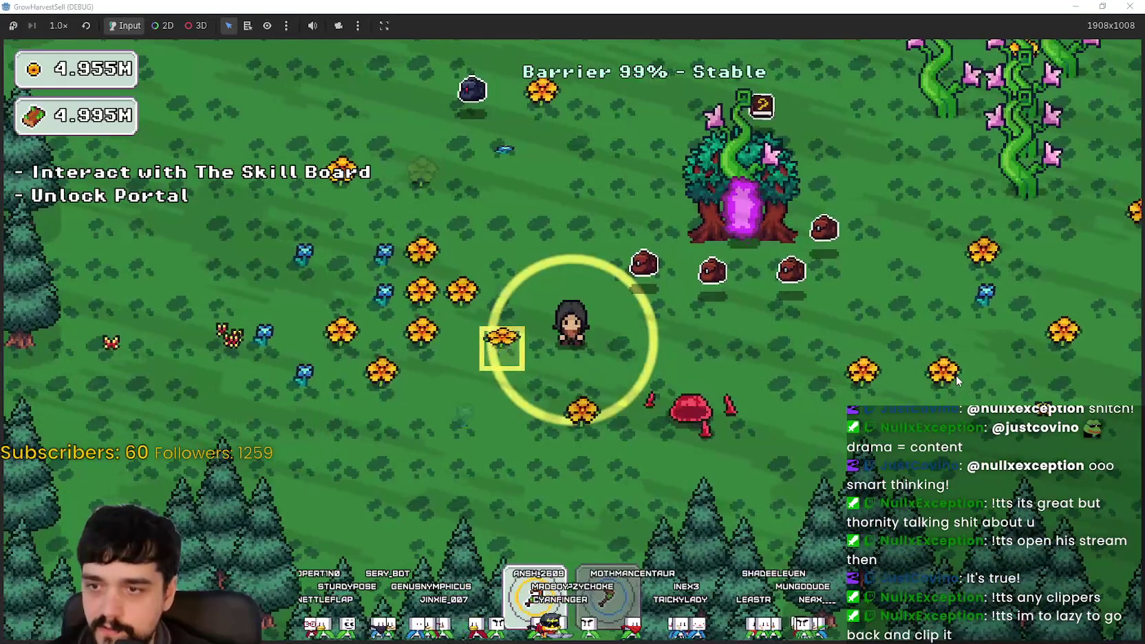
{"action": "key", "text": "w"}
{"action": "key", "text": "a"}
{"action": "key", "text": "a"}
{"action": "key", "text": "w"}
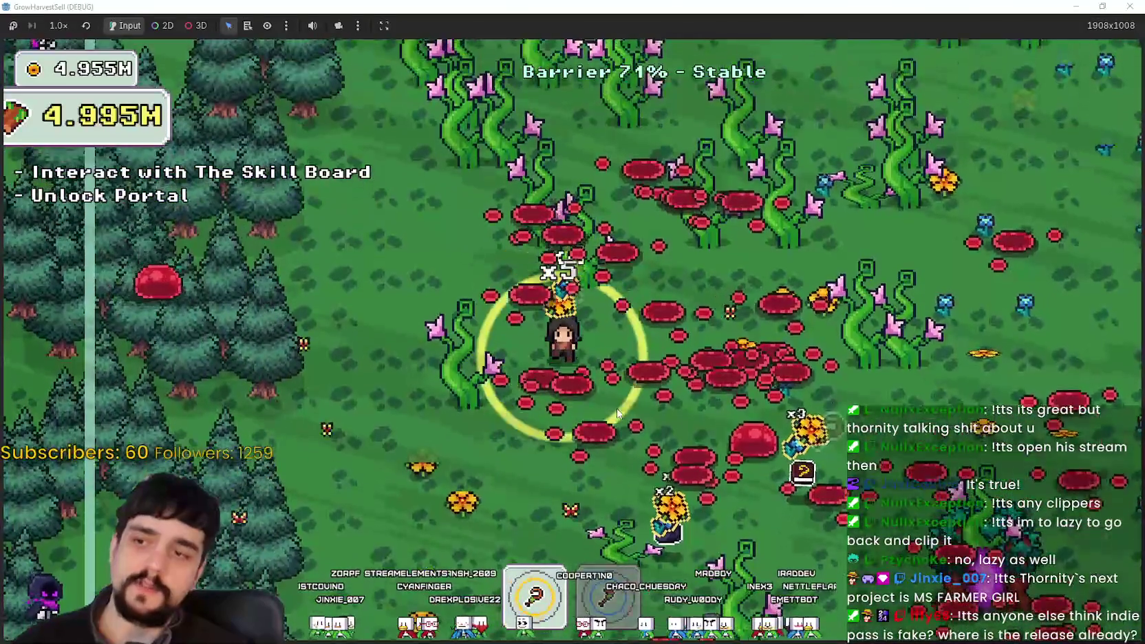
- Walk the farmer south and right, dodging the red slimes near the portal tree
{"action": "key", "text": "s"}
{"action": "key", "text": "d"}
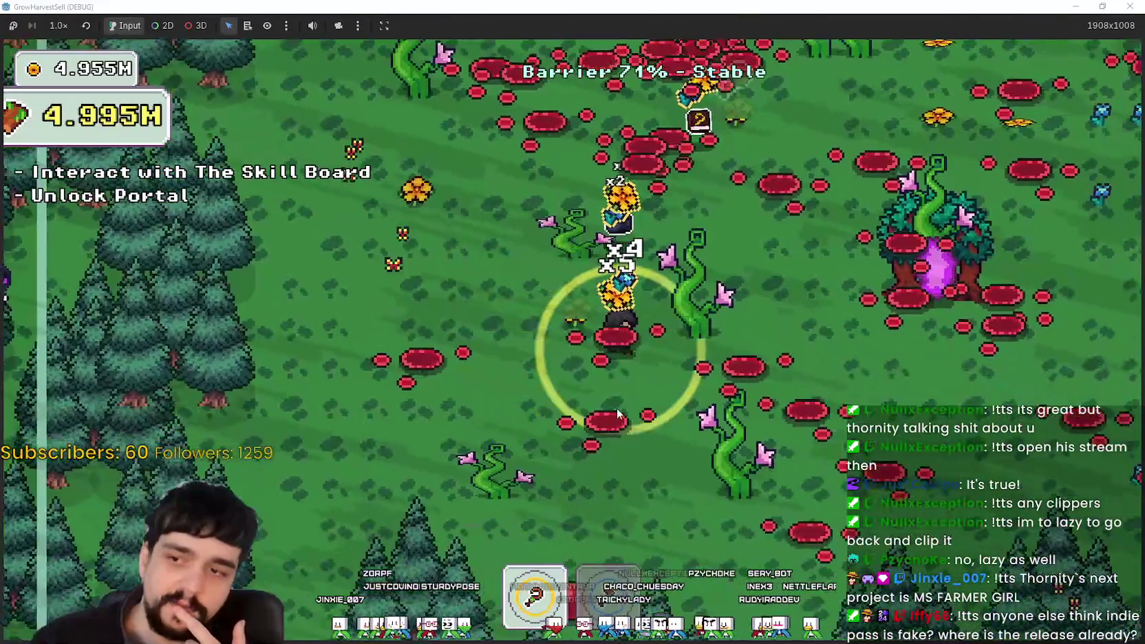
{"action": "key", "text": "w"}
{"action": "key", "text": "w"}
{"action": "key", "text": "d"}
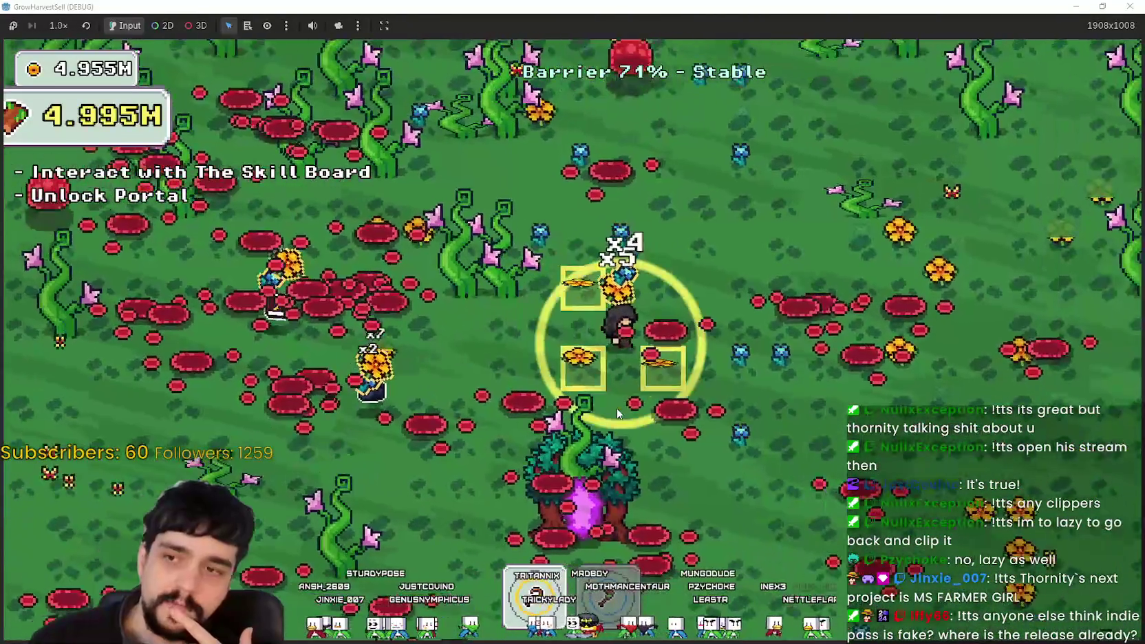
{"action": "key", "text": "s"}
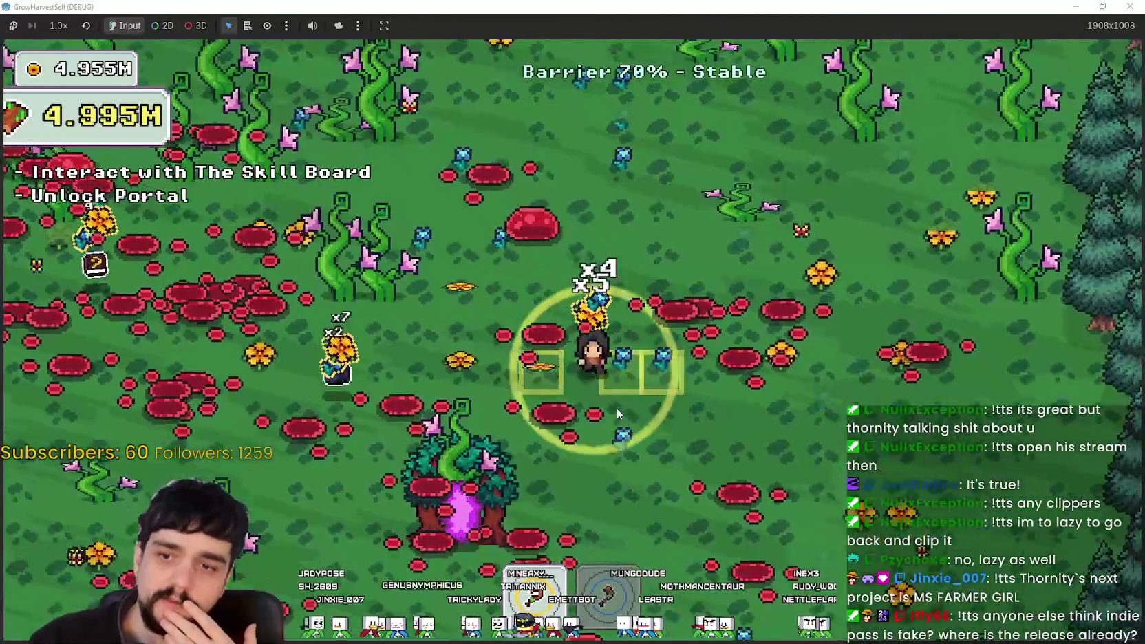
{"action": "key", "text": "d"}
{"action": "key", "text": "w"}
{"action": "key", "text": "a"}
{"action": "key", "text": "a"}
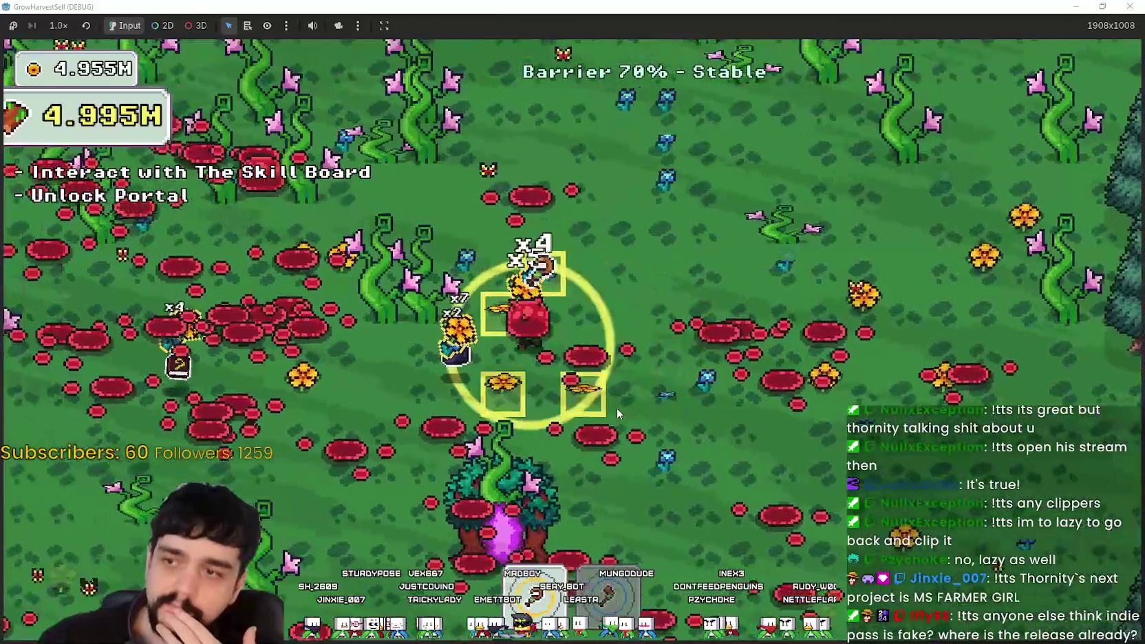
{"action": "key", "text": "s"}
{"action": "key", "text": "a"}
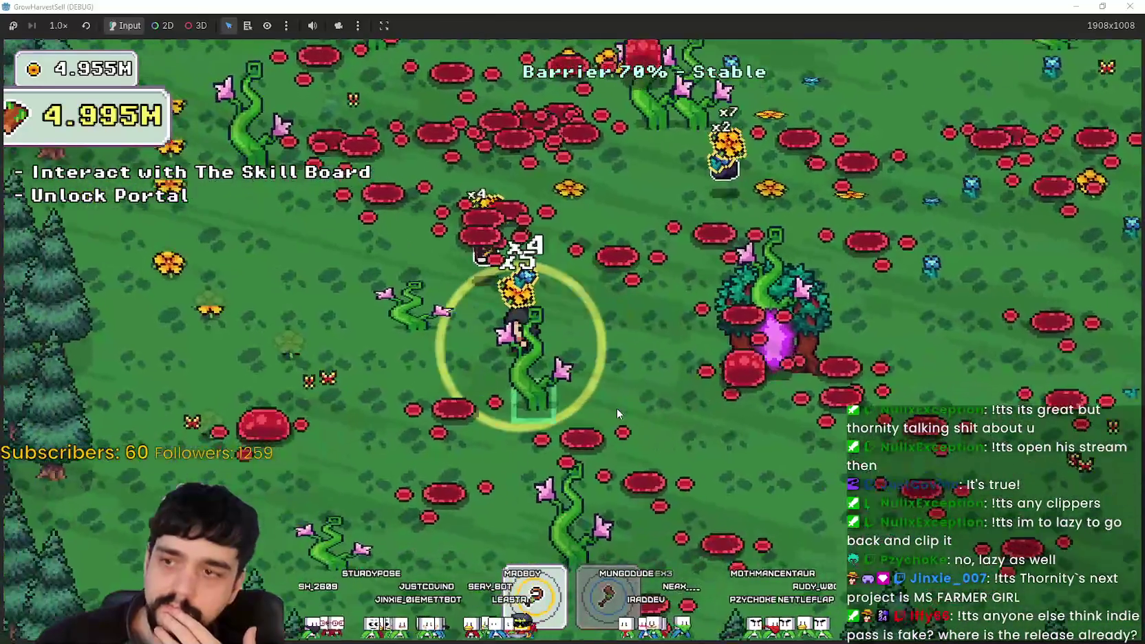
{"action": "key", "text": "s"}
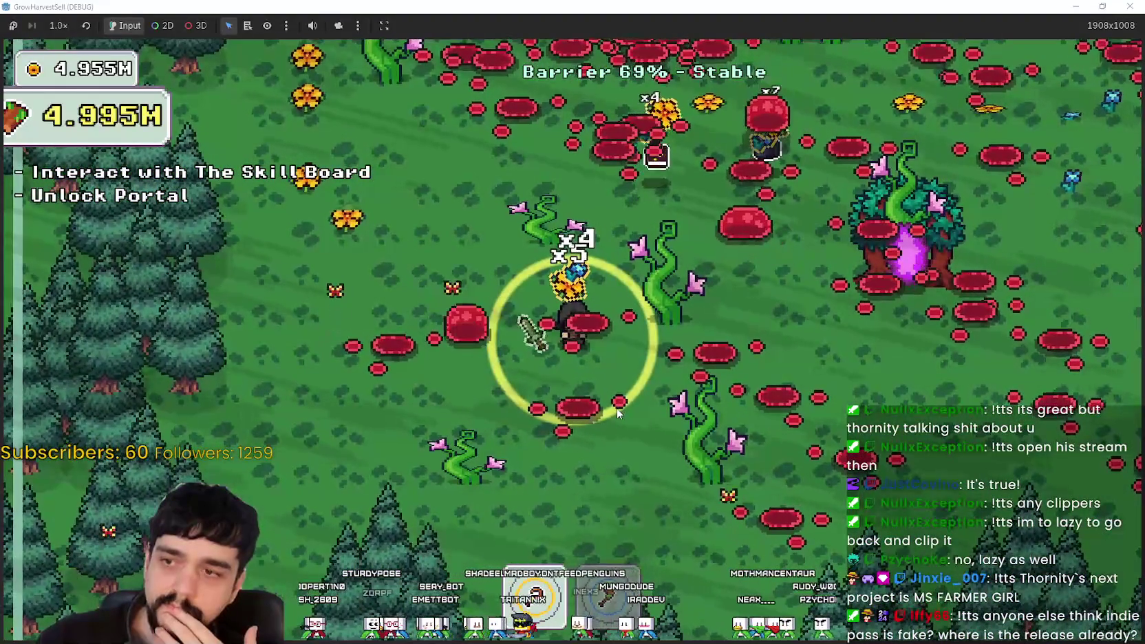
{"action": "key", "text": "s"}
{"action": "key", "text": "d"}
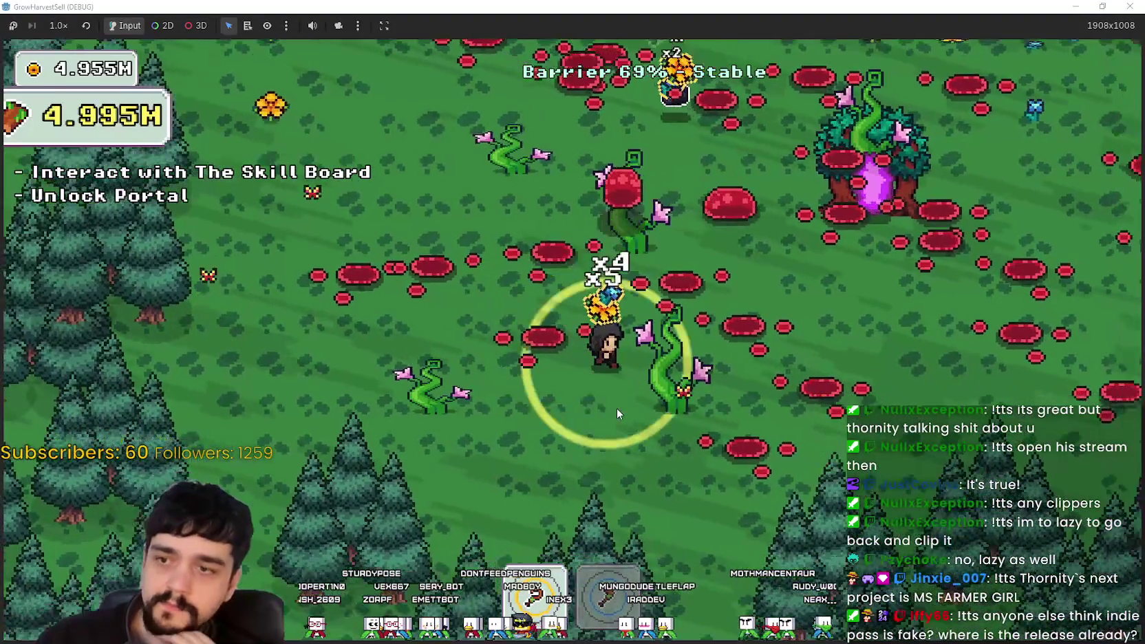
- Walk the farmer right and up the field, then left toward the forest edge
{"action": "key", "text": "d"}
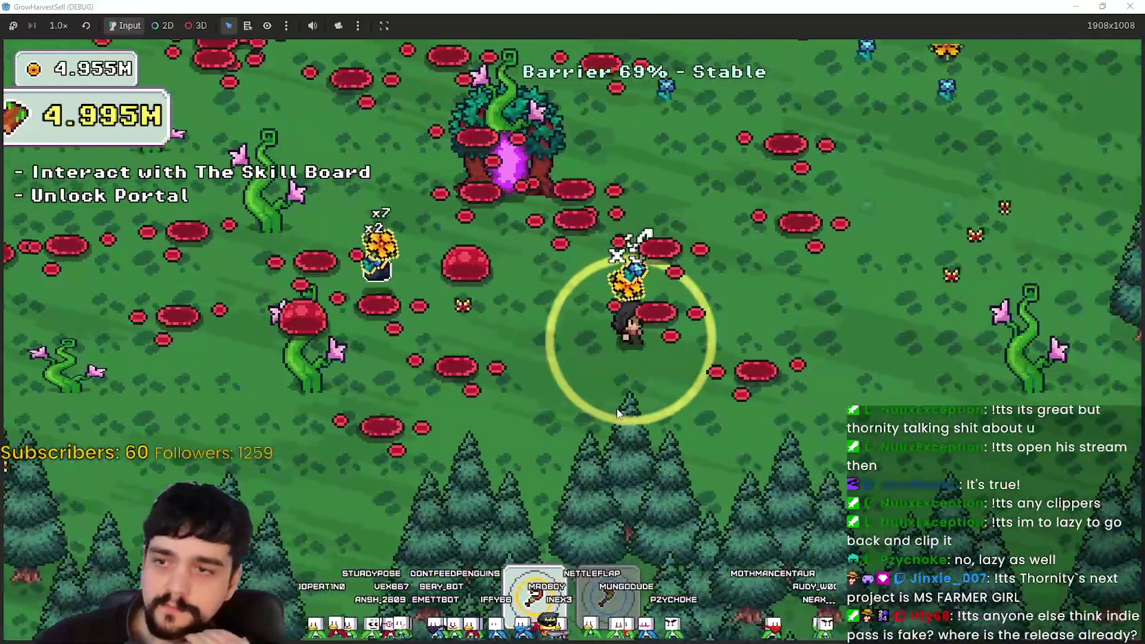
{"action": "key", "text": "w"}
{"action": "key", "text": "d"}
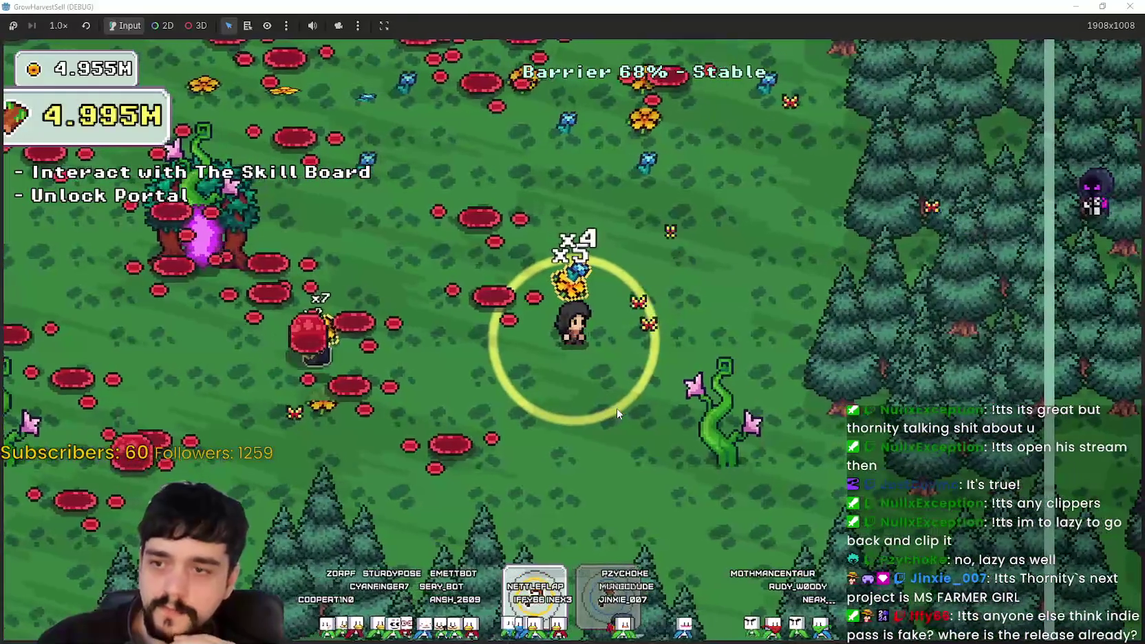
{"action": "key", "text": "w"}
{"action": "key", "text": "w"}
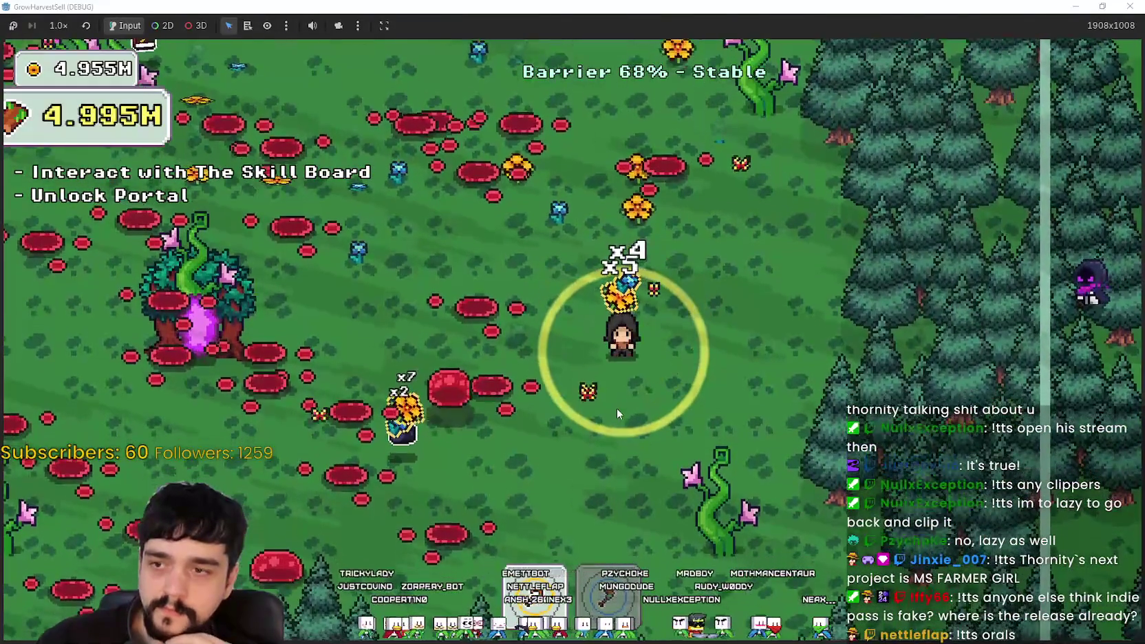
{"action": "key", "text": "a"}
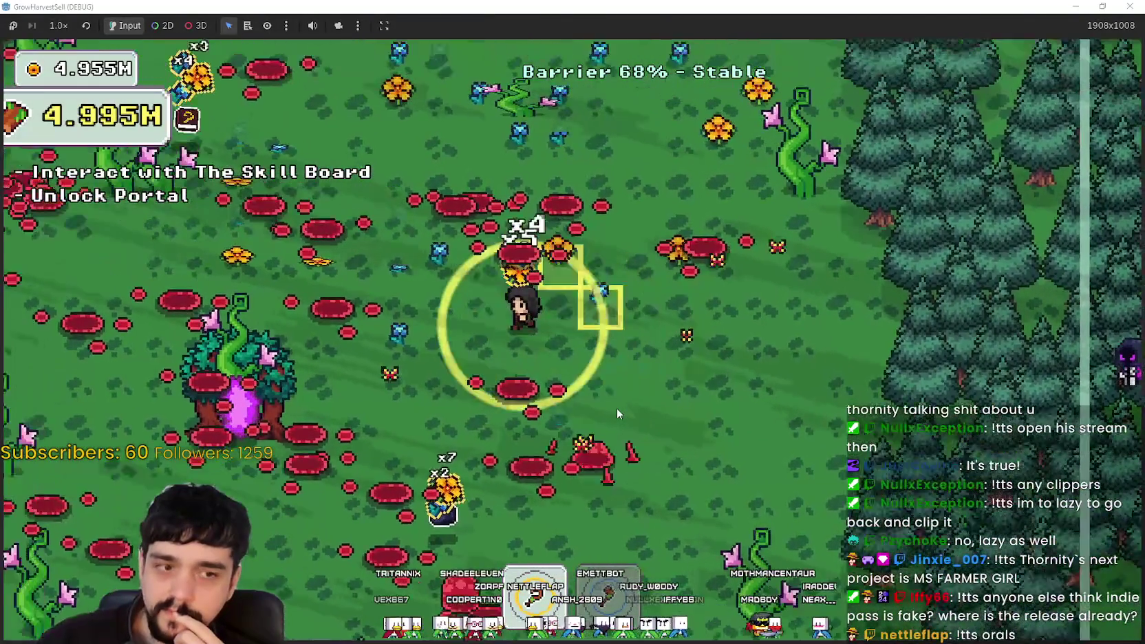
{"action": "key", "text": "a"}
{"action": "key", "text": "w"}
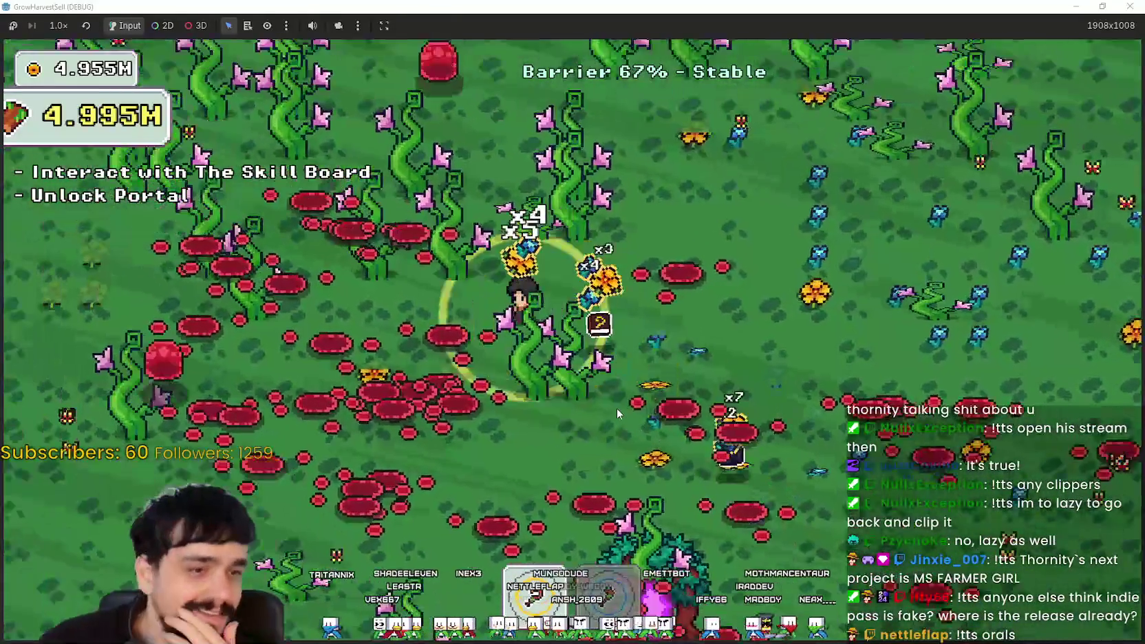
{"action": "key", "text": "a"}
{"action": "key", "text": "w"}
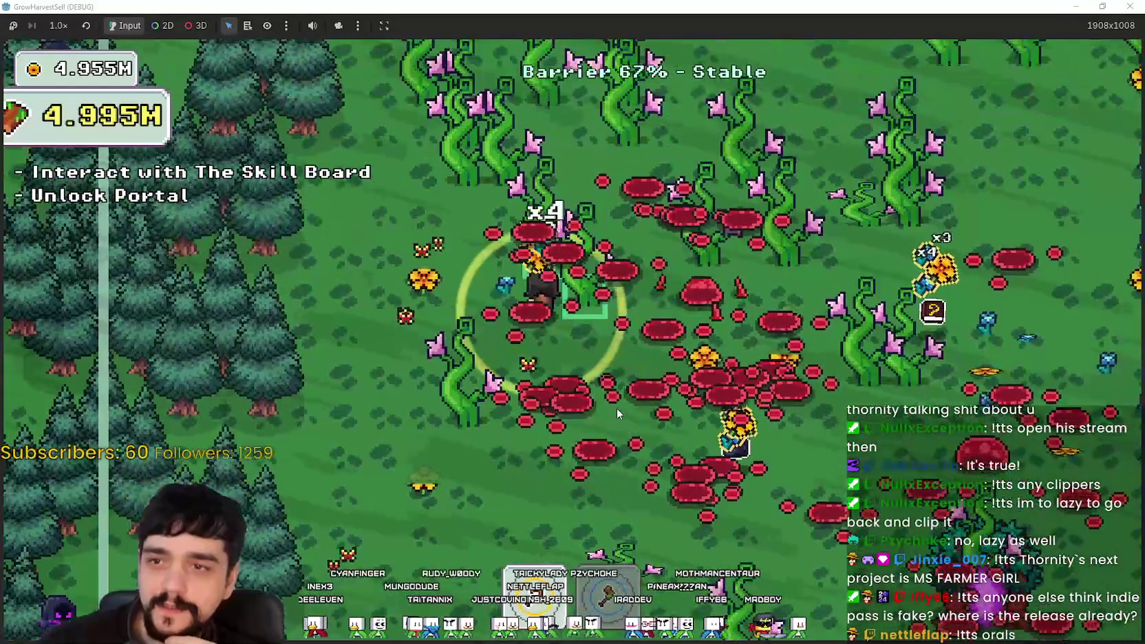
{"action": "key", "text": "a"}
{"action": "key", "text": "s"}
{"action": "key", "text": "d"}
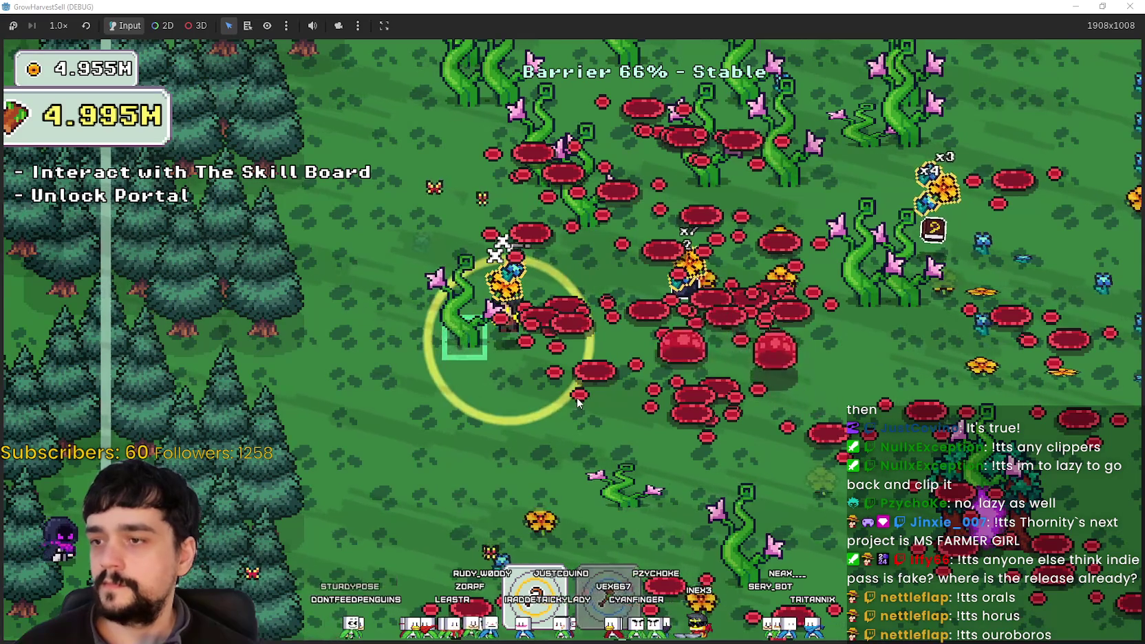
{"action": "key", "text": "a"}
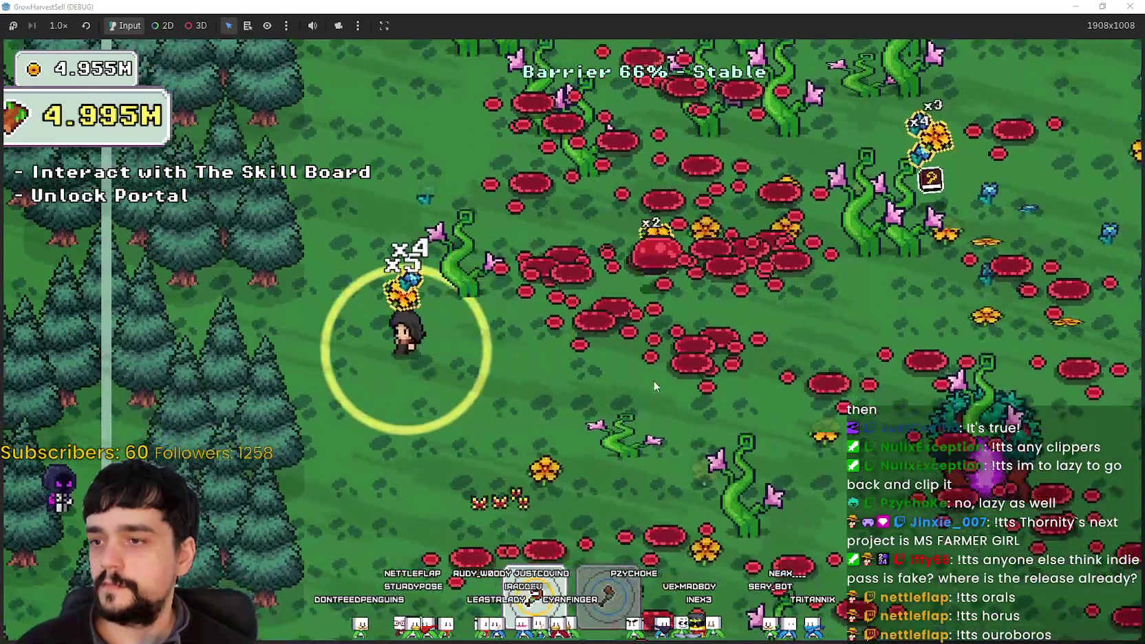
- Walk the farmer into the portal tree and travel back to the Village hub
{"action": "key", "text": "d"}
{"action": "key", "text": "s"}
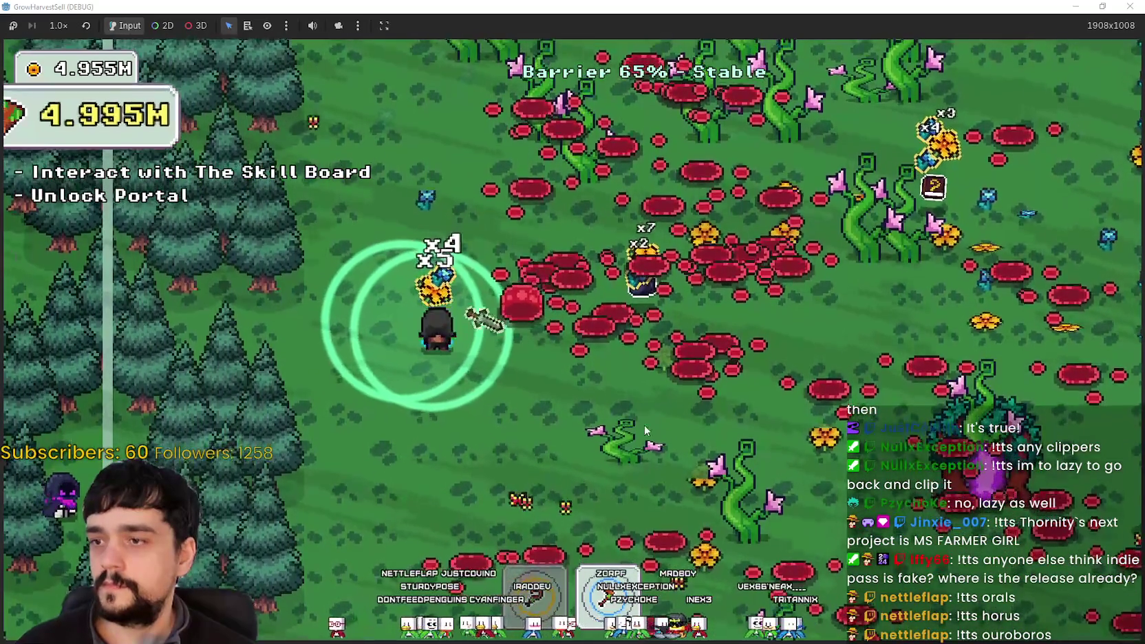
{"action": "key", "text": "d"}
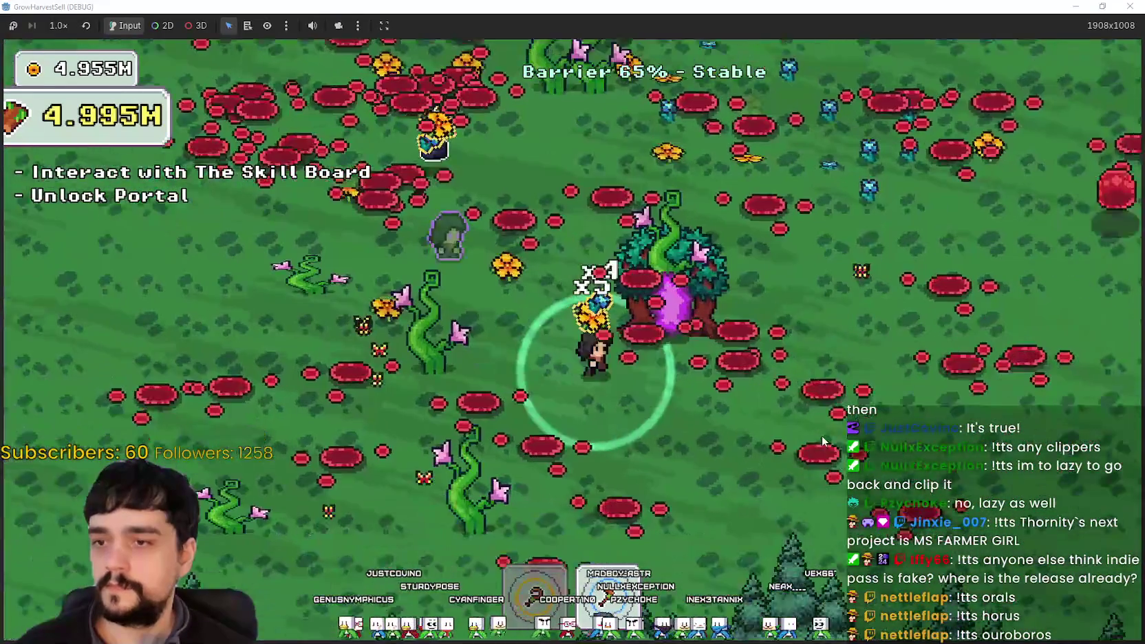
{"action": "key", "text": "w"}
{"action": "key", "text": "a"}
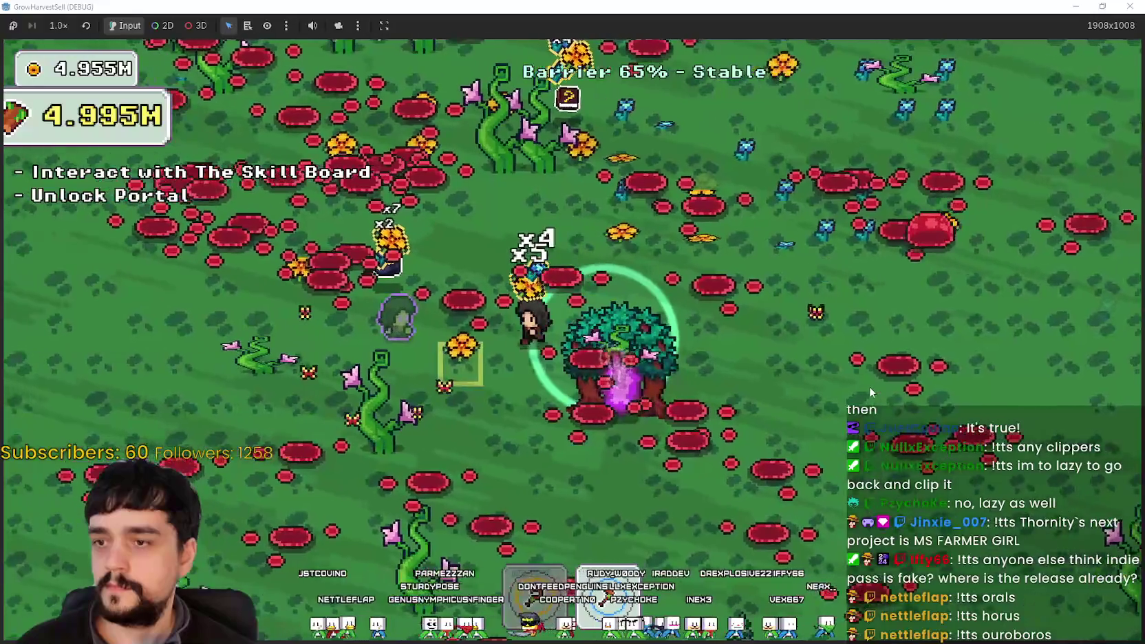
{"action": "key", "text": "d"}
{"action": "key", "text": "e"}
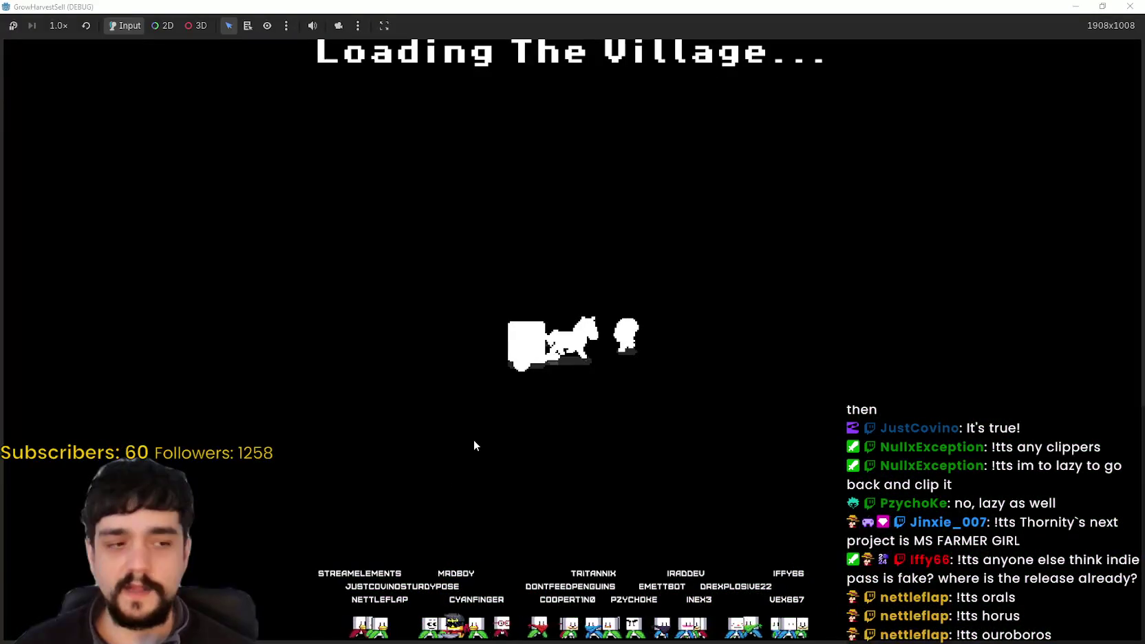
- Walk the farmer up the village path over to the shop stand
{"action": "key", "text": "w"}
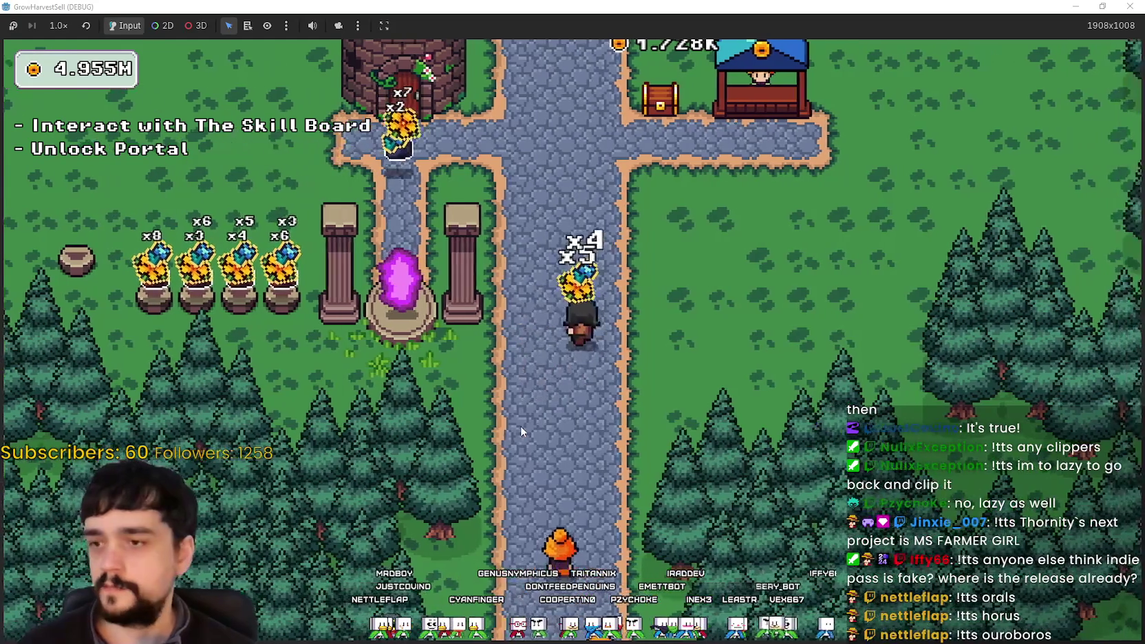
{"action": "key", "text": "d"}
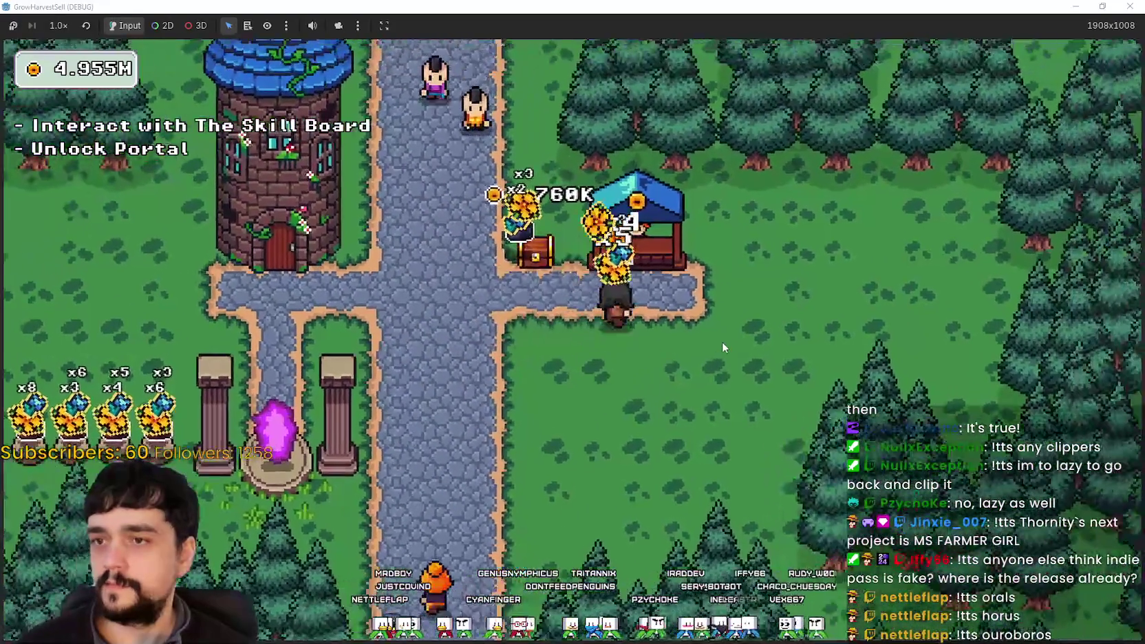
{"action": "key", "text": "a"}
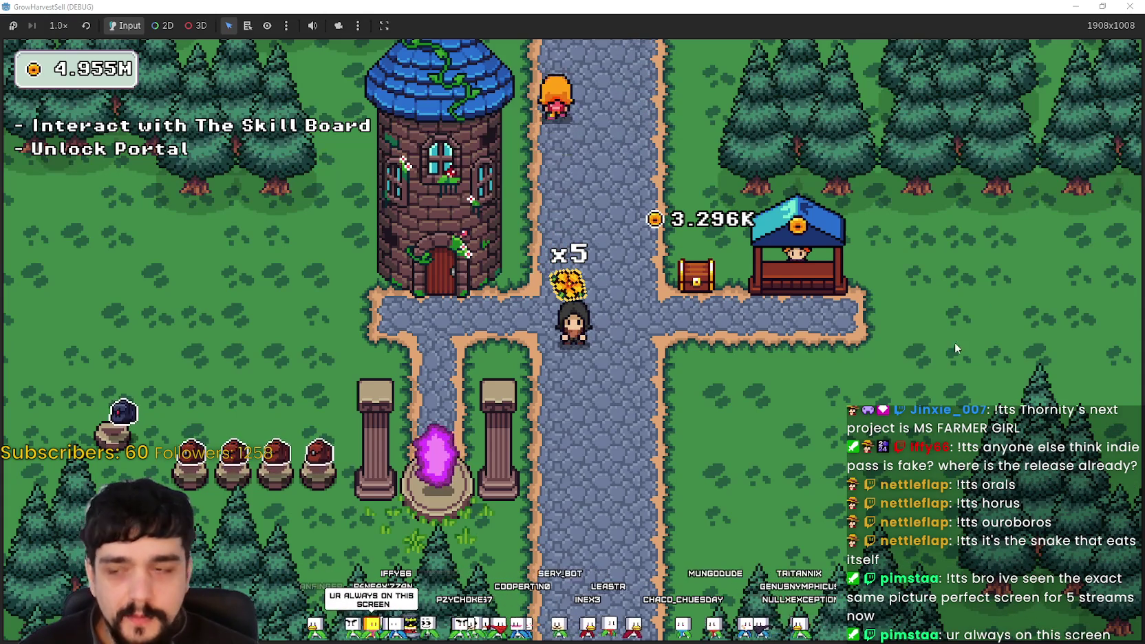
- Sell the x5 crops at the shop stall, then enter the tower for the Prestige Lvl 2 skill board
{"action": "key", "text": "d"}
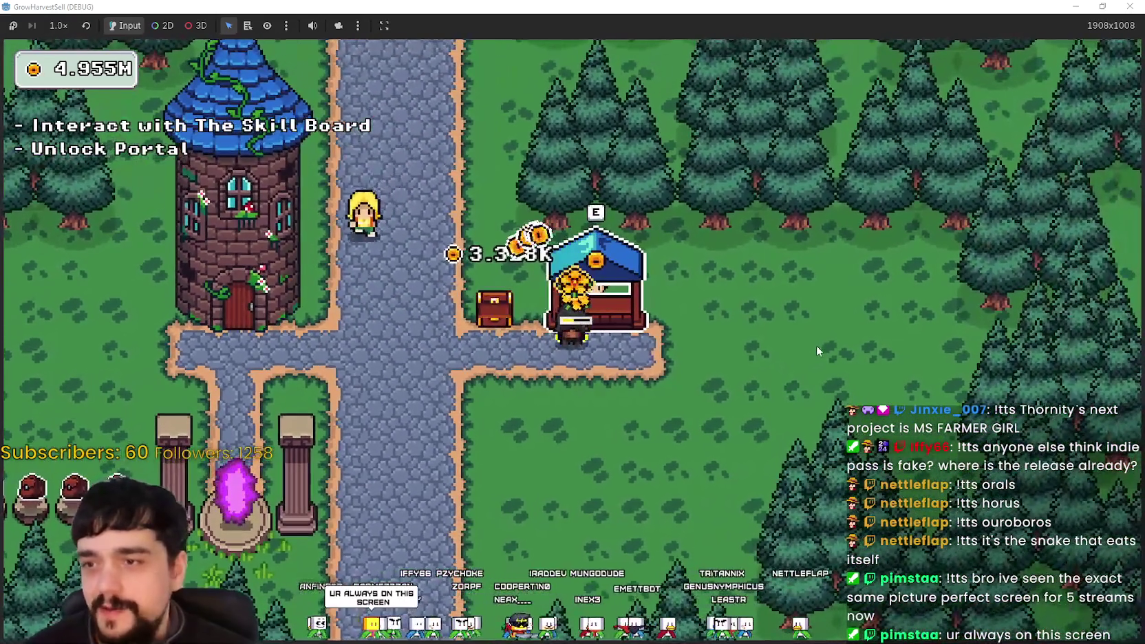
{"action": "key", "text": "s"}
{"action": "key", "text": "a"}
{"action": "key", "text": "w"}
{"action": "key", "text": "e"}
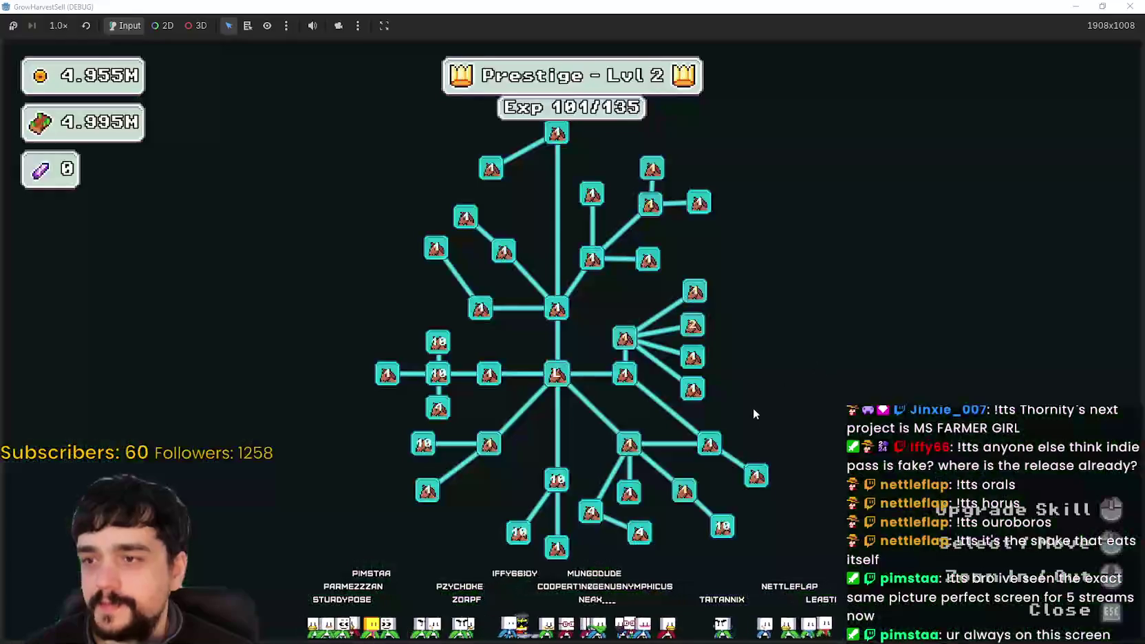
{"action": "scroll", "coordinate": [541, 503], "scroll_direction": "up", "scroll_amount": 2}
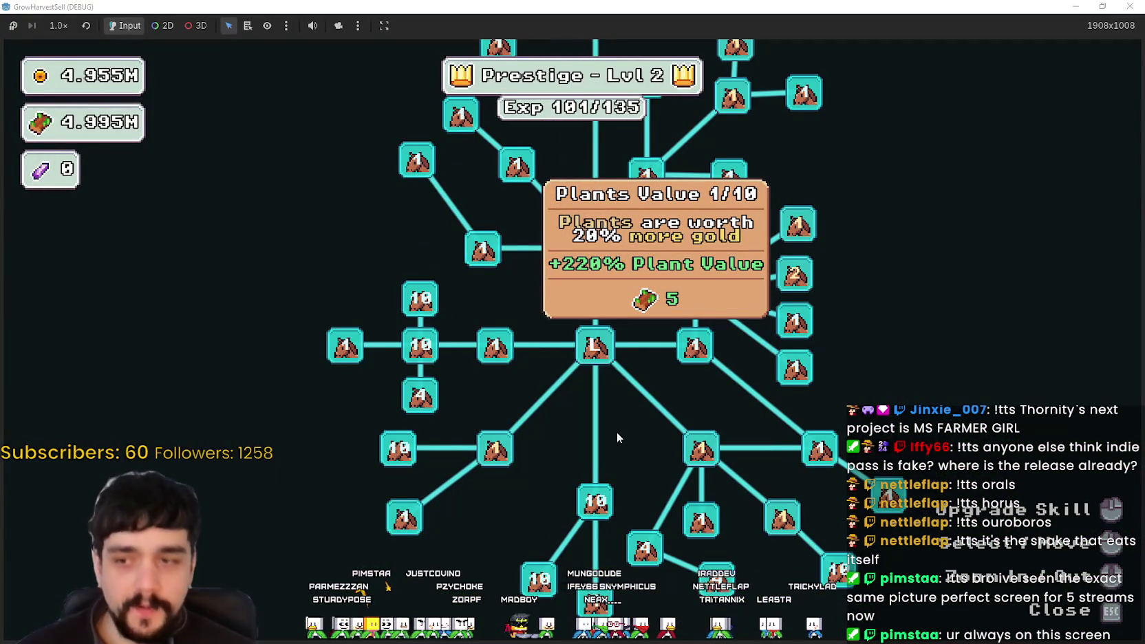
{"action": "scroll", "coordinate": [579, 450], "scroll_direction": "down", "scroll_amount": 2}
{"action": "scroll", "coordinate": [304, 447], "scroll_direction": "up", "scroll_amount": 2}
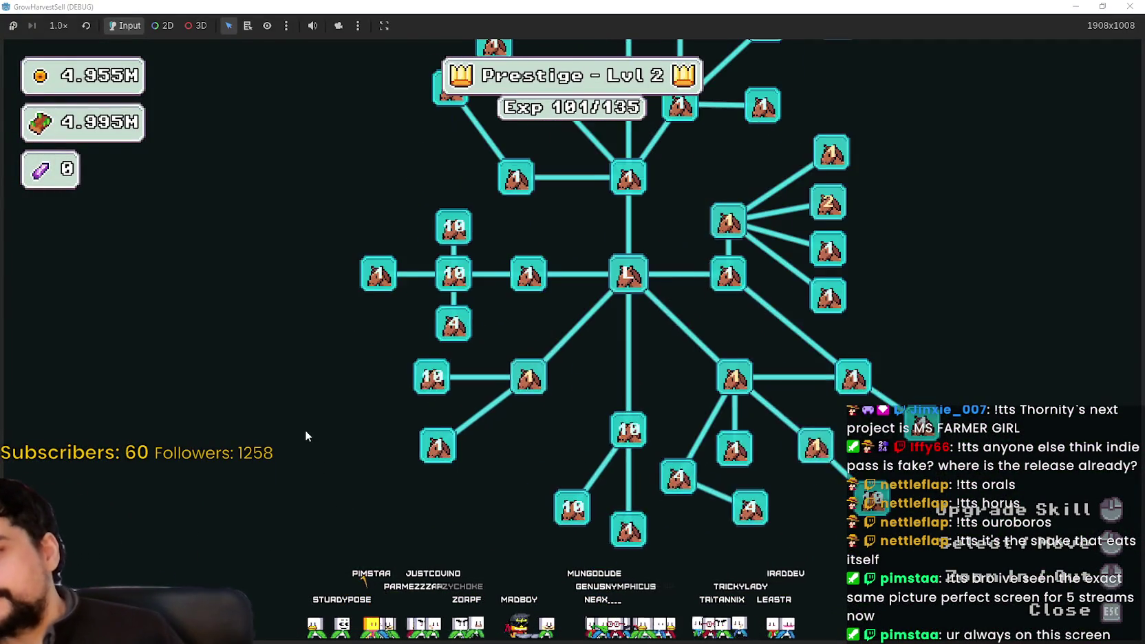
{"action": "scroll", "coordinate": [306, 435], "scroll_direction": "down", "scroll_amount": 1}
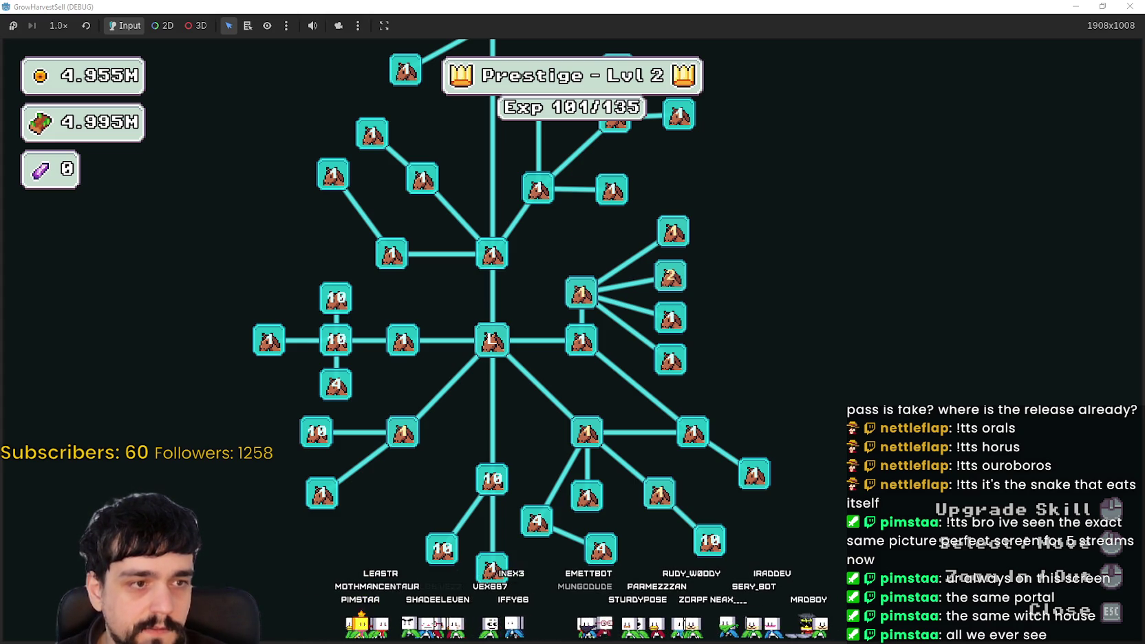
- Browse the image results, then add 'rpg' to refine the search to Mages circles rpg
{"action": "left_click_drag", "start_coordinate": [1144, 131], "coordinate": [697, 67]}
{"action": "scroll", "coordinate": [796, 428], "scroll_direction": "down", "scroll_amount": 2}
{"action": "scroll", "coordinate": [796, 428], "scroll_direction": "down", "scroll_amount": 2}
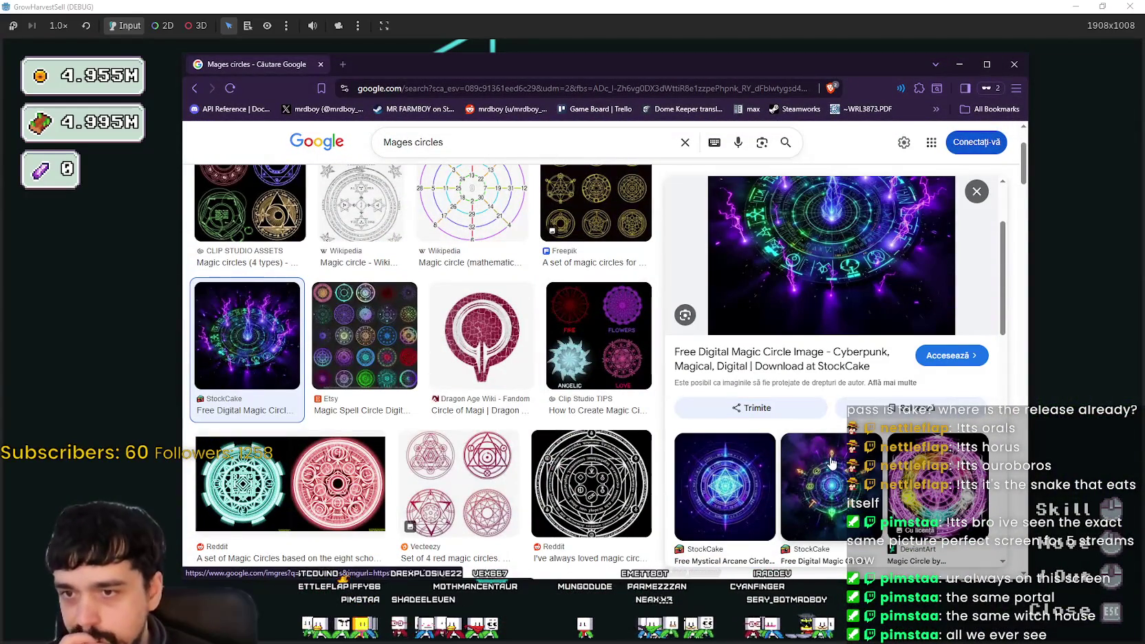
{"action": "scroll", "coordinate": [836, 454], "scroll_direction": "up", "scroll_amount": 2}
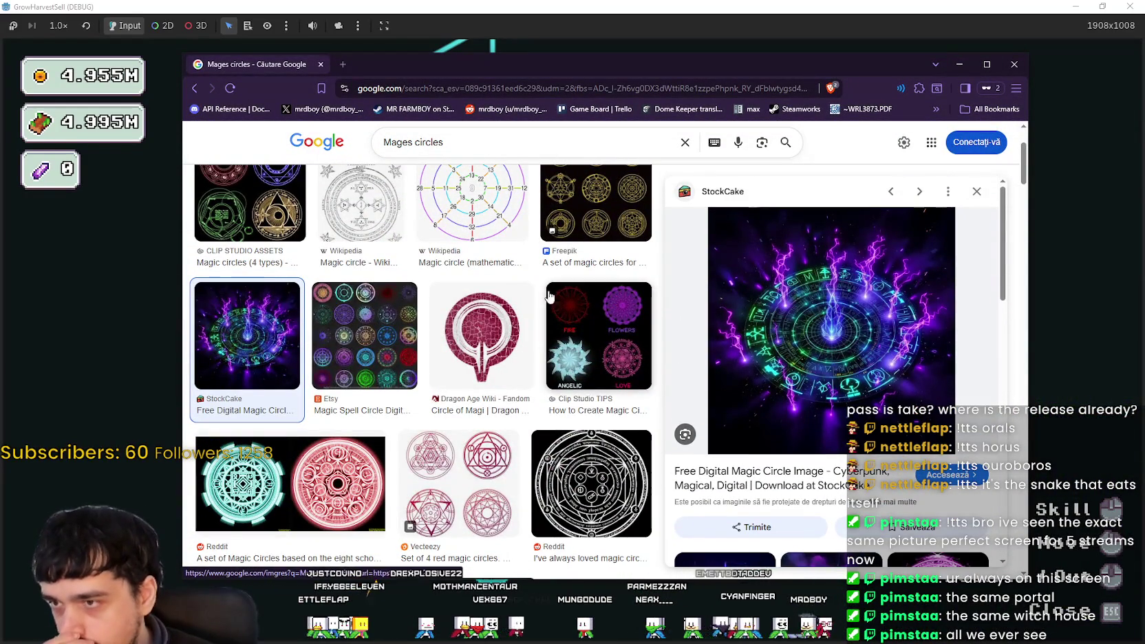
{"action": "scroll", "coordinate": [516, 315], "scroll_direction": "down", "scroll_amount": 1}
{"action": "scroll", "coordinate": [517, 316], "scroll_direction": "down", "scroll_amount": 3}
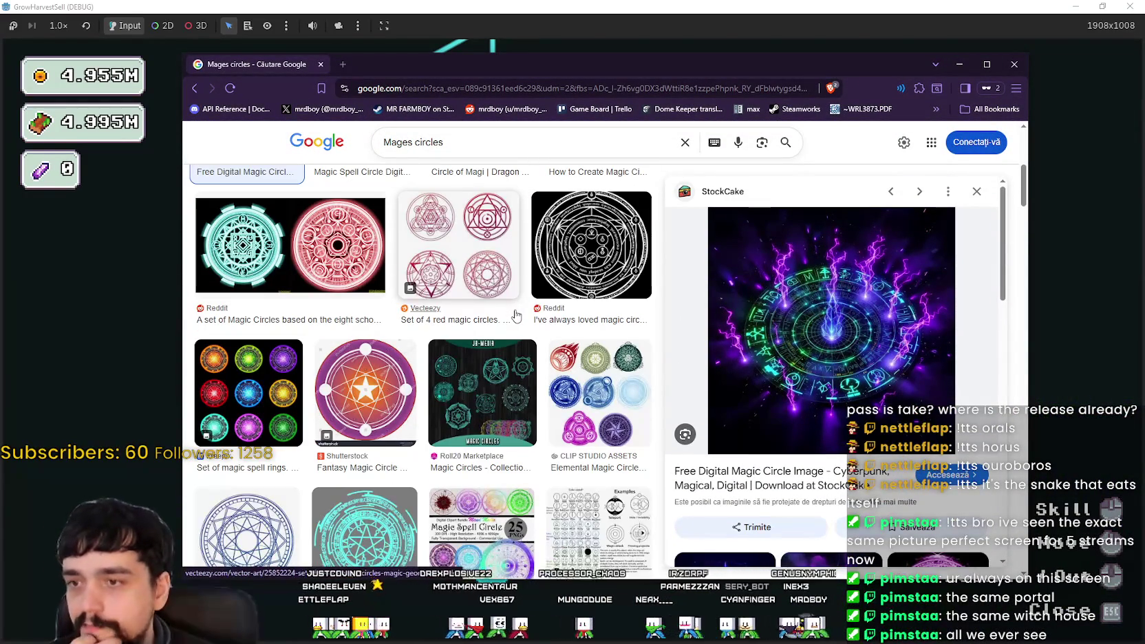
{"action": "scroll", "coordinate": [516, 315], "scroll_direction": "down", "scroll_amount": 2}
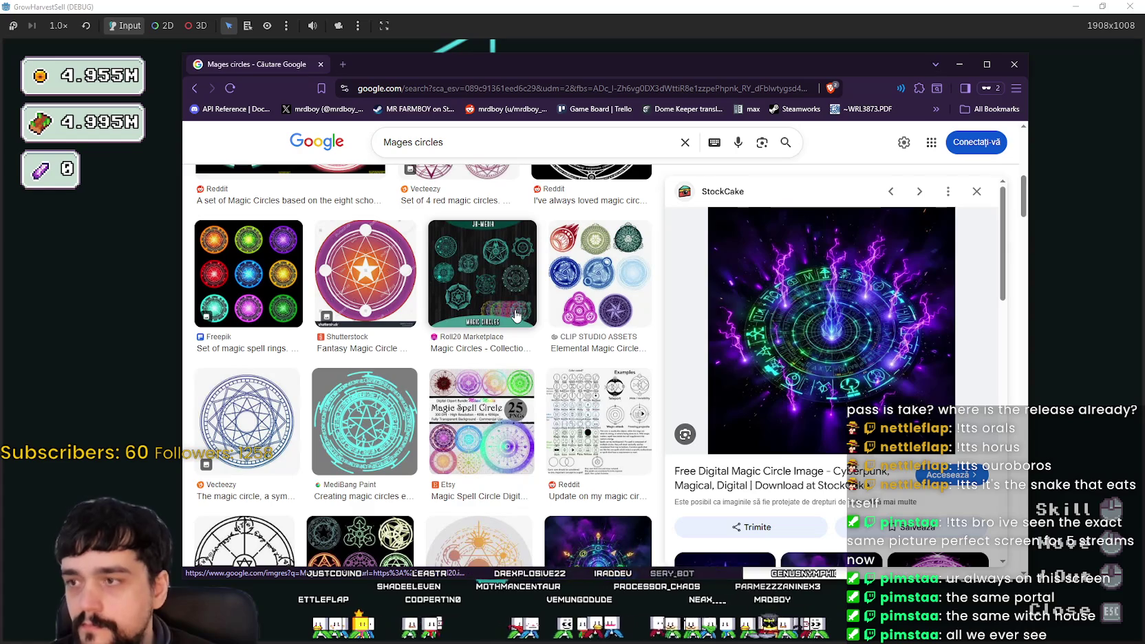
{"action": "scroll", "coordinate": [516, 315], "scroll_direction": "down", "scroll_amount": 3}
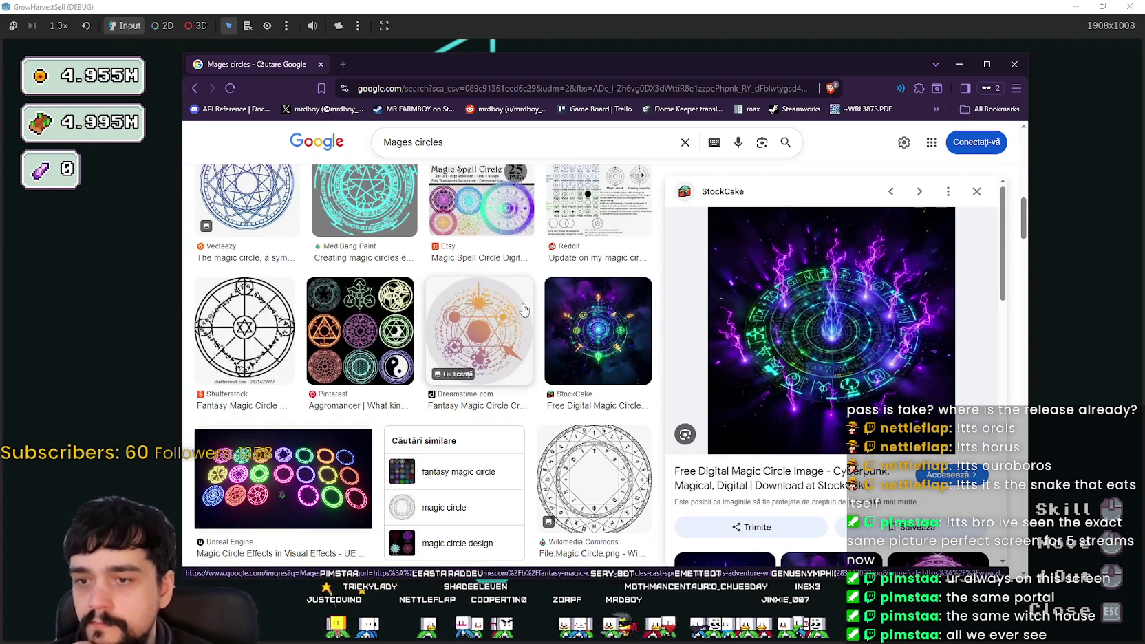
{"action": "scroll", "coordinate": [856, 335], "scroll_direction": "down", "scroll_amount": 3}
{"action": "scroll", "coordinate": [856, 335], "scroll_direction": "down", "scroll_amount": 2}
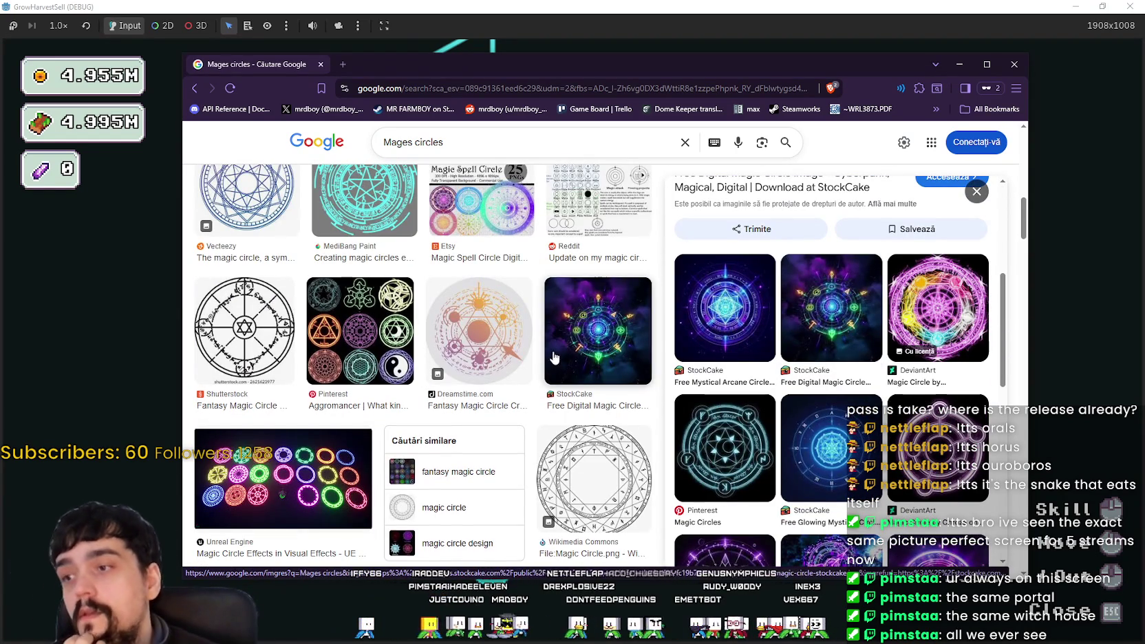
{"action": "scroll", "coordinate": [556, 355], "scroll_direction": "down", "scroll_amount": 2}
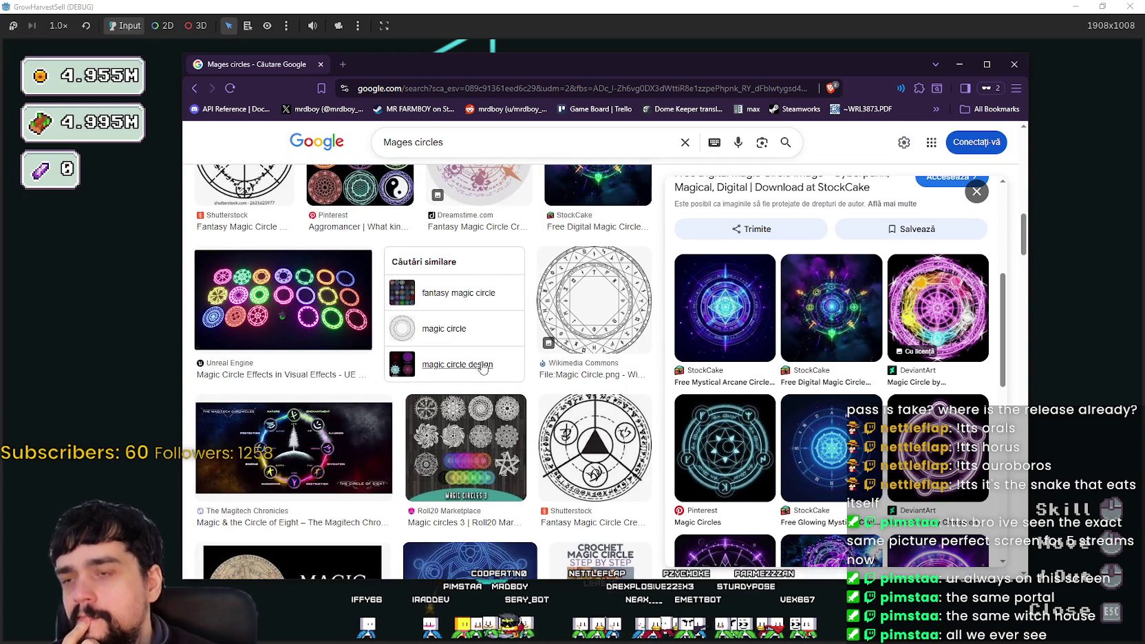
{"action": "scroll", "coordinate": [440, 365], "scroll_direction": "down", "scroll_amount": 3}
{"action": "scroll", "coordinate": [434, 275], "scroll_direction": "up", "scroll_amount": 3}
{"action": "left_click", "coordinate": [455, 141]}
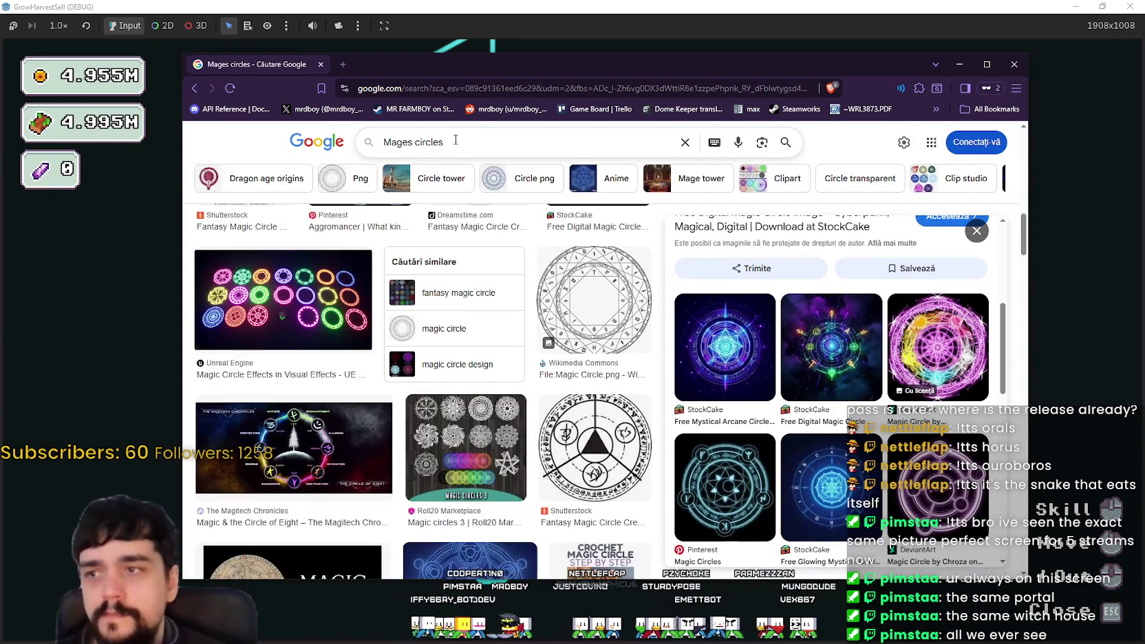
{"action": "type", "text": " rpg"}
{"action": "key", "text": "Return"}
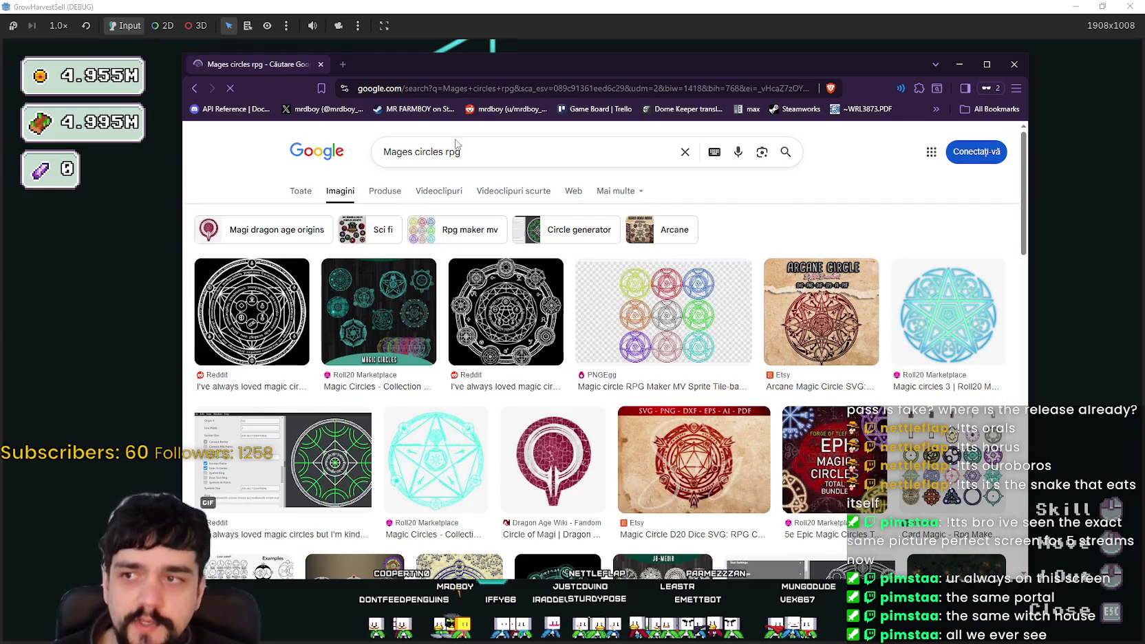
- Preview the Wallup.net fire mage image and open it full-size in a new tab
{"action": "scroll", "coordinate": [737, 375], "scroll_direction": "down", "scroll_amount": 5}
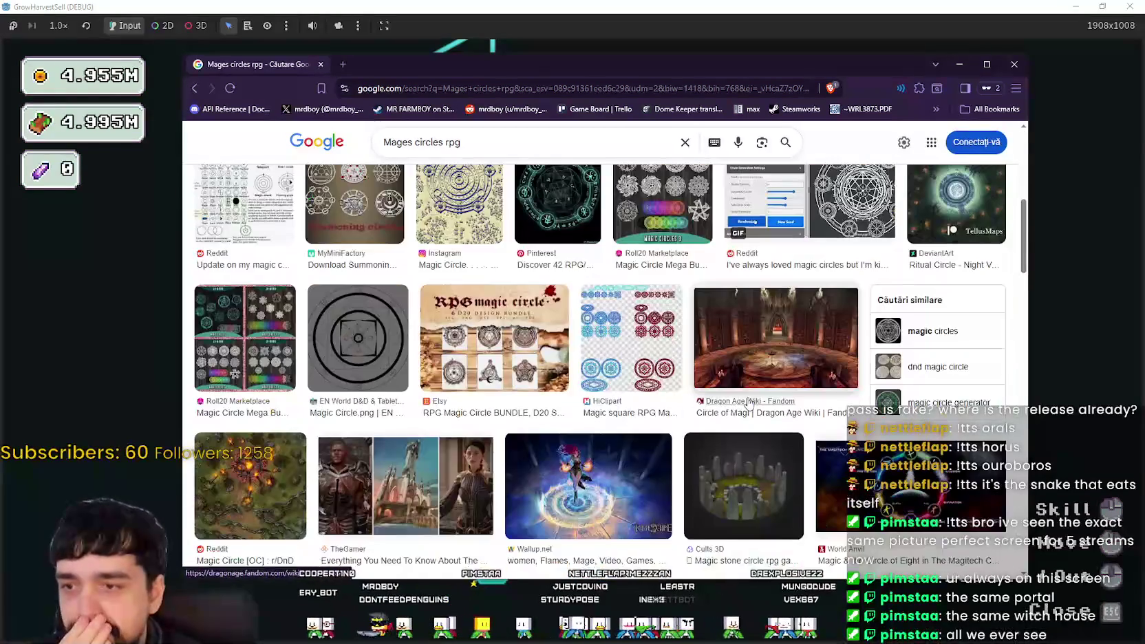
{"action": "scroll", "coordinate": [750, 344], "scroll_direction": "down", "scroll_amount": 1}
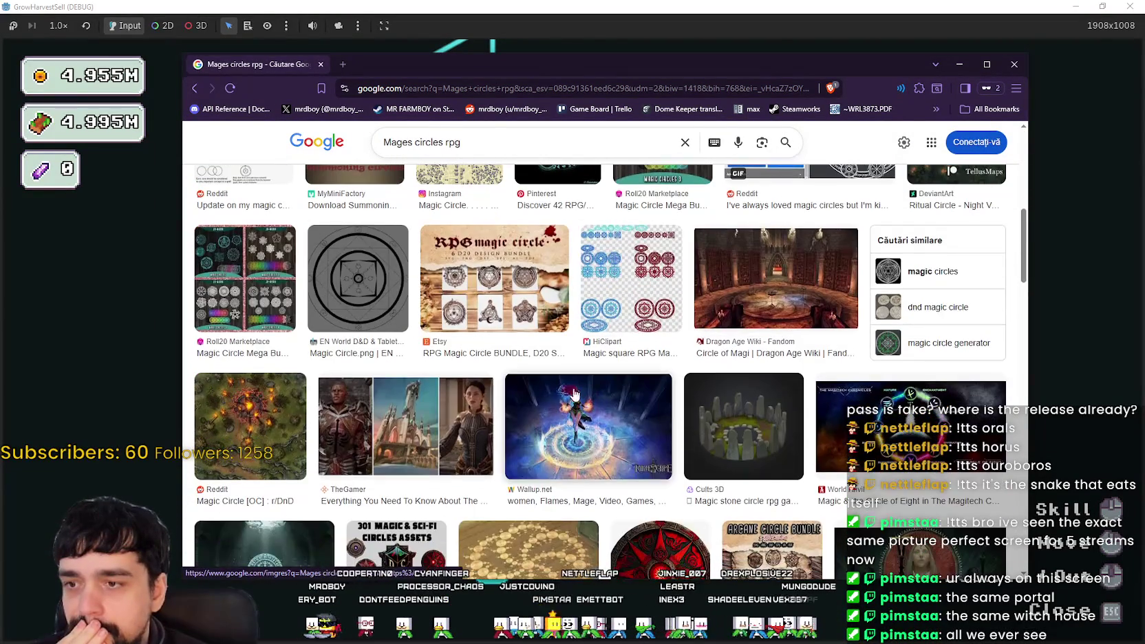
{"action": "left_click", "coordinate": [576, 401]}
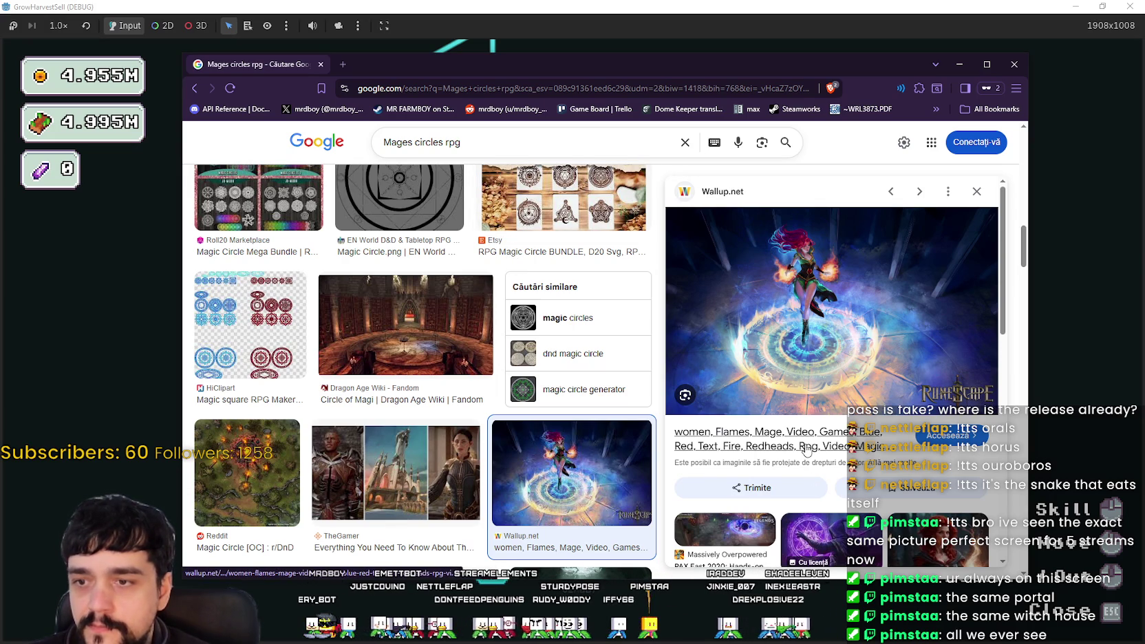
{"action": "right_click", "coordinate": [804, 274]}
{"action": "left_click", "coordinate": [867, 475]}
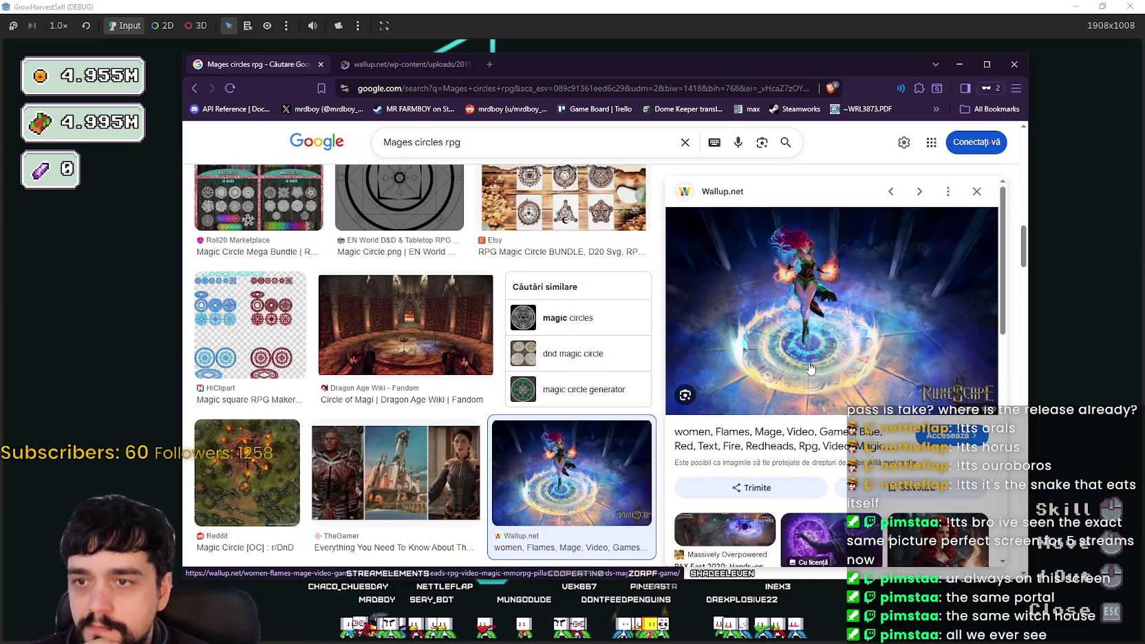
{"action": "left_click", "coordinate": [386, 64]}
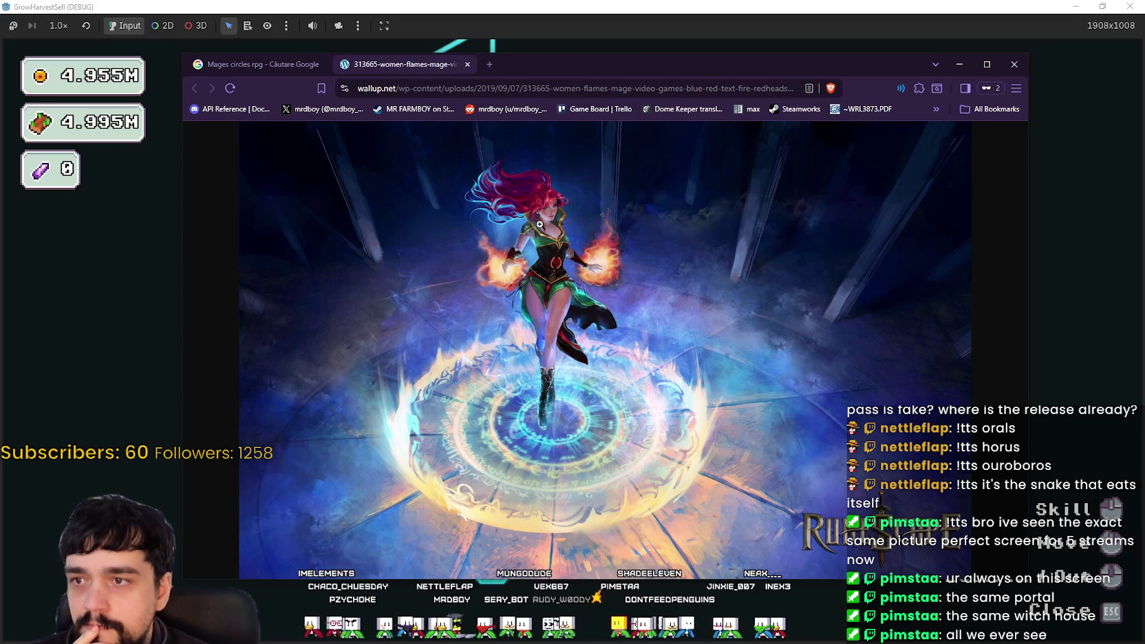
- Toggle the mage image between full size and fit-to-window to inspect it
{"action": "left_click", "coordinate": [540, 224]}
{"action": "scroll", "coordinate": [698, 360], "scroll_direction": "down", "scroll_amount": 1}
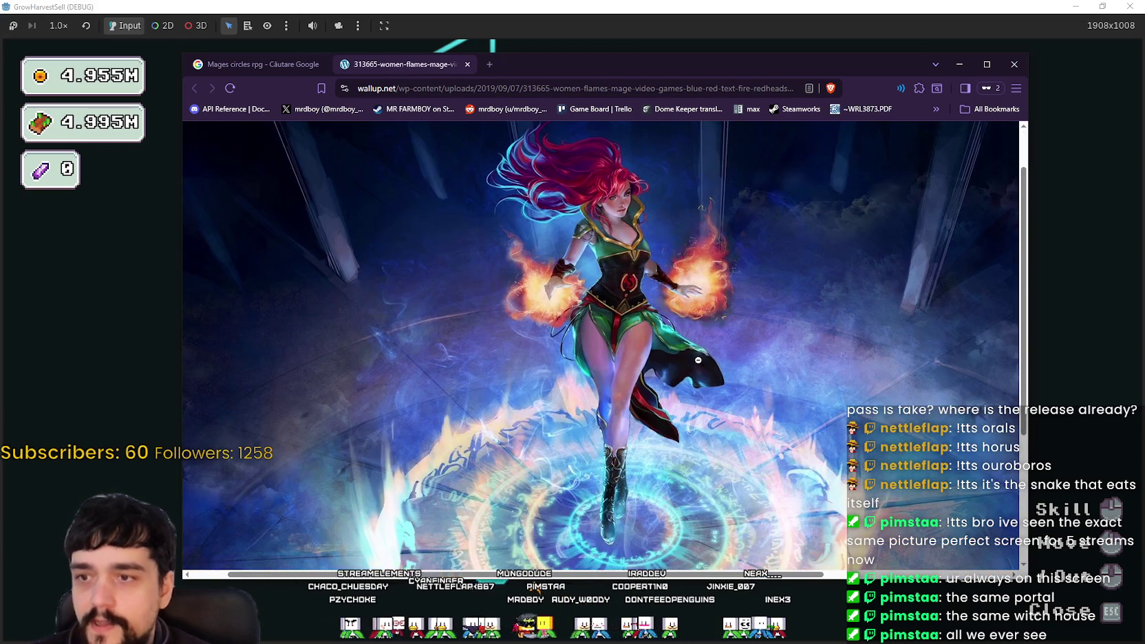
{"action": "scroll", "coordinate": [698, 359], "scroll_direction": "down", "scroll_amount": 3}
{"action": "left_click", "coordinate": [553, 375]}
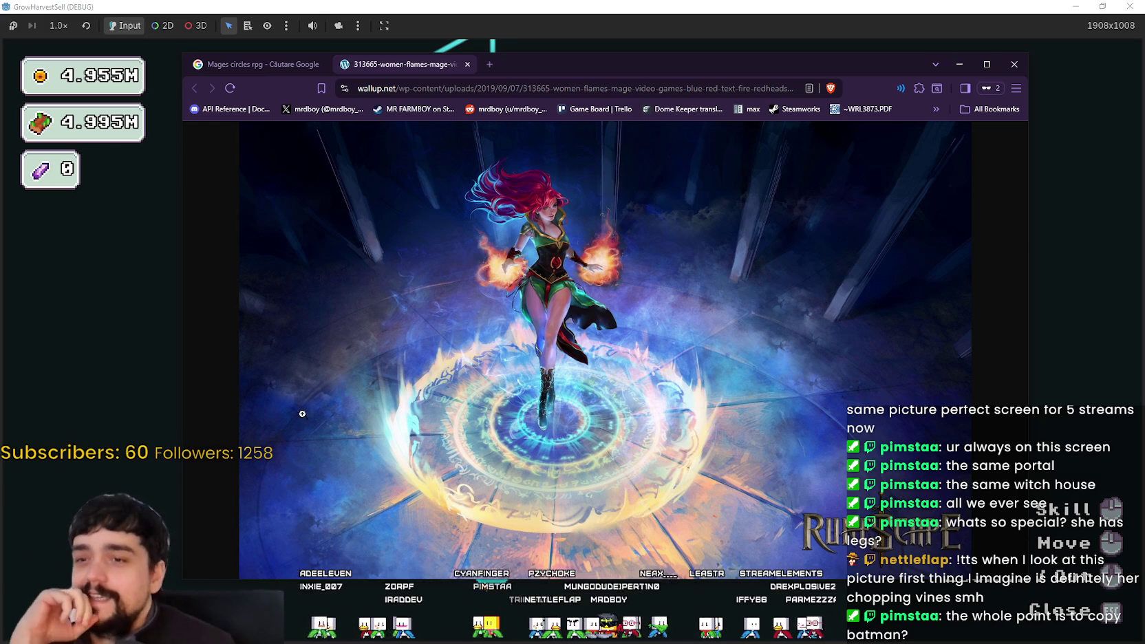
{"action": "left_click", "coordinate": [772, 391]}
{"action": "left_click", "coordinate": [771, 392]}
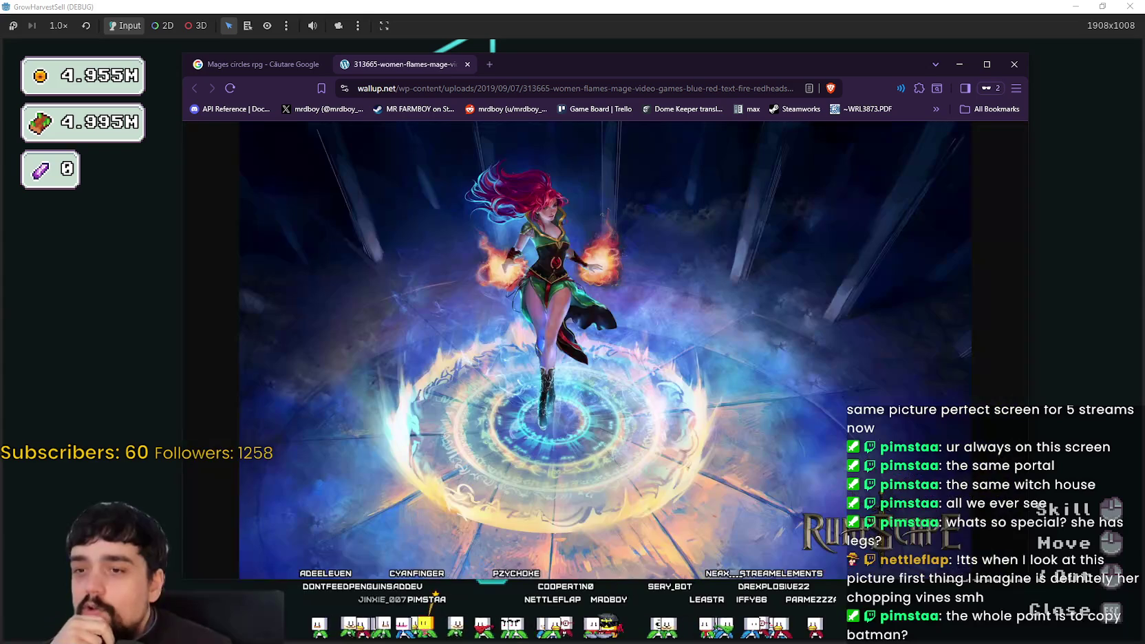
- Make the browser window narrower and move it slightly up and right
{"action": "left_click", "coordinate": [414, 596]}
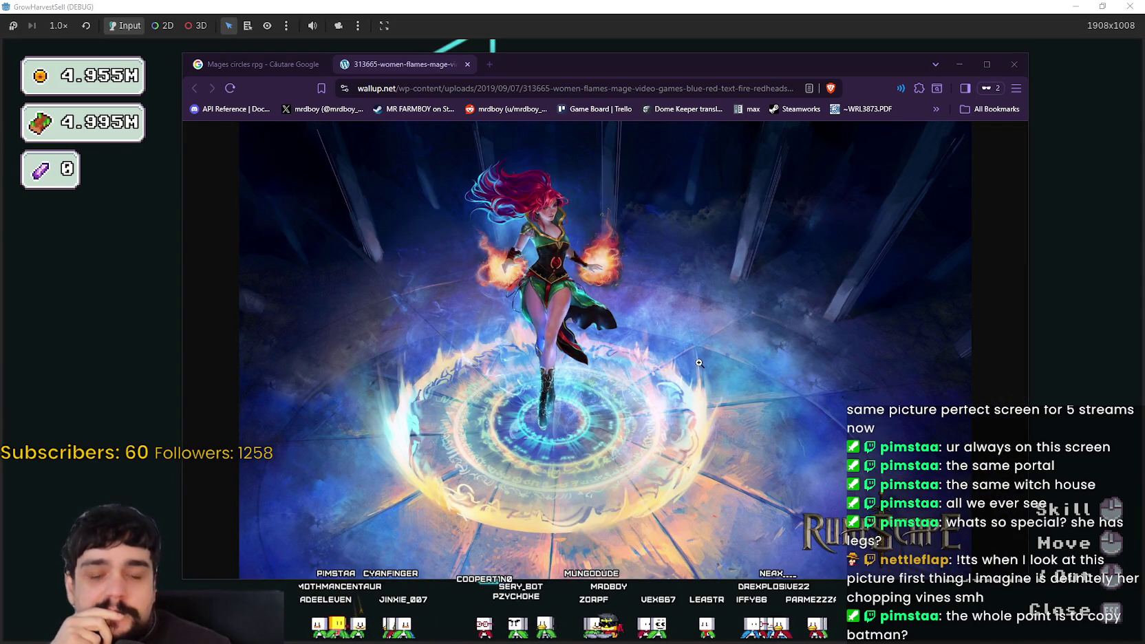
{"action": "left_click", "coordinate": [753, 427]}
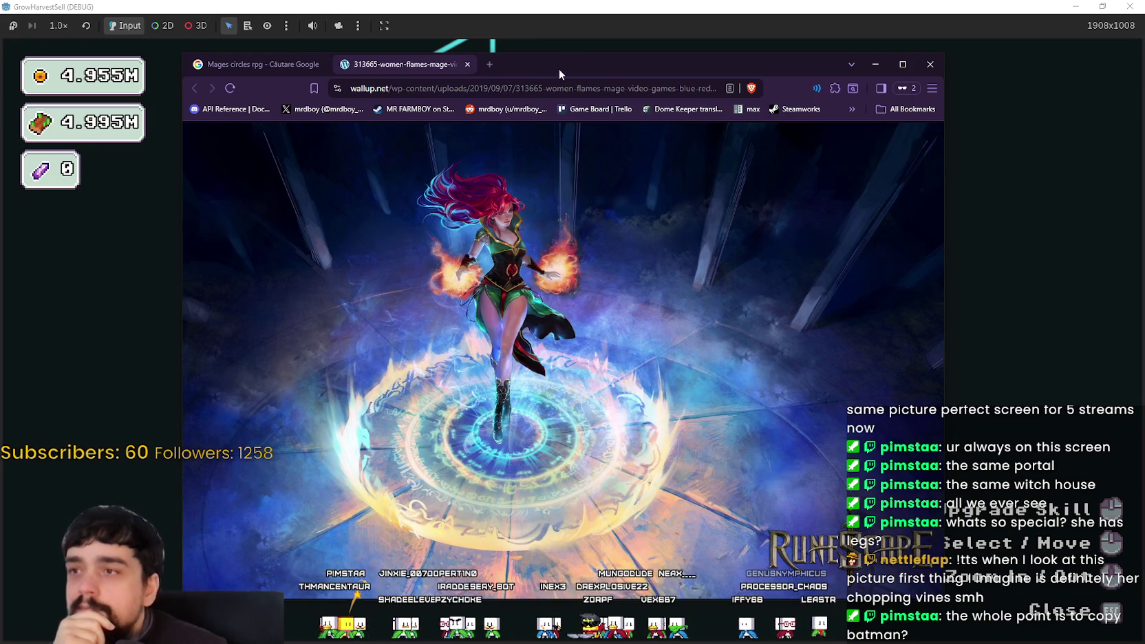
{"action": "mouse_move", "coordinate": [557, 65]}
{"action": "left_mouse_down"}
{"action": "mouse_move", "coordinate": [604, 30]}
{"action": "mouse_move", "coordinate": [592, 48]}
{"action": "left_mouse_up"}
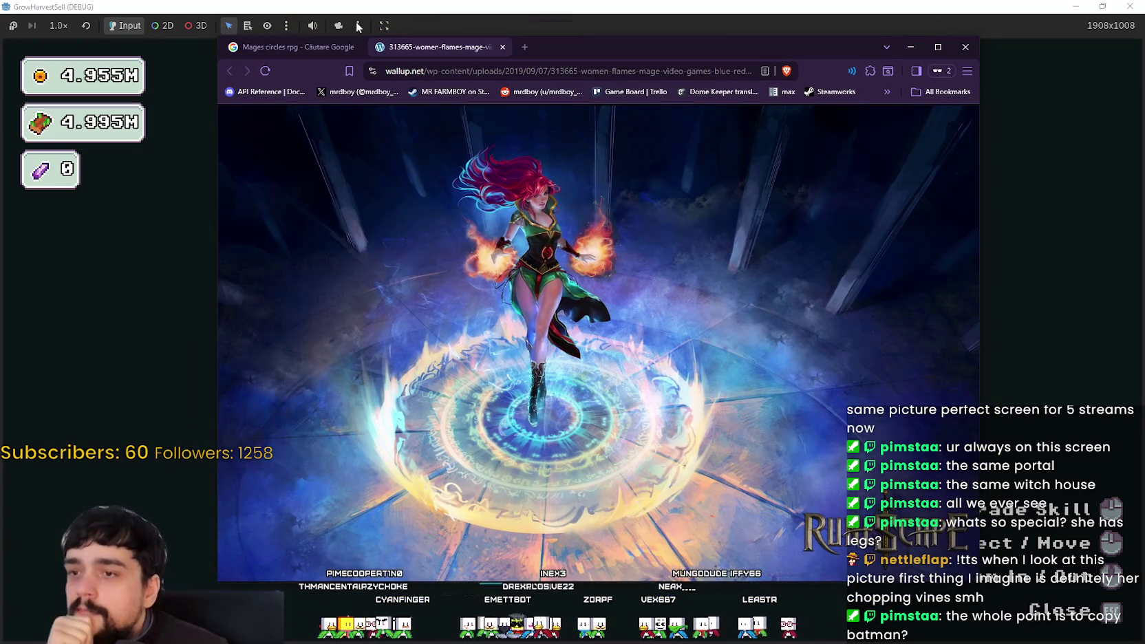
- Return to the Mages circles rpg results and scroll down through them
{"action": "left_click", "coordinate": [316, 49]}
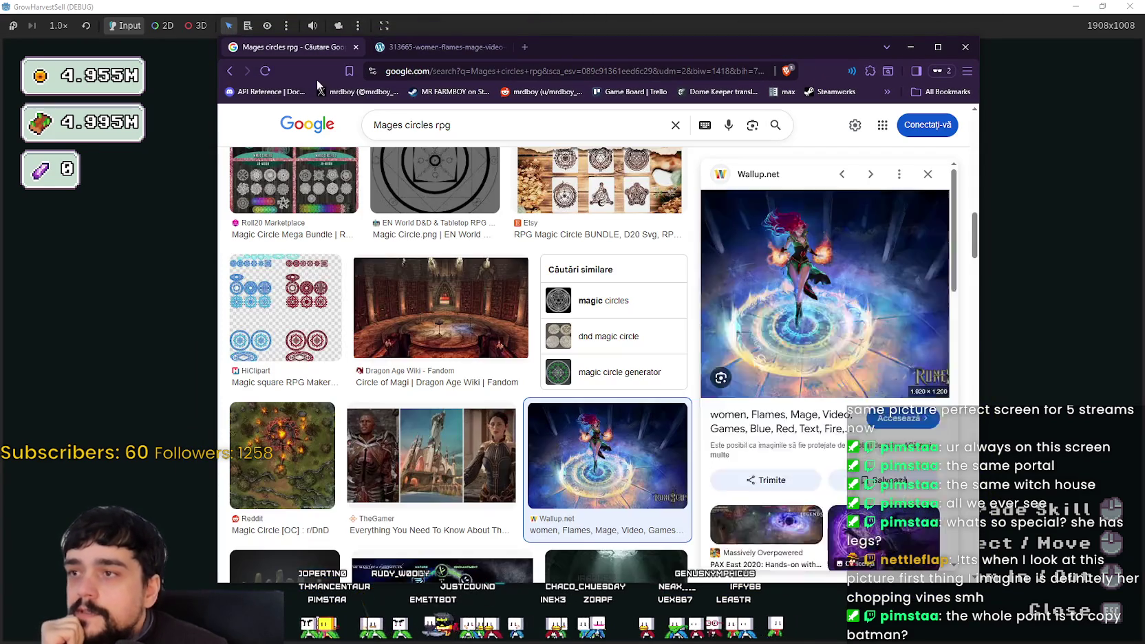
{"action": "scroll", "coordinate": [580, 453], "scroll_direction": "down", "scroll_amount": 1}
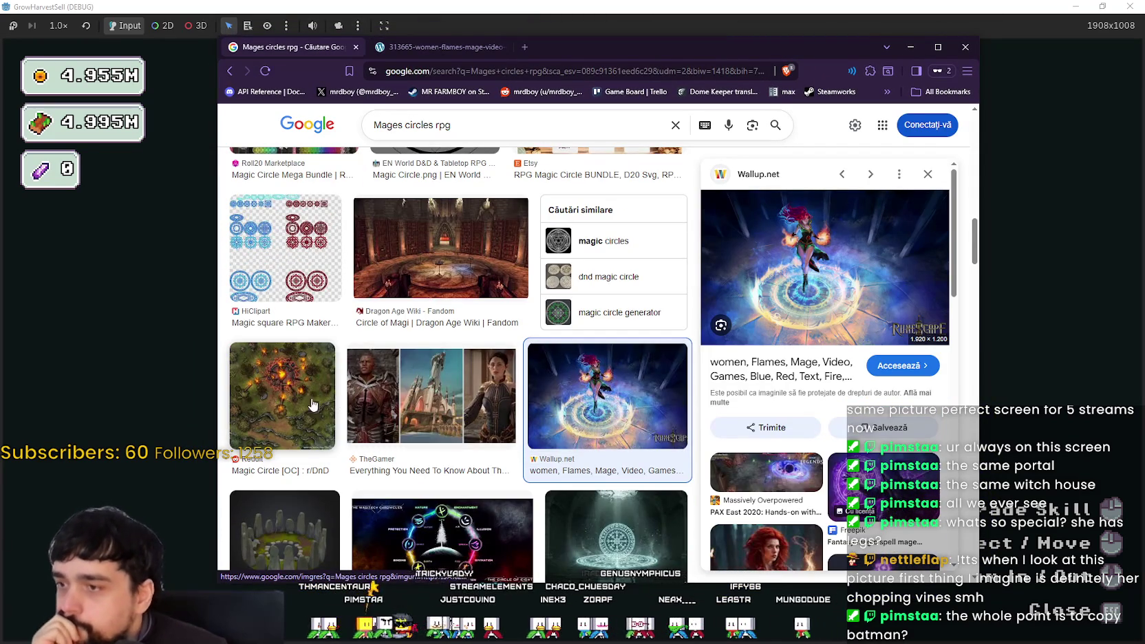
{"action": "scroll", "coordinate": [318, 399], "scroll_direction": "down", "scroll_amount": 1}
{"action": "scroll", "coordinate": [318, 399], "scroll_direction": "down", "scroll_amount": 3}
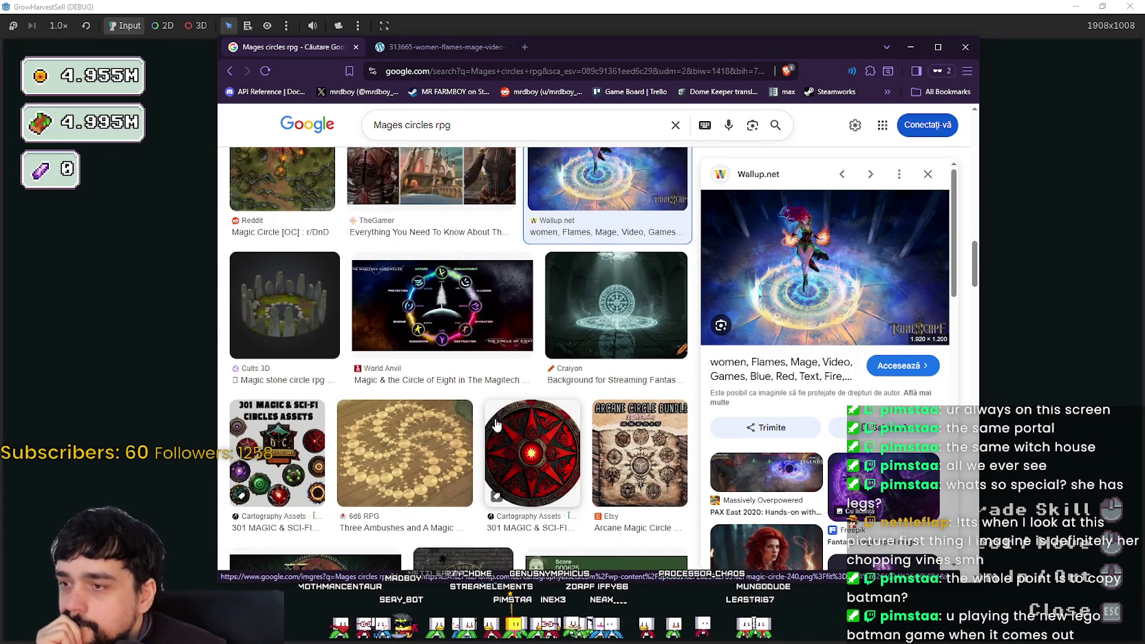
{"action": "scroll", "coordinate": [495, 424], "scroll_direction": "down", "scroll_amount": 3}
{"action": "scroll", "coordinate": [494, 421], "scroll_direction": "down", "scroll_amount": 2}
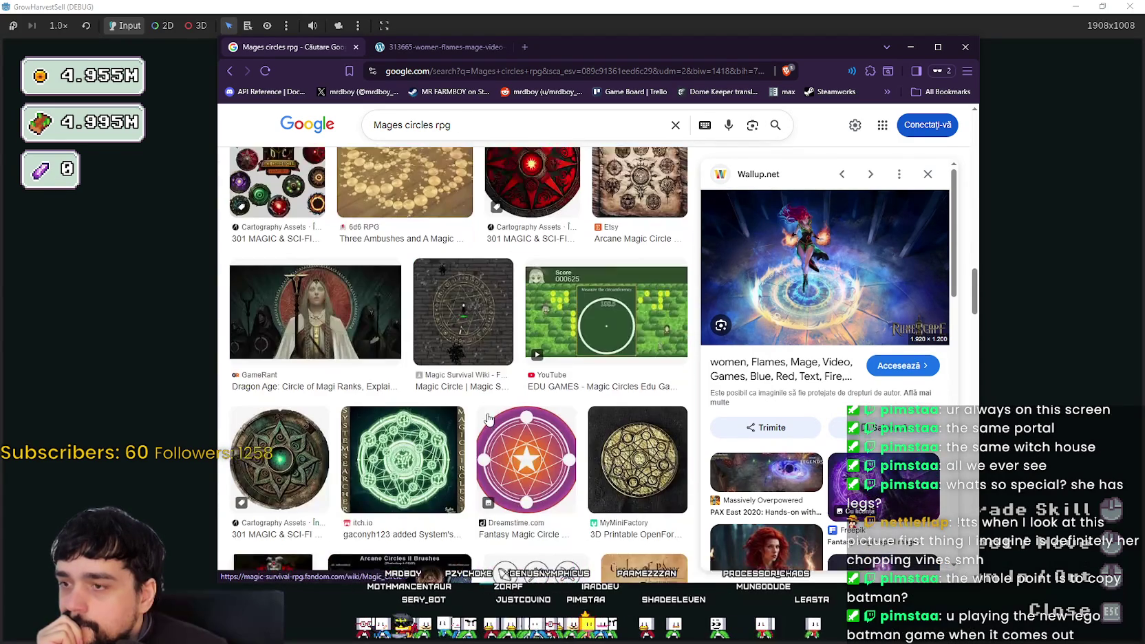
{"action": "scroll", "coordinate": [488, 418], "scroll_direction": "down", "scroll_amount": 4}
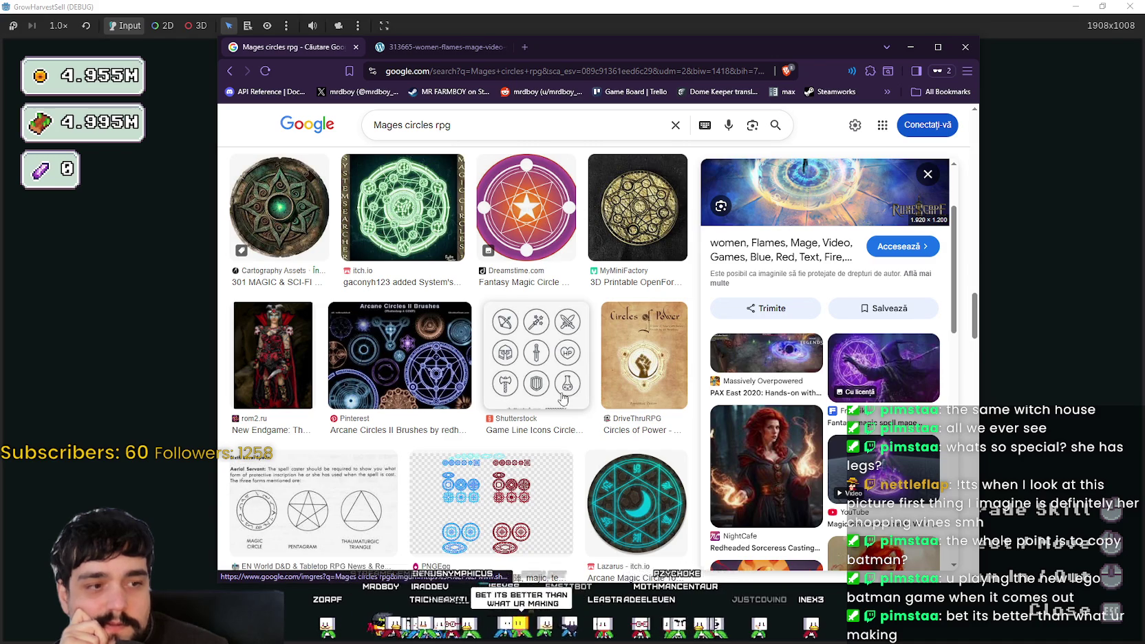
{"action": "scroll", "coordinate": [534, 342], "scroll_direction": "down", "scroll_amount": 1}
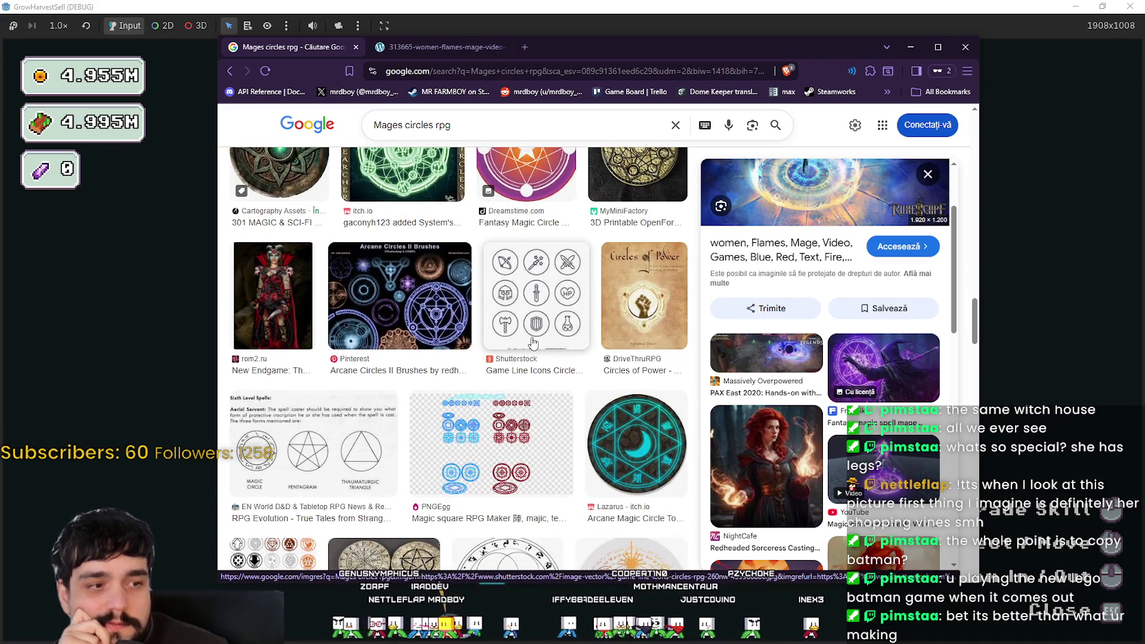
{"action": "scroll", "coordinate": [530, 337], "scroll_direction": "down", "scroll_amount": 3}
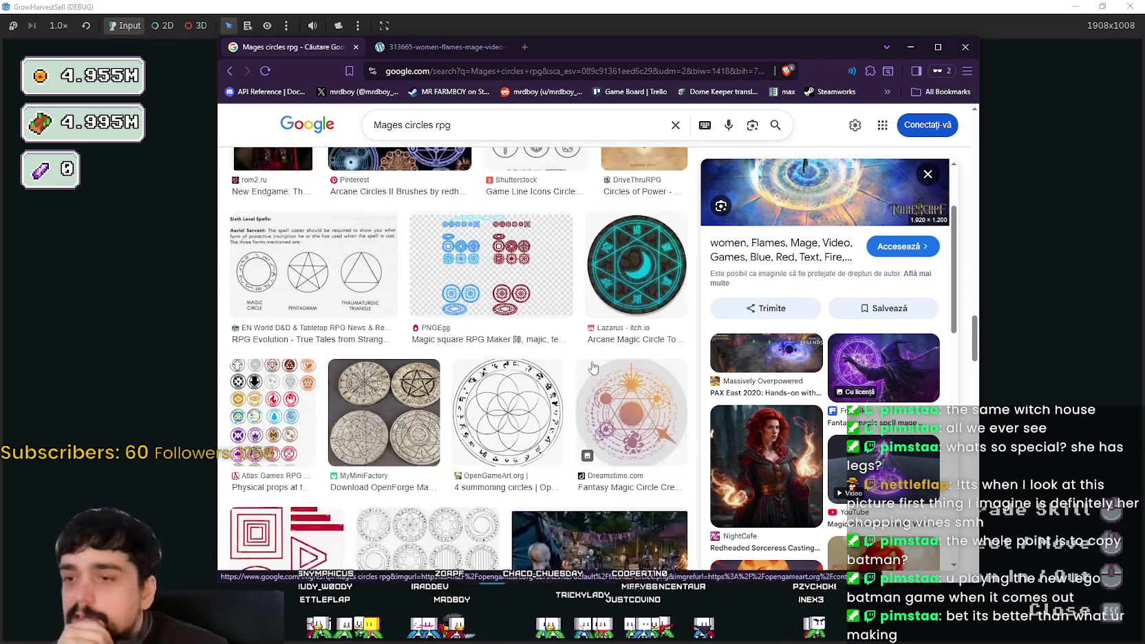
- Preview the PNGEgg Magic square RPG Maker sheet and bring up its image menu
{"action": "left_click", "coordinate": [503, 278]}
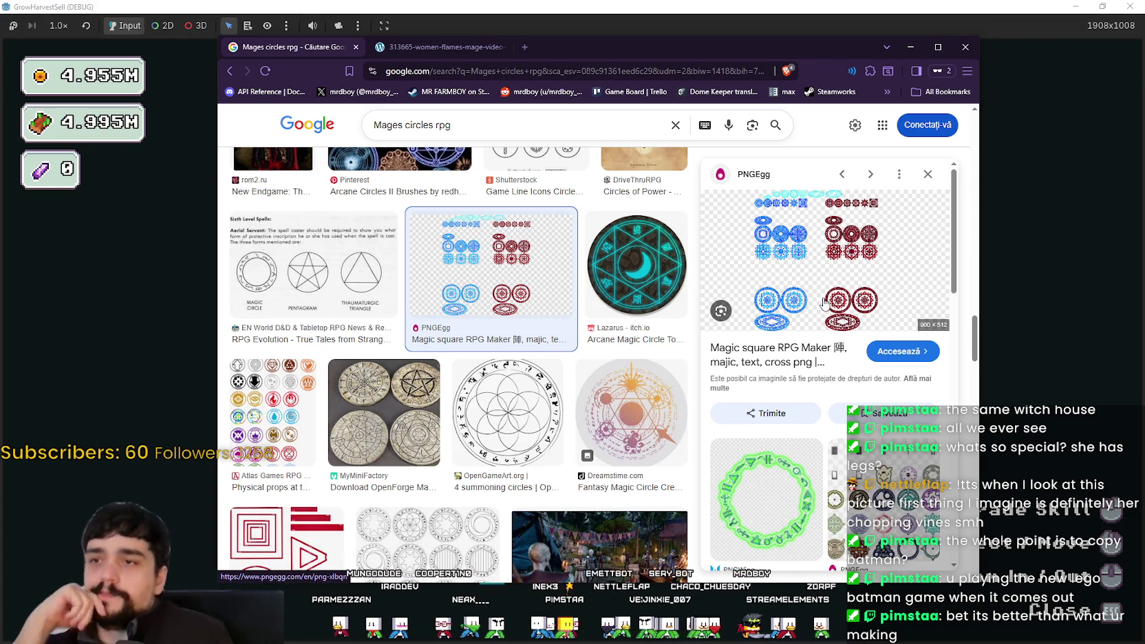
{"action": "scroll", "coordinate": [825, 303], "scroll_direction": "up", "scroll_amount": 2}
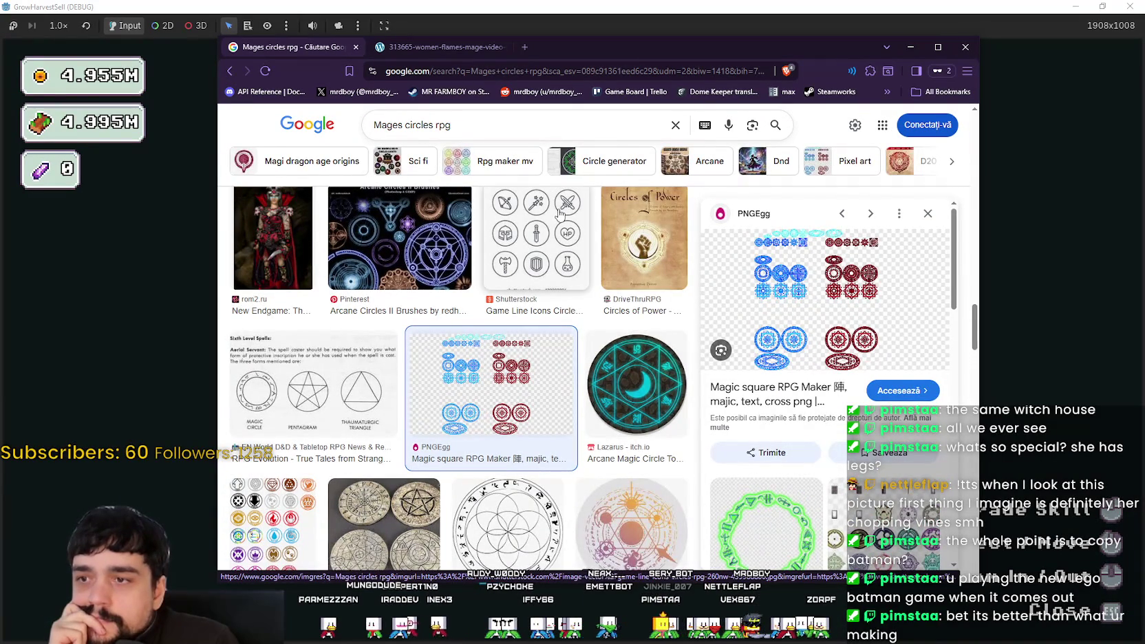
{"action": "right_click", "coordinate": [785, 278]}
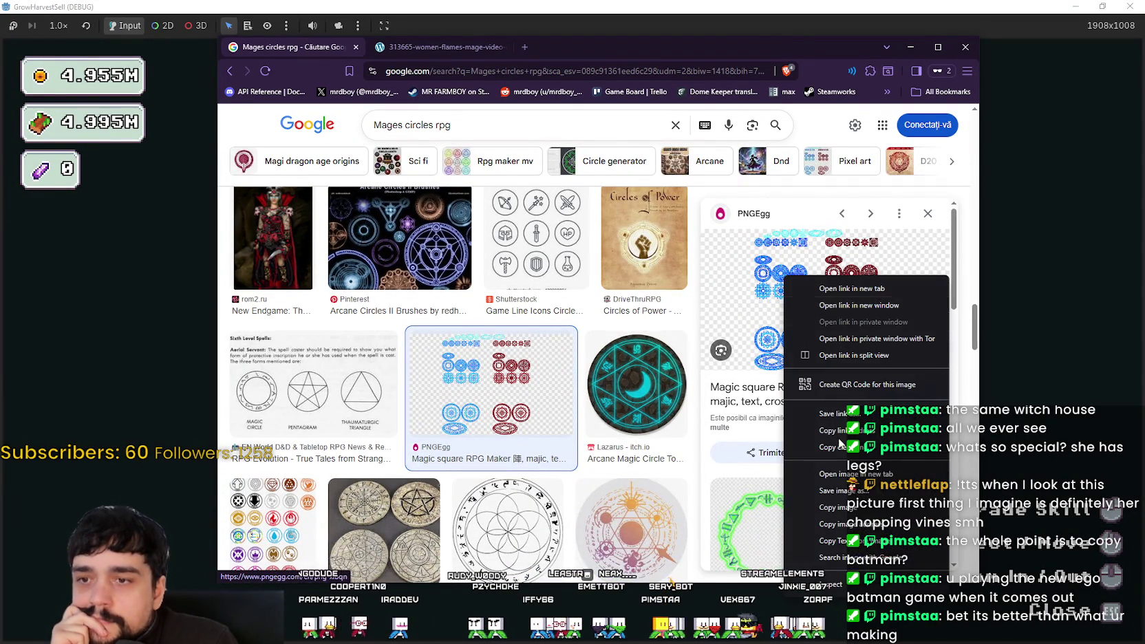
- Open the PNGEgg magic-circle sheet in a new tab, inspect it at 200%, then return to the mage tab
{"action": "left_click", "coordinate": [812, 338]}
{"action": "left_click", "coordinate": [588, 55]}
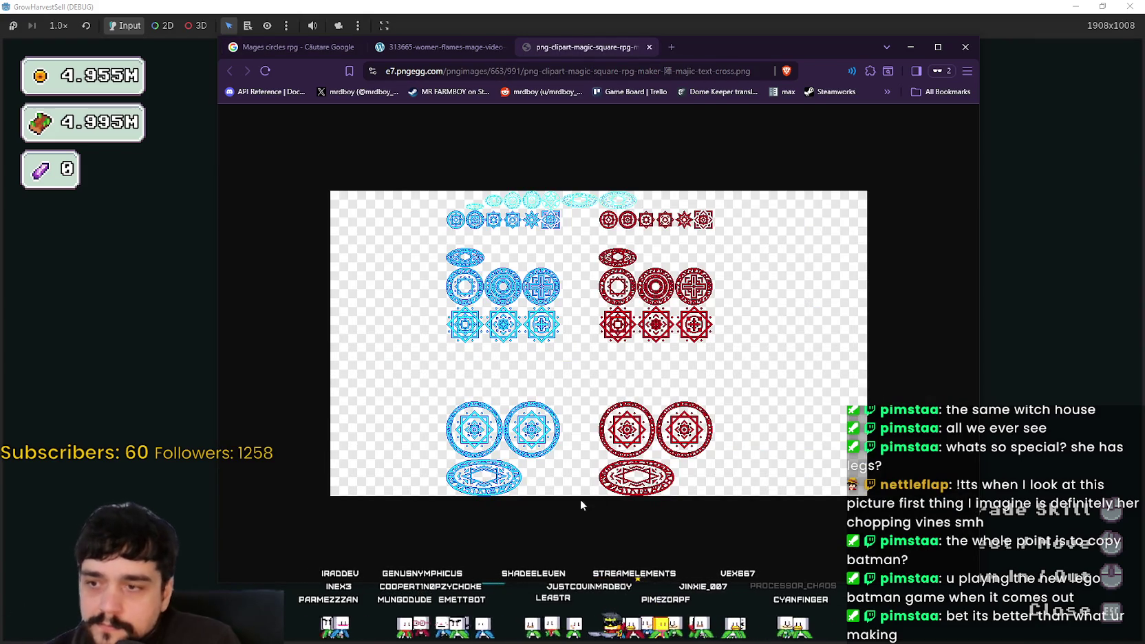
{"action": "scroll", "coordinate": [588, 504], "scroll_direction": "up", "scroll_amount": 3}
{"action": "scroll", "coordinate": [554, 438], "scroll_direction": "up", "scroll_amount": 2}
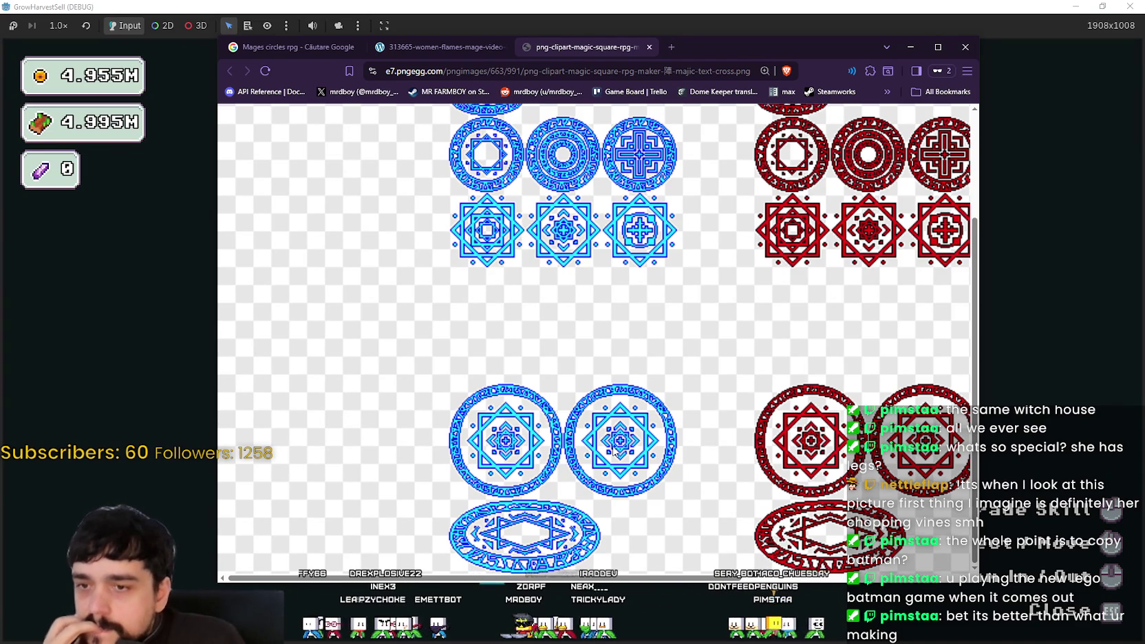
{"action": "scroll", "coordinate": [615, 450], "scroll_direction": "up", "scroll_amount": 1}
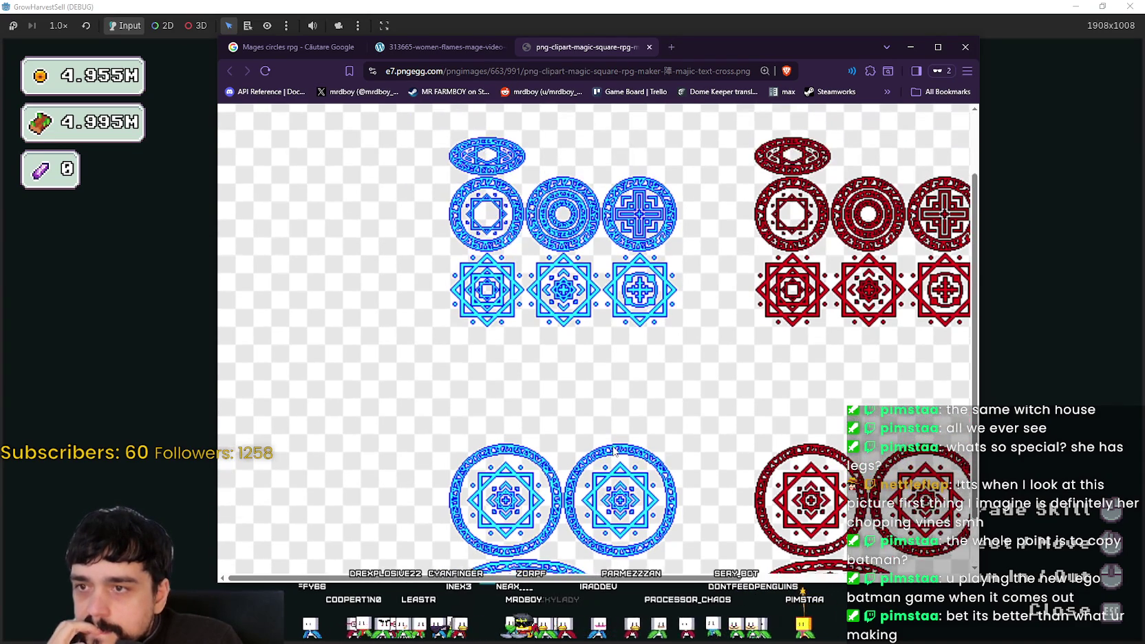
{"action": "scroll", "coordinate": [615, 451], "scroll_direction": "down", "scroll_amount": 1}
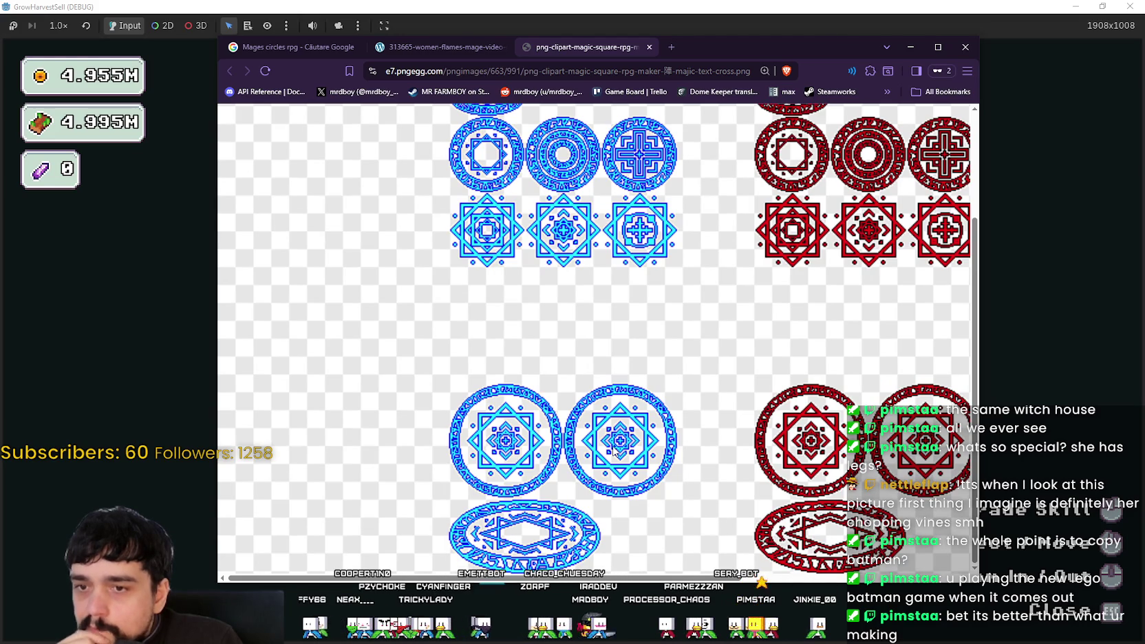
{"action": "mouse_move", "coordinate": [606, 578]}
{"action": "left_mouse_down"}
{"action": "mouse_move", "coordinate": [789, 594]}
{"action": "mouse_move", "coordinate": [690, 583]}
{"action": "left_mouse_up"}
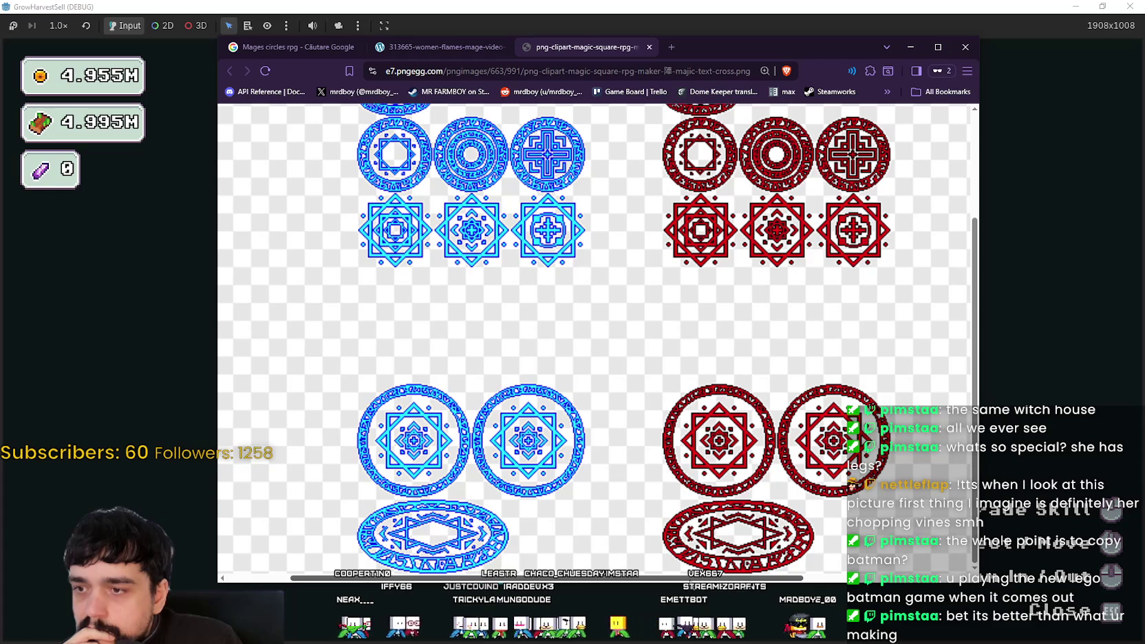
{"action": "left_click", "coordinate": [427, 48]}
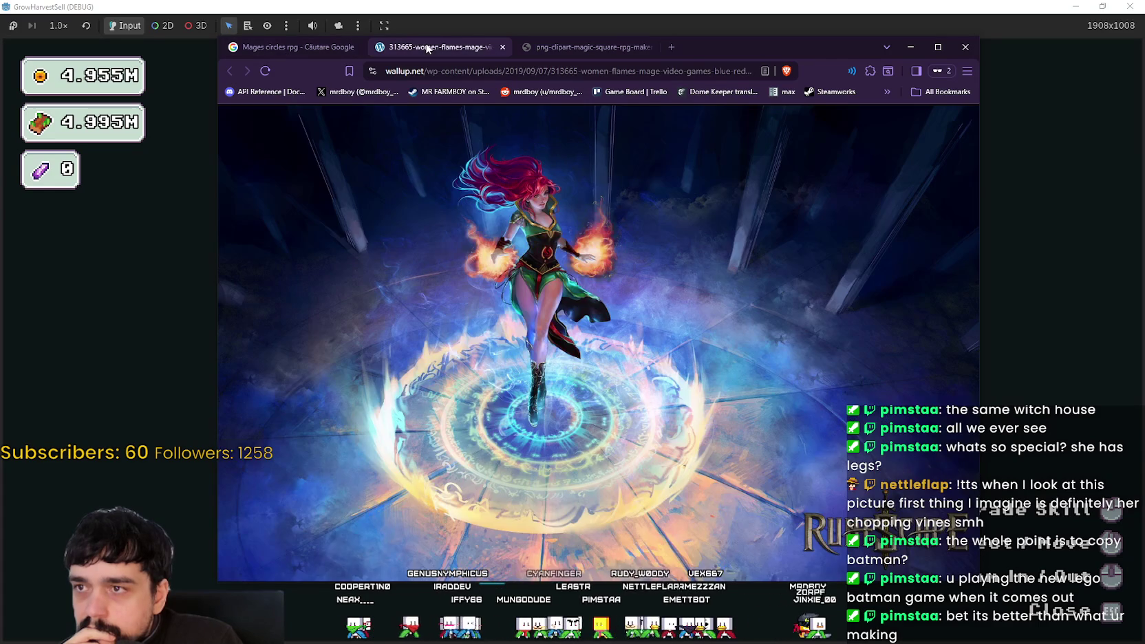
- Return to the Mages circles rpg results and preview the related Indie Roleplaying Game PNGEgg image
{"action": "left_click", "coordinate": [316, 44]}
{"action": "scroll", "coordinate": [482, 344], "scroll_direction": "down", "scroll_amount": 2}
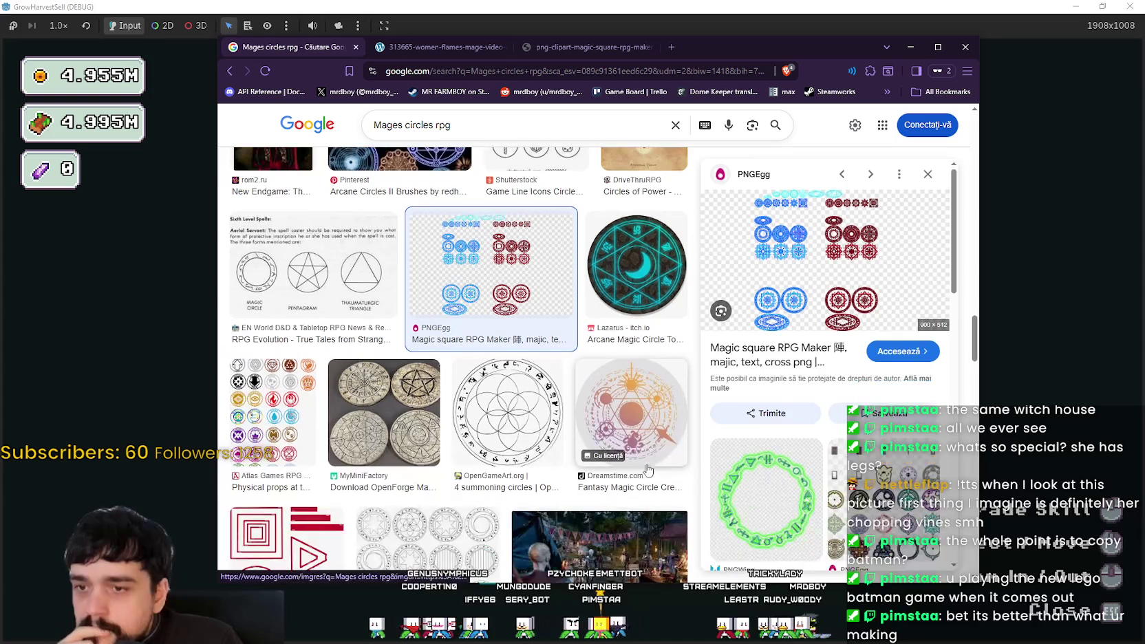
{"action": "scroll", "coordinate": [869, 526], "scroll_direction": "down", "scroll_amount": 1}
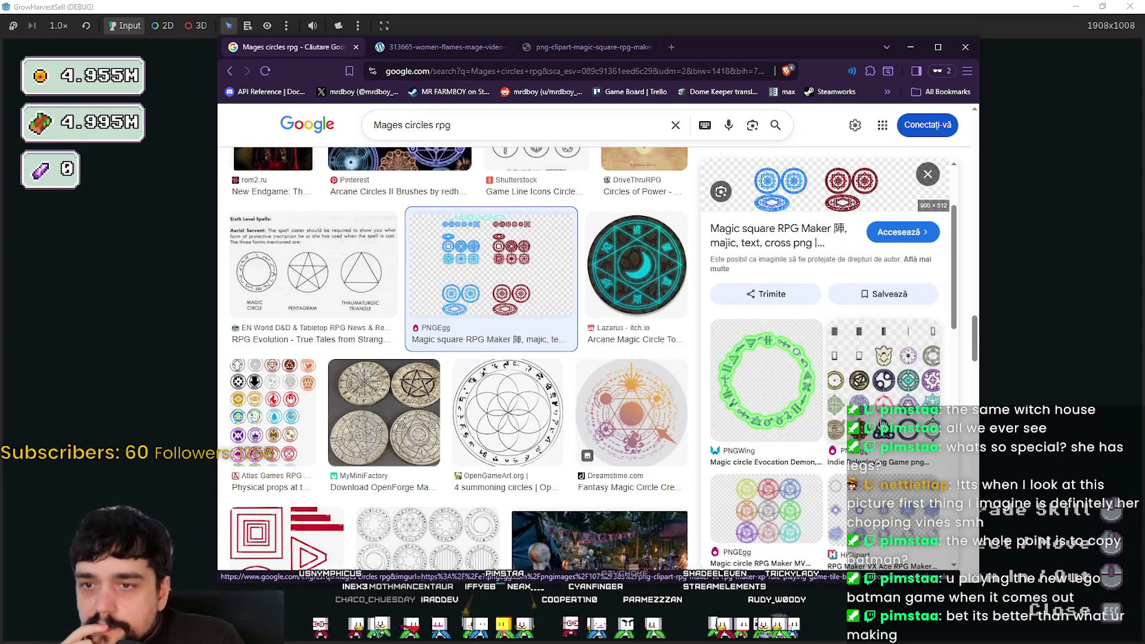
{"action": "scroll", "coordinate": [880, 415], "scroll_direction": "down", "scroll_amount": 1}
{"action": "left_click", "coordinate": [882, 337]}
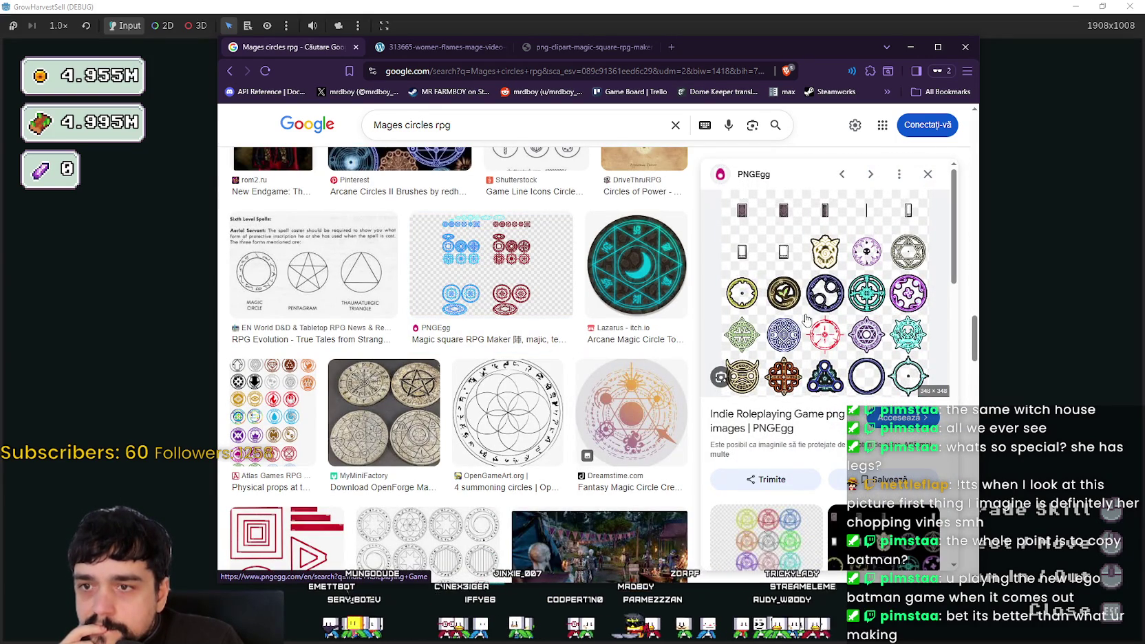
- View the PNGEgg image full-size in a new tab, close it, and return to the results
{"action": "right_click", "coordinate": [796, 278]}
{"action": "left_click", "coordinate": [881, 416]}
{"action": "left_click", "coordinate": [706, 49]}
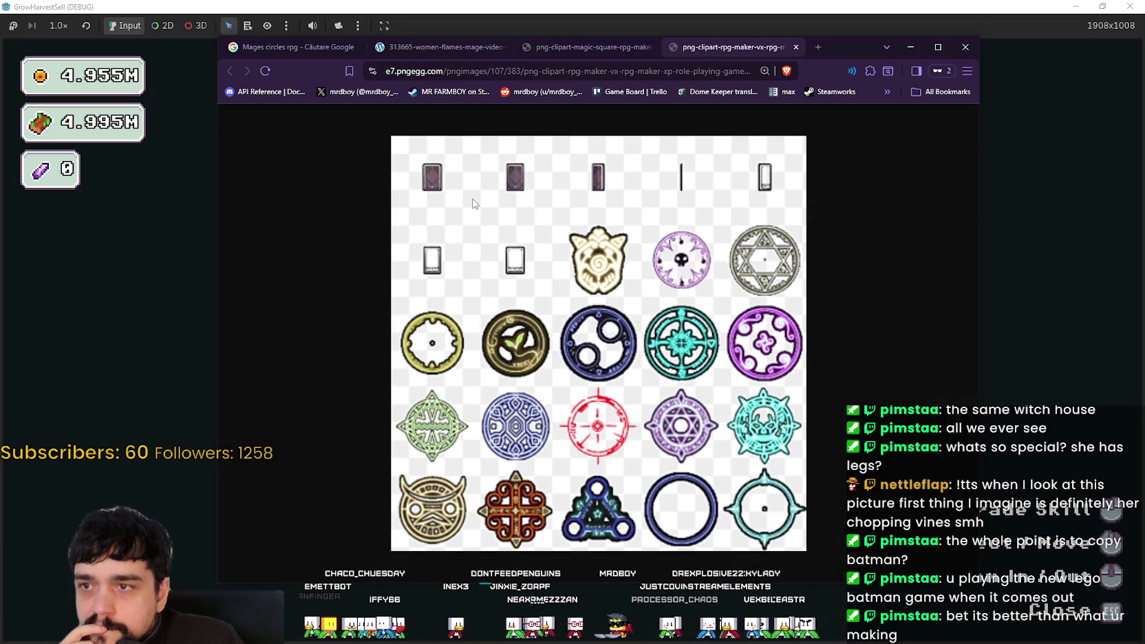
{"action": "left_click", "coordinate": [796, 50]}
{"action": "left_click", "coordinate": [467, 47]}
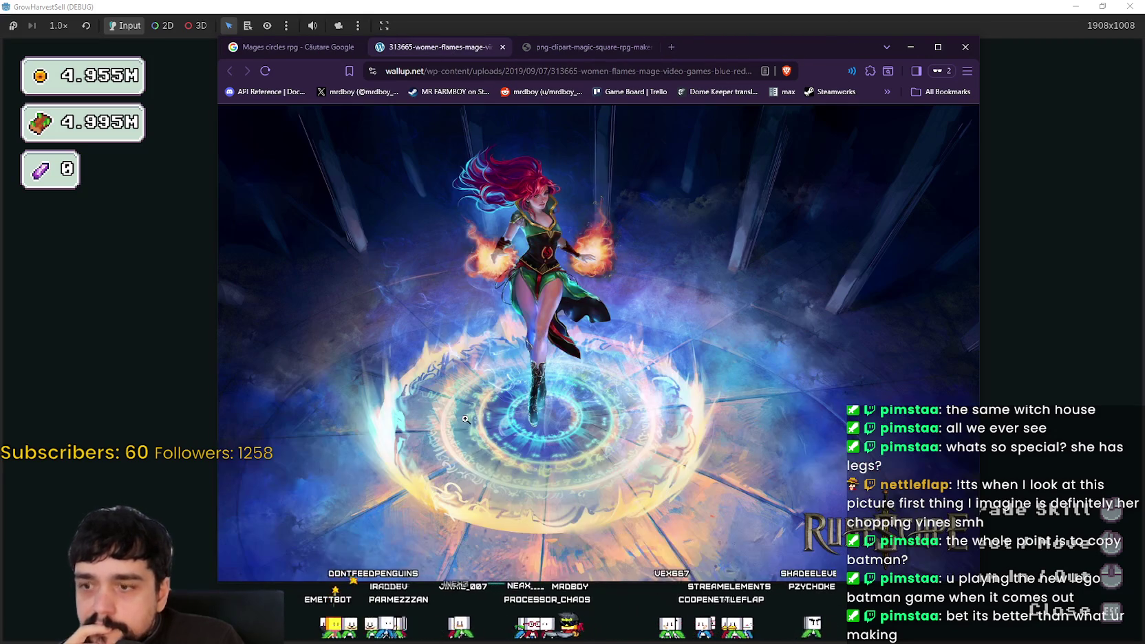
{"action": "left_click", "coordinate": [296, 47]}
- Scroll further and preview the PNGEgg Magic circle RPG Maker MV sheet
{"action": "scroll", "coordinate": [542, 421], "scroll_direction": "down", "scroll_amount": 2}
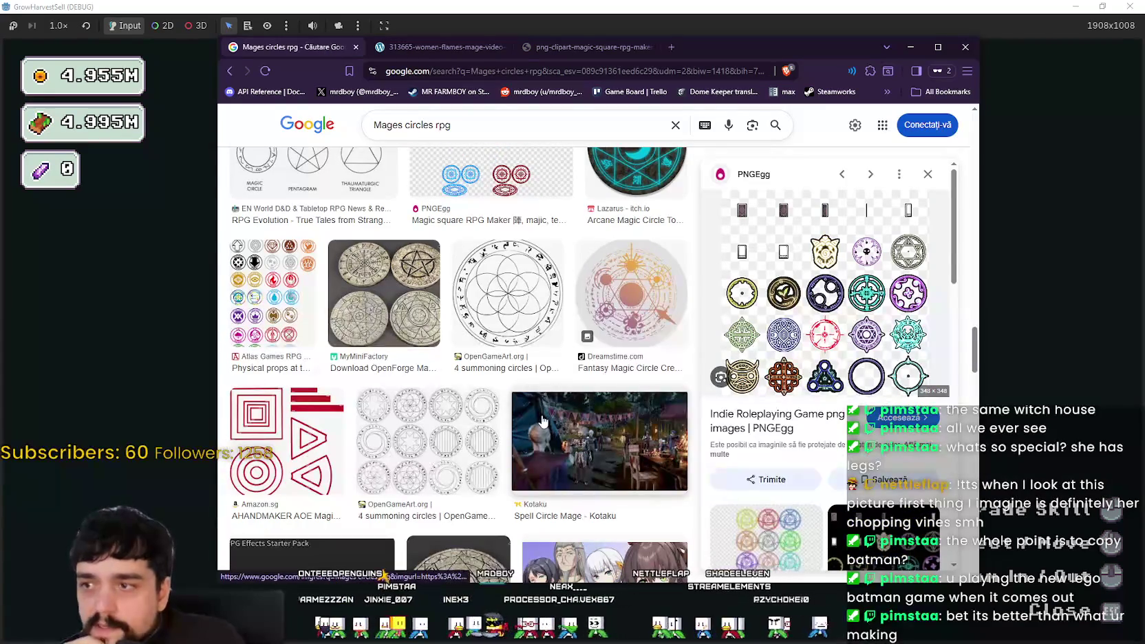
{"action": "scroll", "coordinate": [382, 467], "scroll_direction": "down", "scroll_amount": 3}
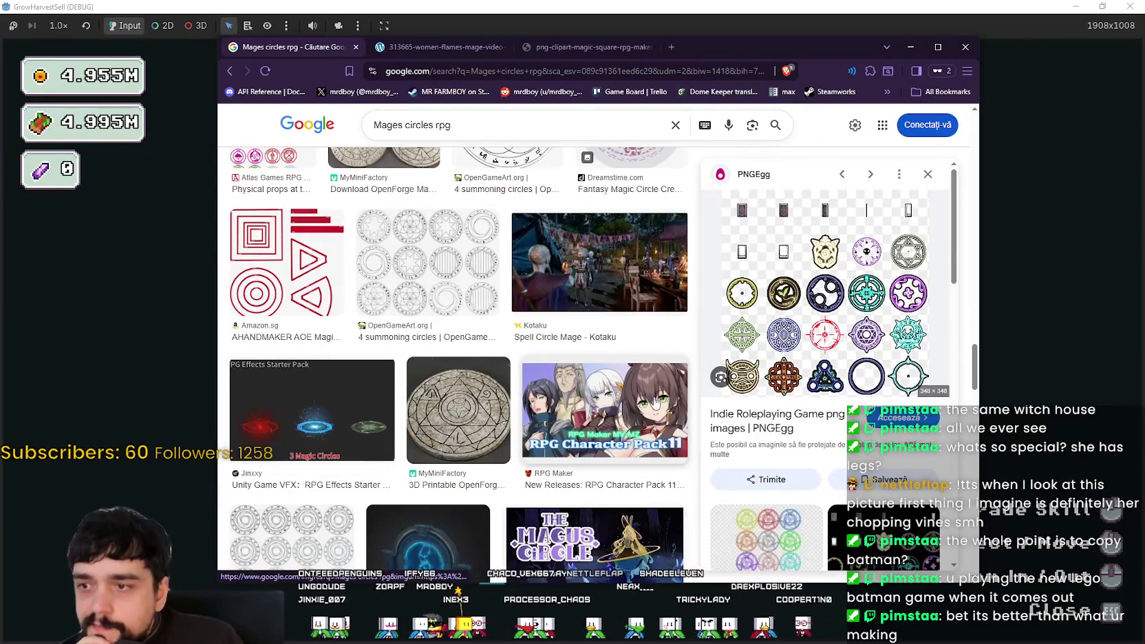
{"action": "scroll", "coordinate": [633, 405], "scroll_direction": "down", "scroll_amount": 2}
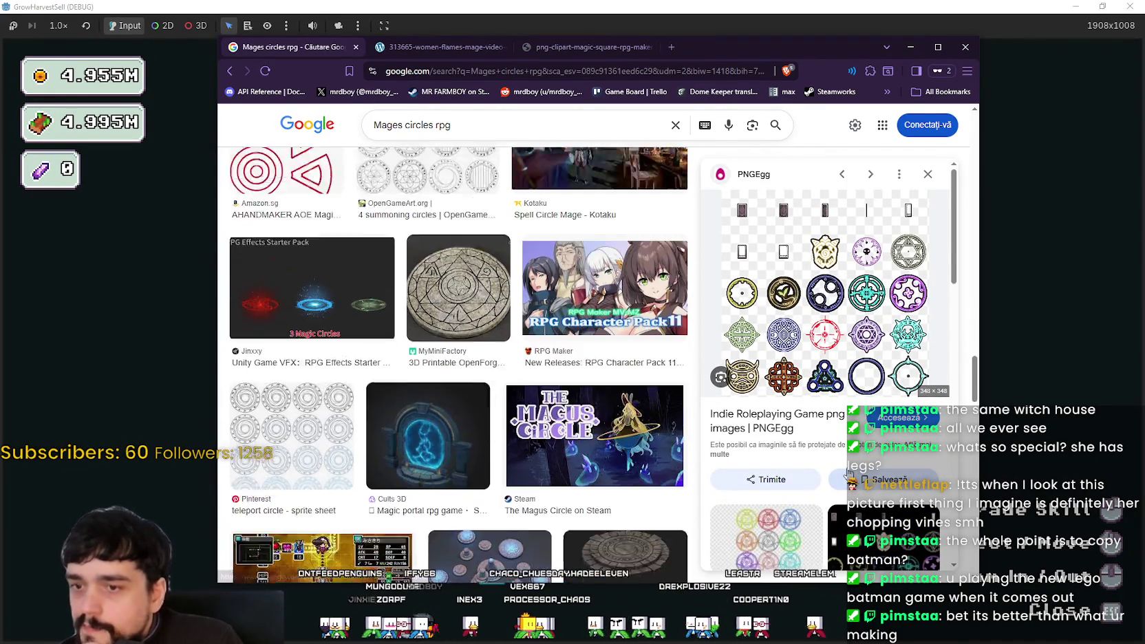
{"action": "scroll", "coordinate": [825, 447], "scroll_direction": "down", "scroll_amount": 2}
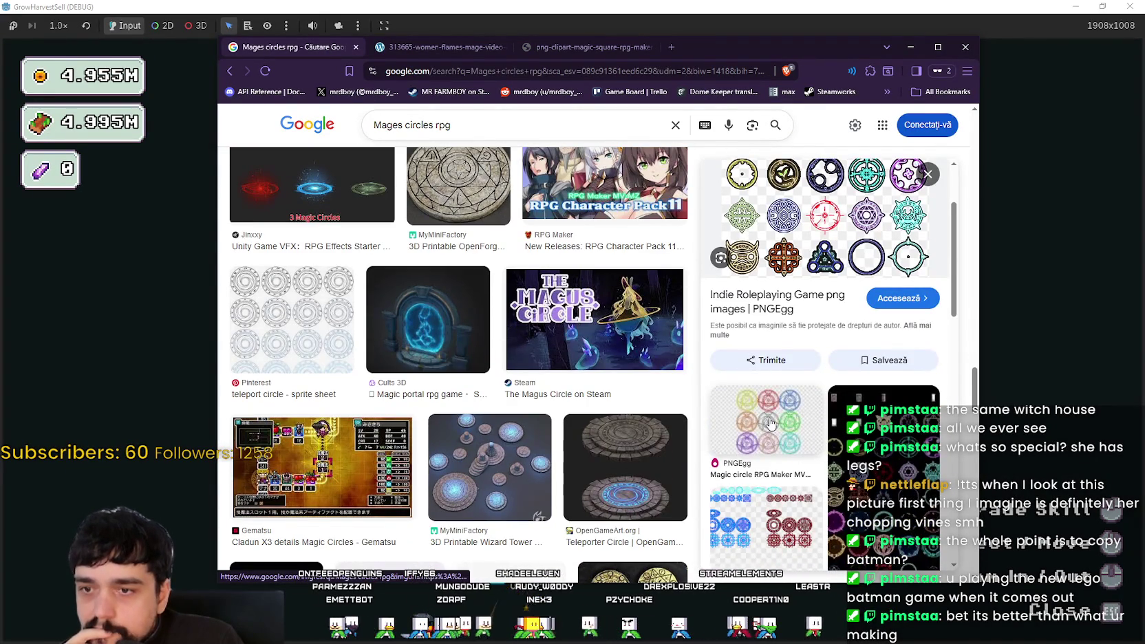
{"action": "left_click", "coordinate": [771, 422]}
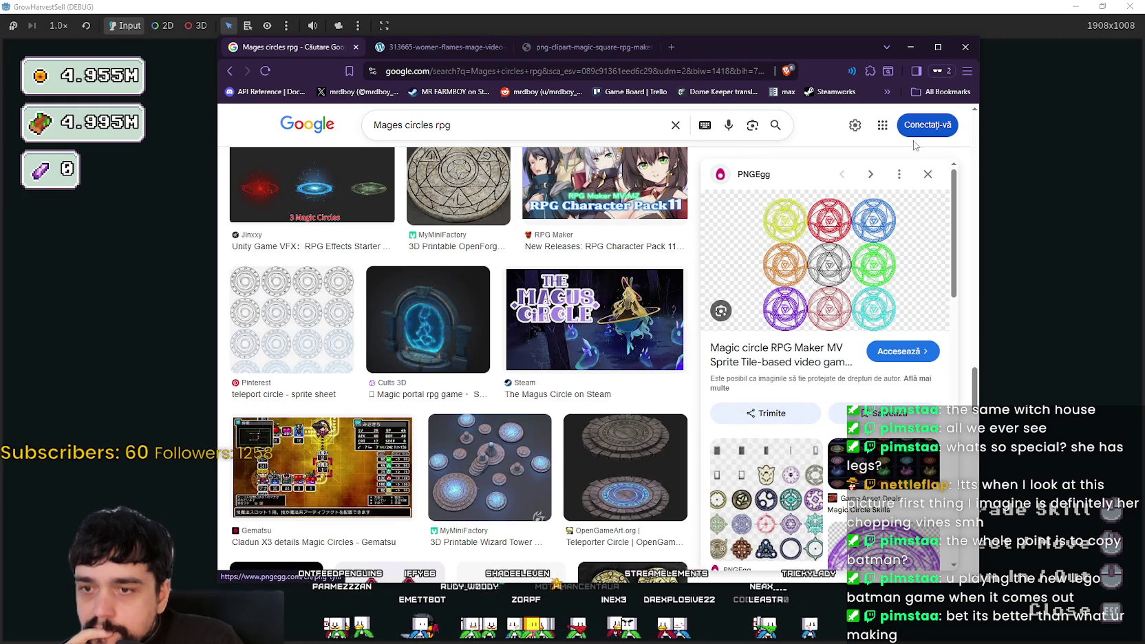
{"action": "scroll", "coordinate": [930, 180], "scroll_direction": "down", "scroll_amount": 3}
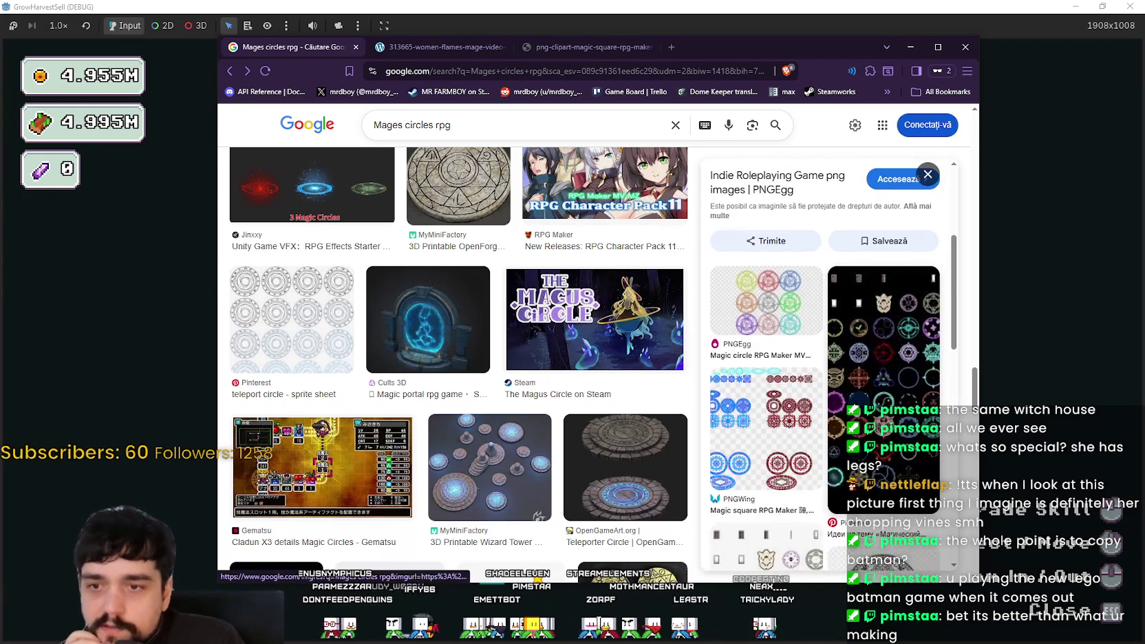
{"action": "scroll", "coordinate": [855, 377], "scroll_direction": "down", "scroll_amount": 2}
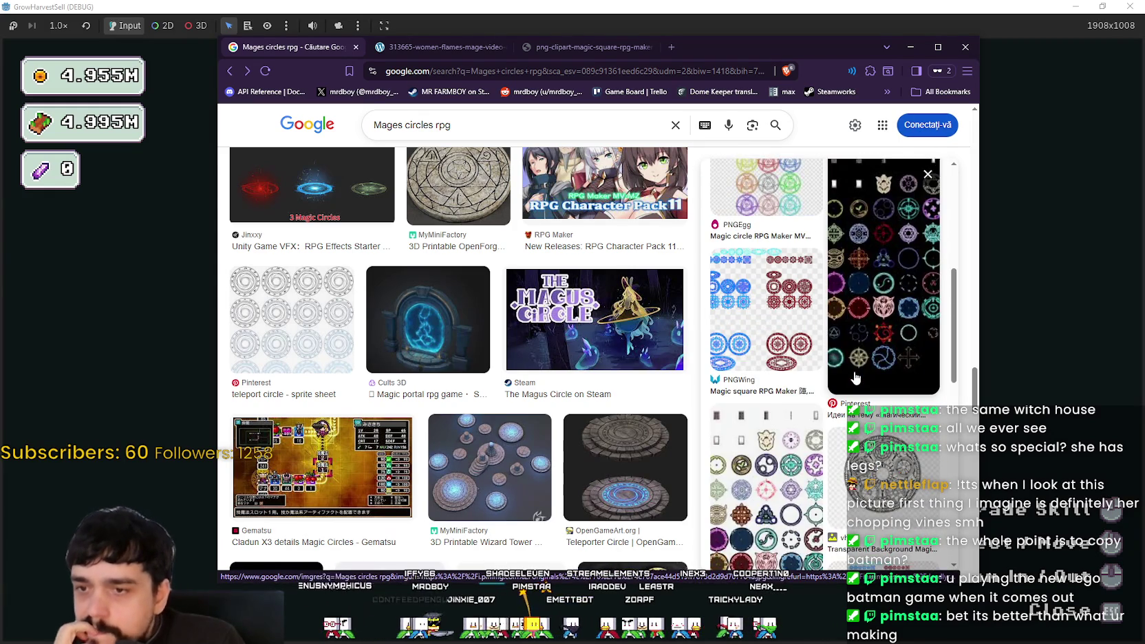
{"action": "scroll", "coordinate": [855, 377], "scroll_direction": "down", "scroll_amount": 1}
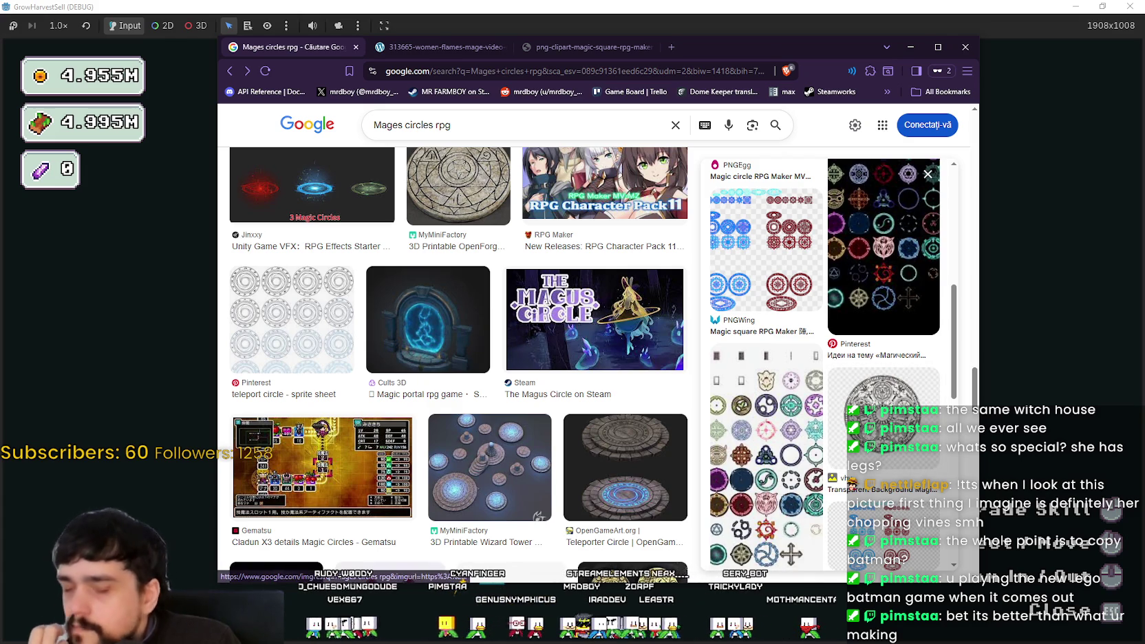
{"action": "key", "text": "alt+Tab"}
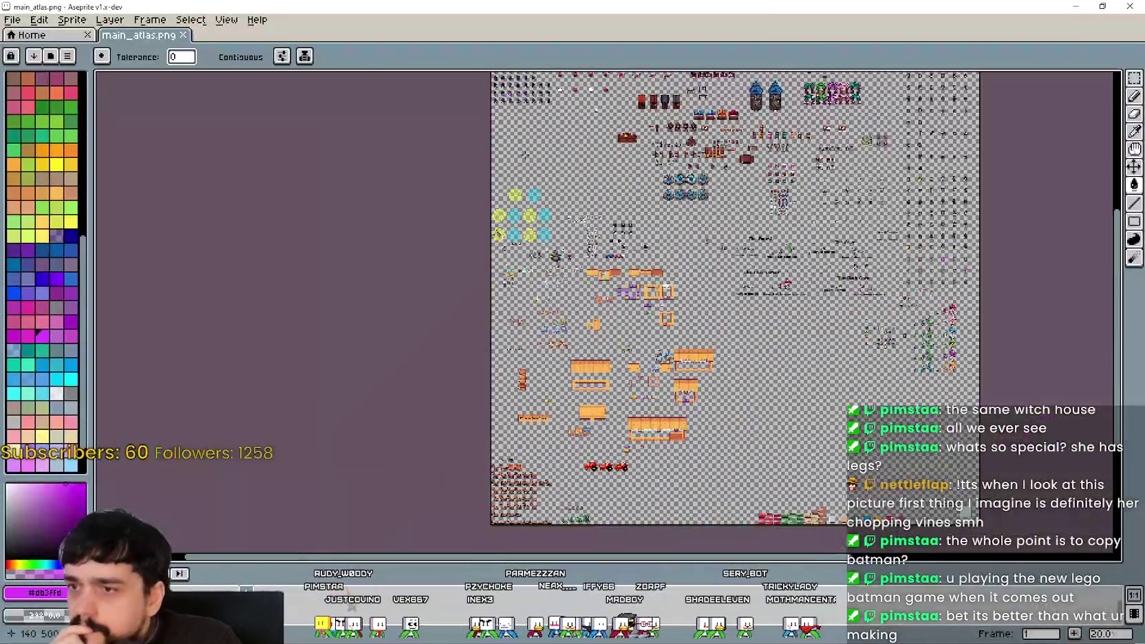
- Zoom main_atlas.png to 200% on the yellow and cyan circle sprites, then minimize Aseprite
{"action": "scroll", "coordinate": [517, 220], "scroll_direction": "up", "scroll_amount": 4}
{"action": "scroll", "coordinate": [539, 287], "scroll_direction": "up", "scroll_amount": 2}
{"action": "scroll", "coordinate": [540, 287], "scroll_direction": "down", "scroll_amount": 1}
{"action": "scroll", "coordinate": [540, 287], "scroll_direction": "down", "scroll_amount": 1}
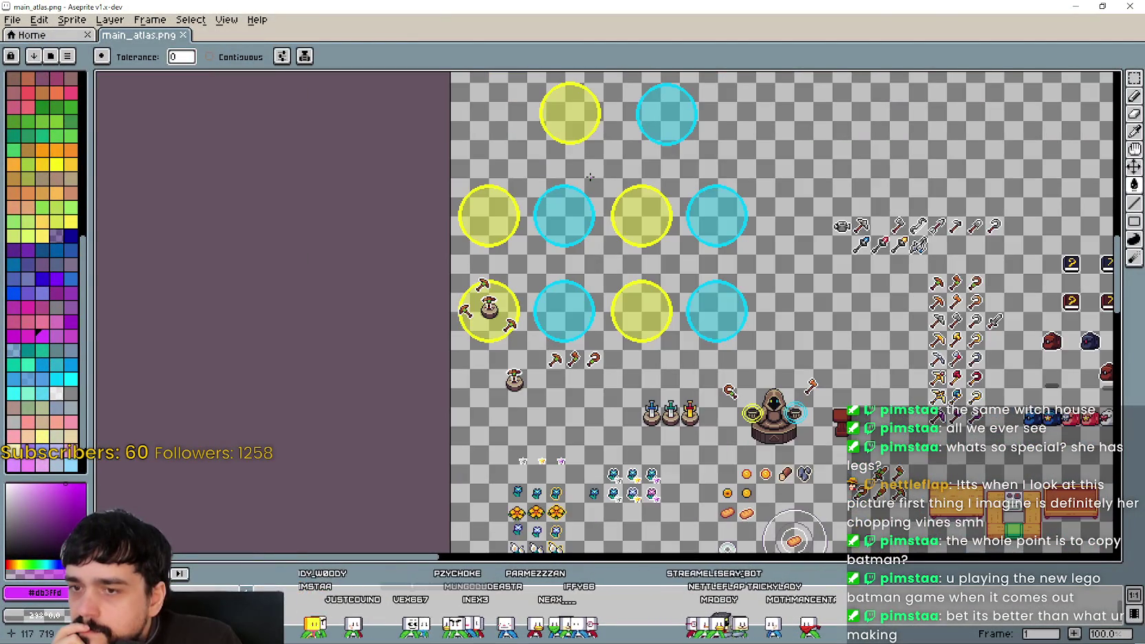
{"action": "scroll", "coordinate": [579, 200], "scroll_direction": "up", "scroll_amount": 1}
{"action": "scroll", "coordinate": [593, 192], "scroll_direction": "down", "scroll_amount": 3}
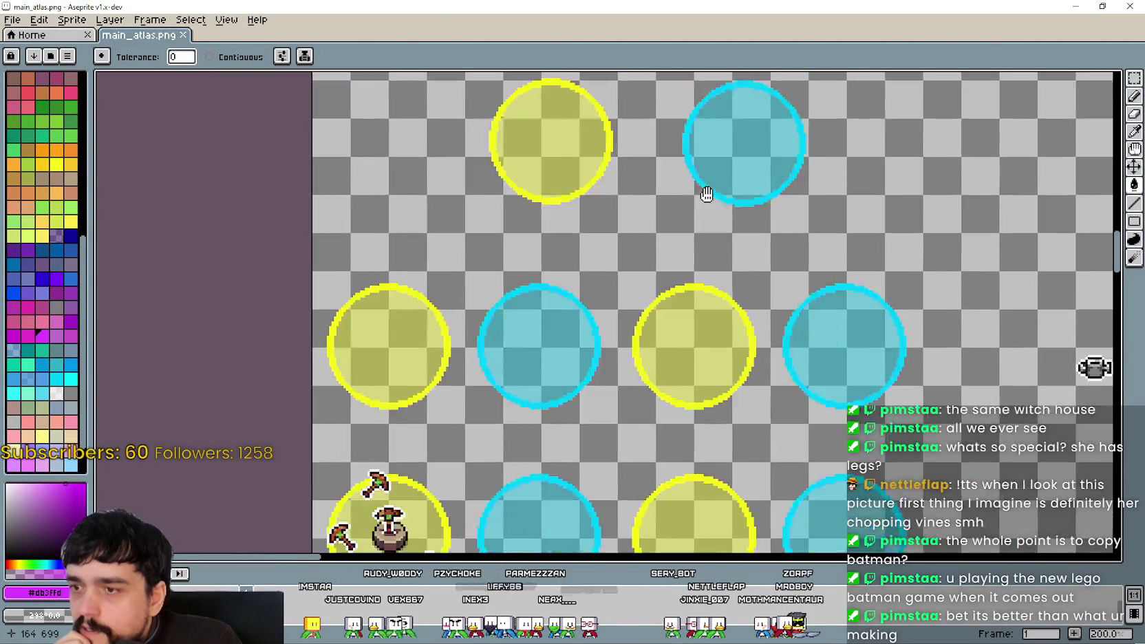
{"action": "scroll", "coordinate": [728, 97], "scroll_direction": "up", "scroll_amount": 3}
{"action": "left_click", "coordinate": [1076, 6]}
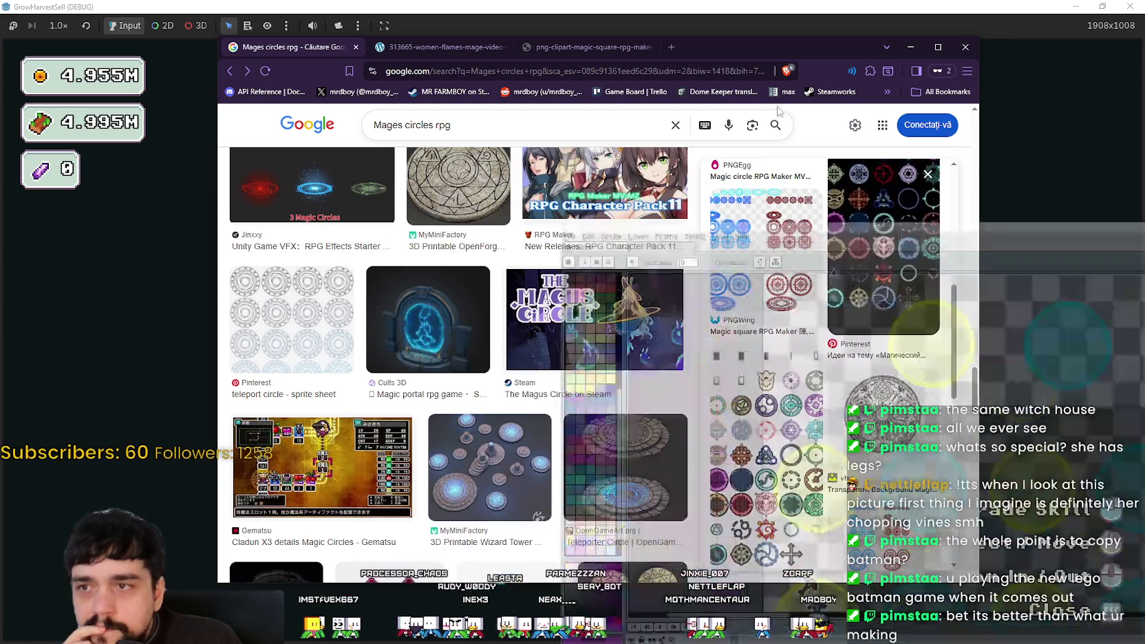
- Scroll further through the Mages circles rpg results, then start rewording the query to 'Magic spell circles rpg'
{"action": "scroll", "coordinate": [499, 430], "scroll_direction": "down", "scroll_amount": 2}
{"action": "scroll", "coordinate": [499, 430], "scroll_direction": "down", "scroll_amount": 2}
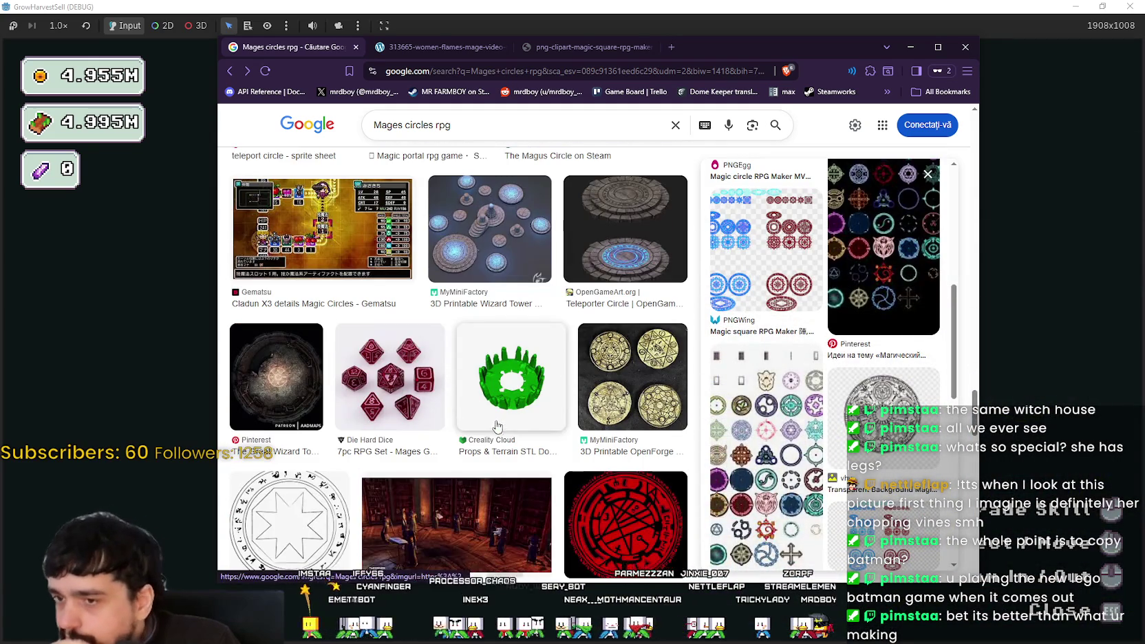
{"action": "scroll", "coordinate": [494, 419], "scroll_direction": "down", "scroll_amount": 5}
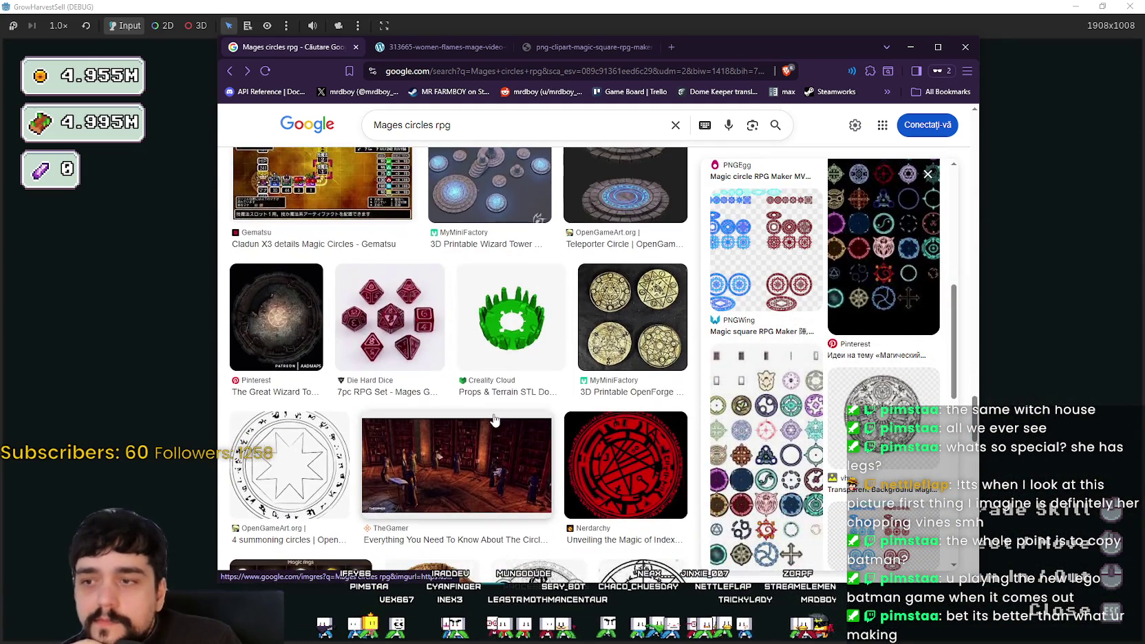
{"action": "scroll", "coordinate": [491, 419], "scroll_direction": "down", "scroll_amount": 7}
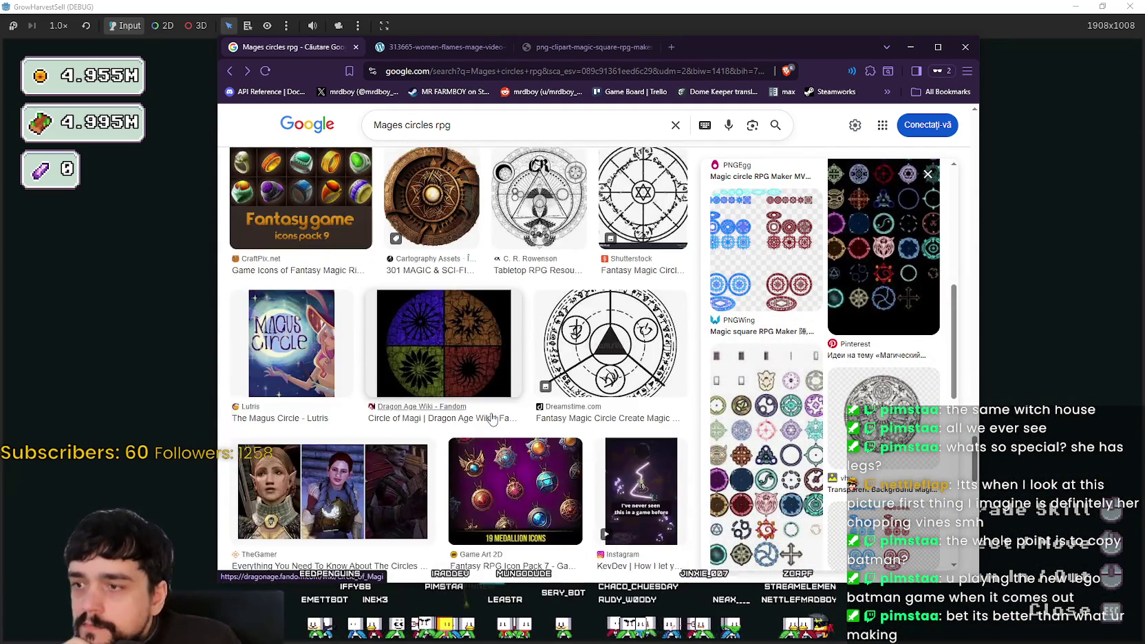
{"action": "scroll", "coordinate": [492, 419], "scroll_direction": "down", "scroll_amount": 5}
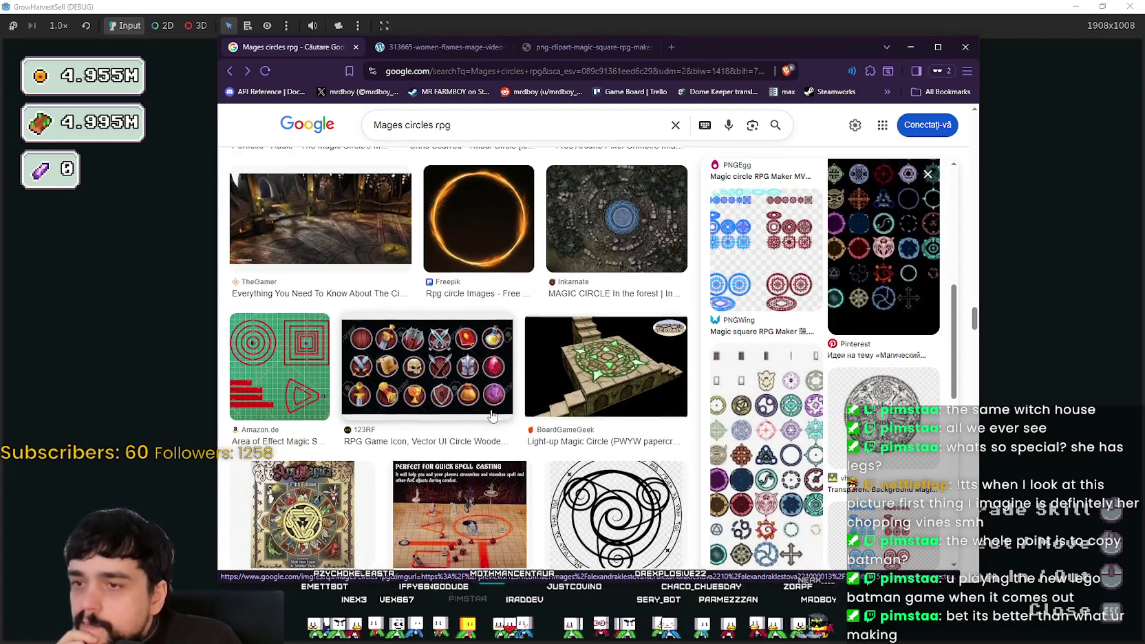
{"action": "scroll", "coordinate": [493, 413], "scroll_direction": "down", "scroll_amount": 1}
{"action": "scroll", "coordinate": [502, 396], "scroll_direction": "down", "scroll_amount": 4}
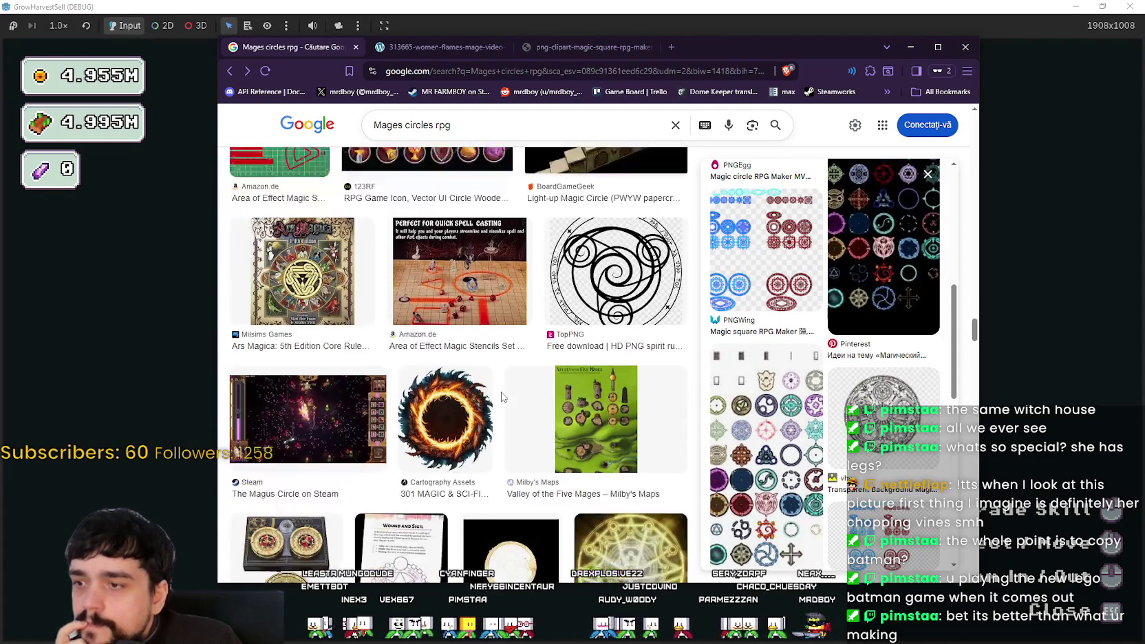
{"action": "scroll", "coordinate": [434, 341], "scroll_direction": "down", "scroll_amount": 3}
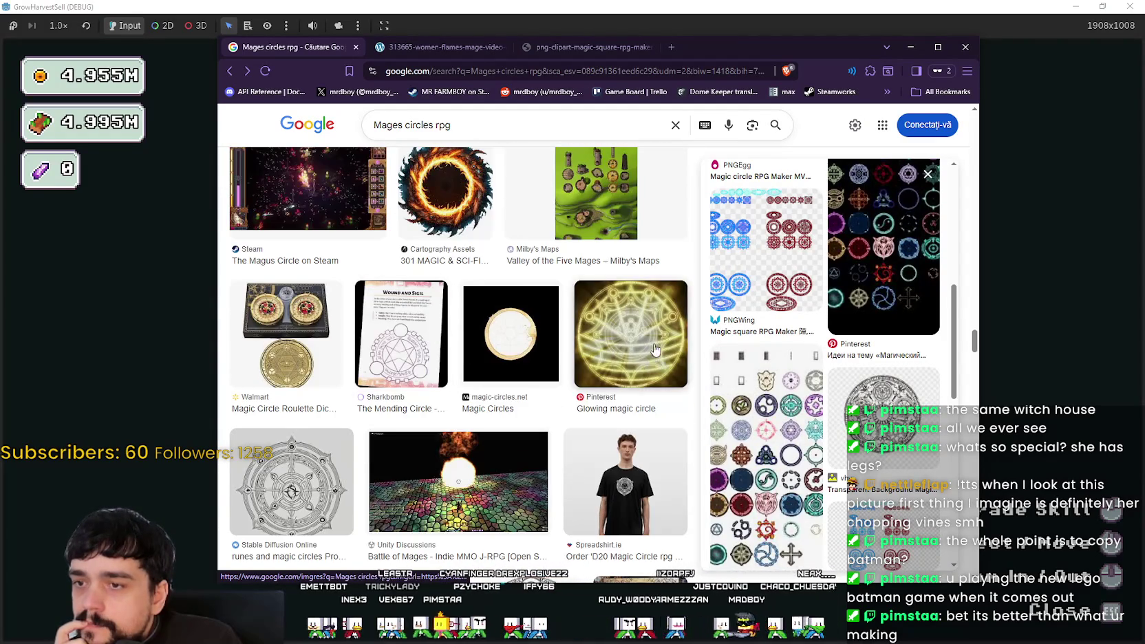
{"action": "scroll", "coordinate": [821, 411], "scroll_direction": "down", "scroll_amount": 1}
{"action": "scroll", "coordinate": [764, 375], "scroll_direction": "down", "scroll_amount": 1}
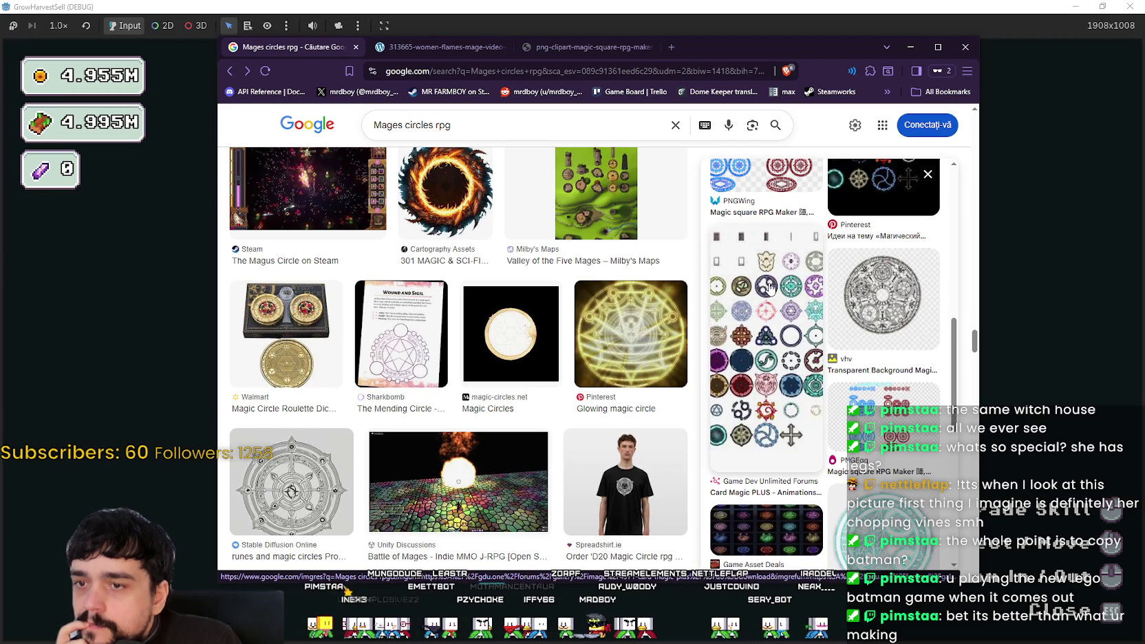
{"action": "scroll", "coordinate": [895, 378], "scroll_direction": "down", "scroll_amount": 3}
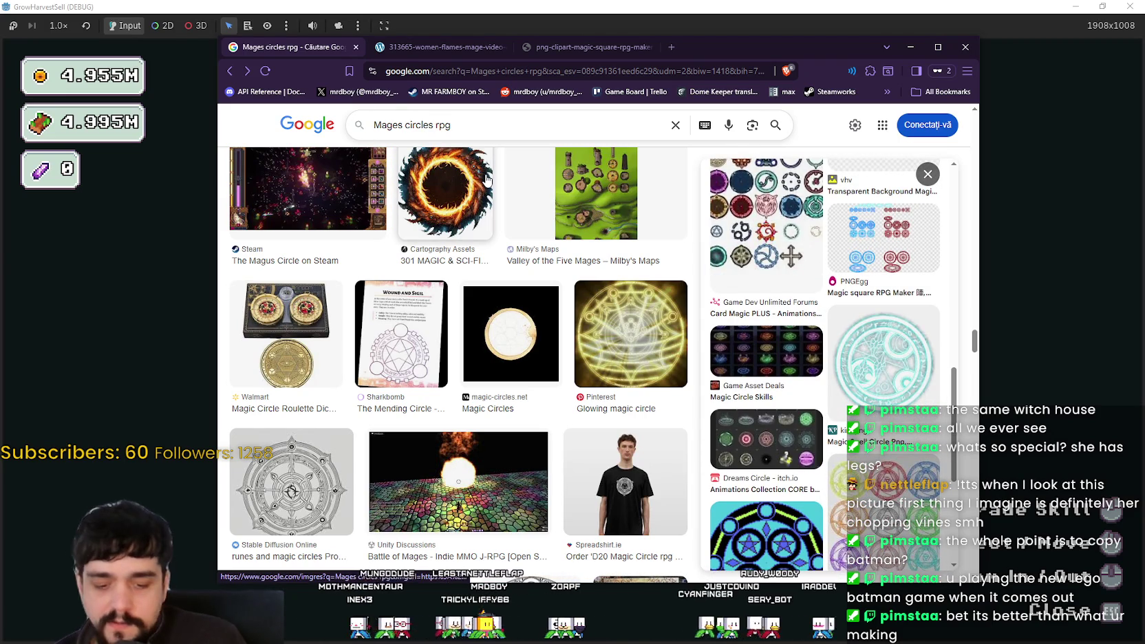
{"action": "key", "text": "BackSpace"}
{"action": "key", "text": "BackSpace"}
{"action": "type", "text": "ic s"}
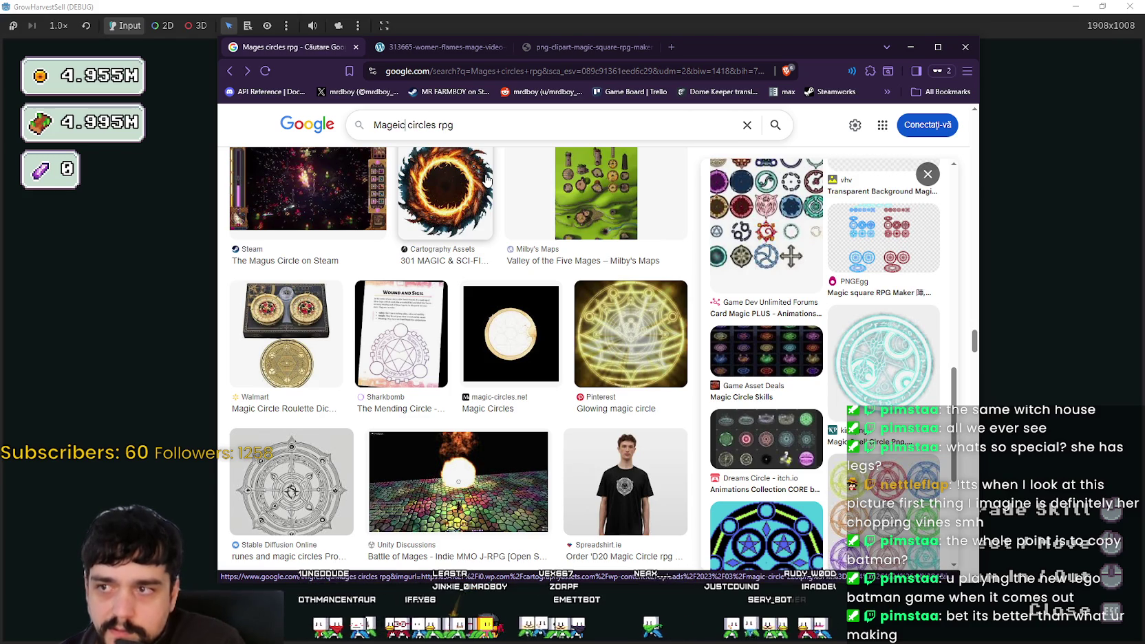
{"action": "type", "text": "pell"}
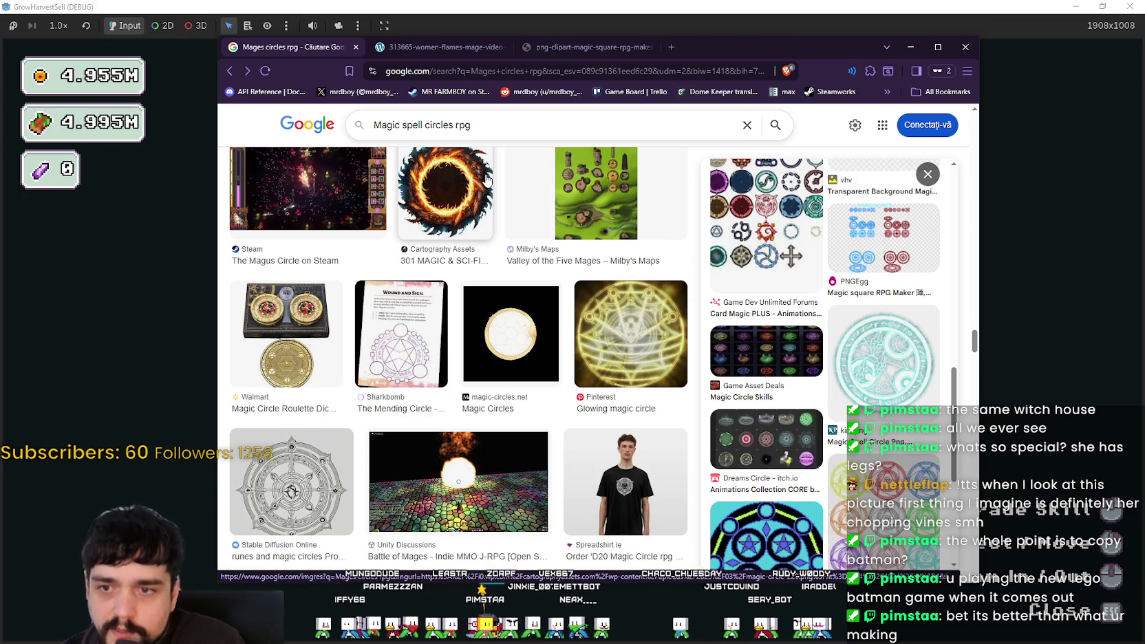
- Search 'Magic spell circles rpg', open Kobold Press's angelic-scribe.jpg wizard image in a new tab, then return
{"action": "key", "text": "Return"}
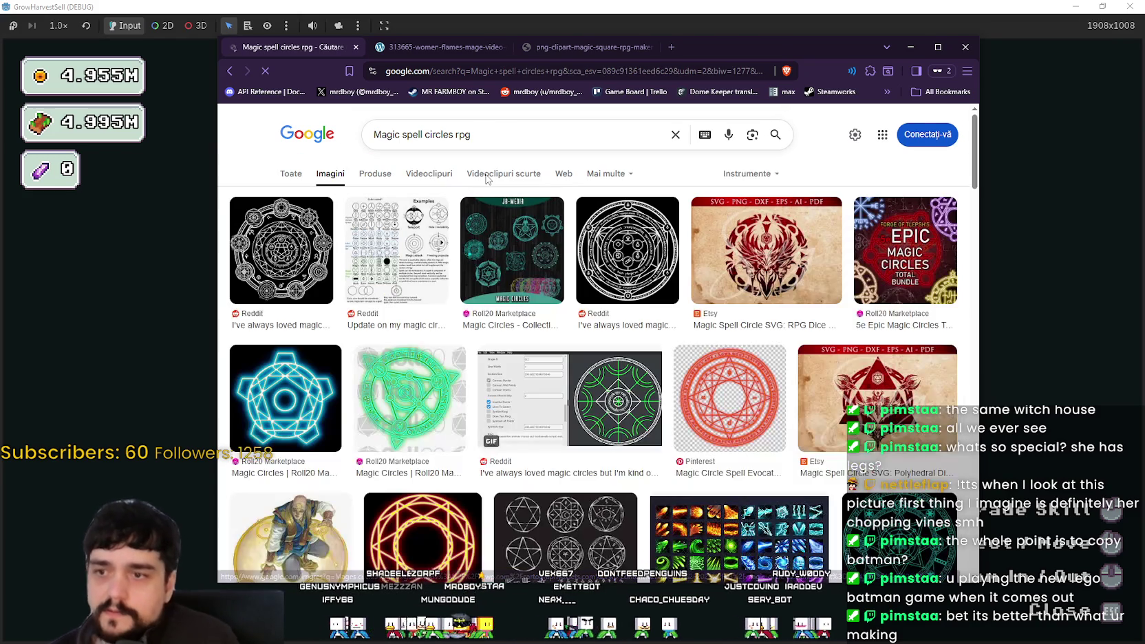
{"action": "scroll", "coordinate": [592, 320], "scroll_direction": "down", "scroll_amount": 3}
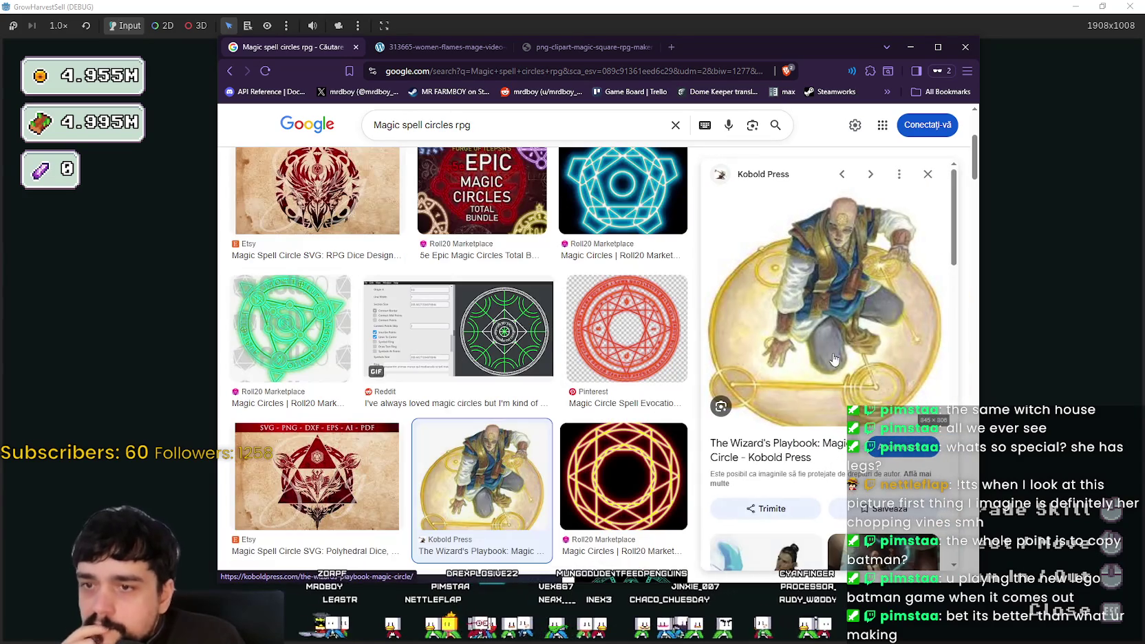
{"action": "right_click", "coordinate": [798, 291]}
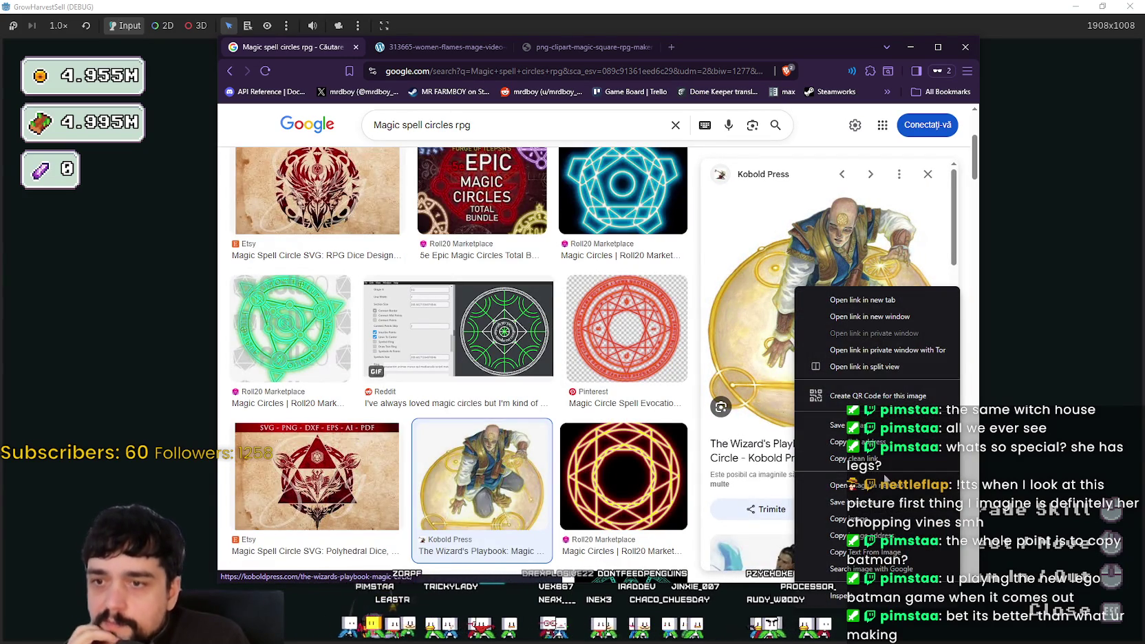
{"action": "left_click", "coordinate": [883, 487]}
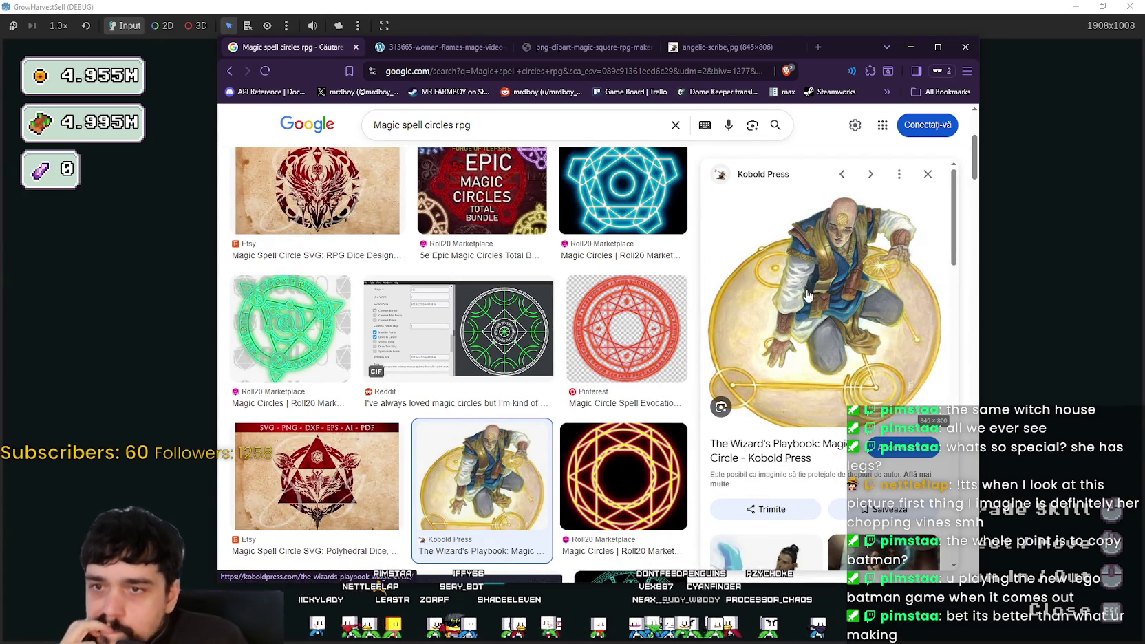
{"action": "left_click", "coordinate": [717, 45]}
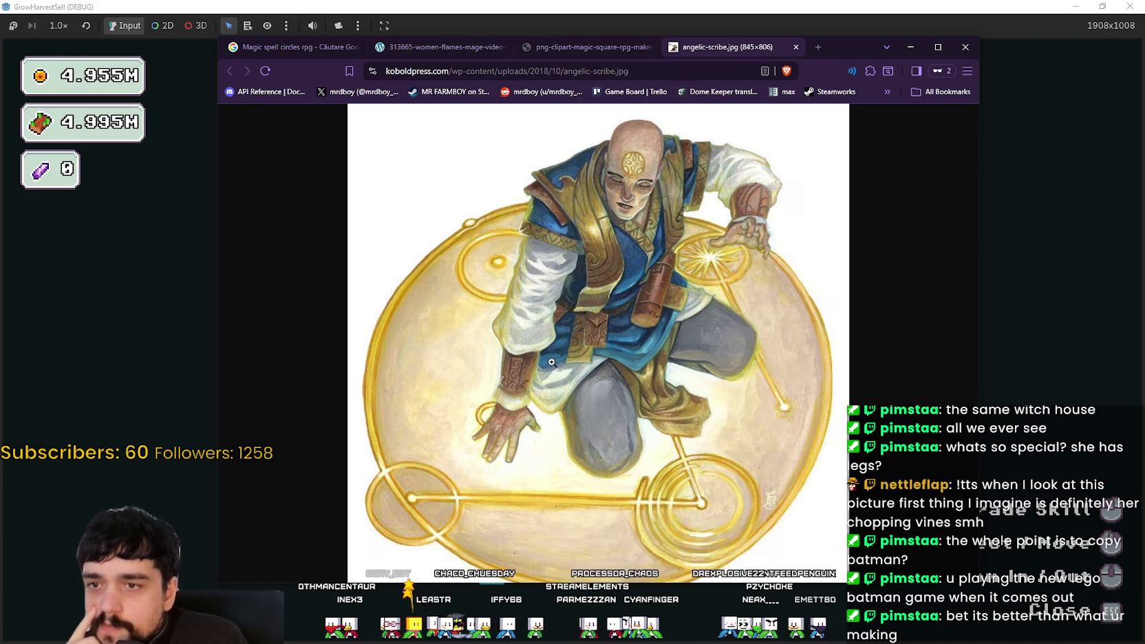
{"action": "left_click", "coordinate": [254, 50]}
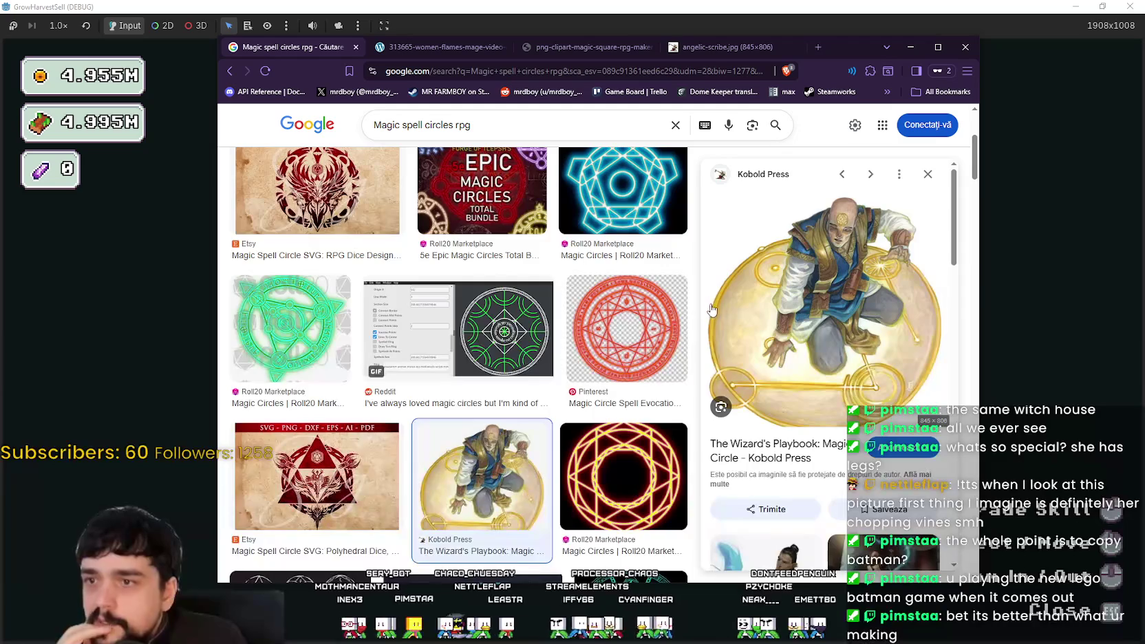
- Preview the Wargamer circle magic and Fantasy RPG Magic Spell Pack 2 results
{"action": "scroll", "coordinate": [504, 411], "scroll_direction": "down", "scroll_amount": 3}
{"action": "scroll", "coordinate": [502, 406], "scroll_direction": "down", "scroll_amount": 6}
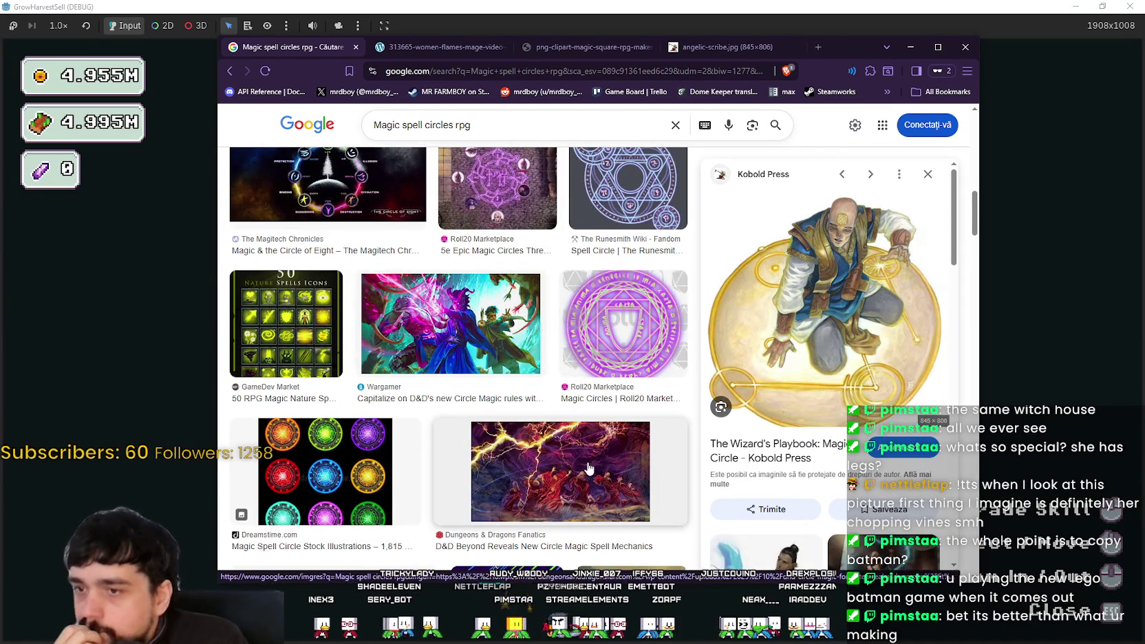
{"action": "left_click", "coordinate": [497, 338]}
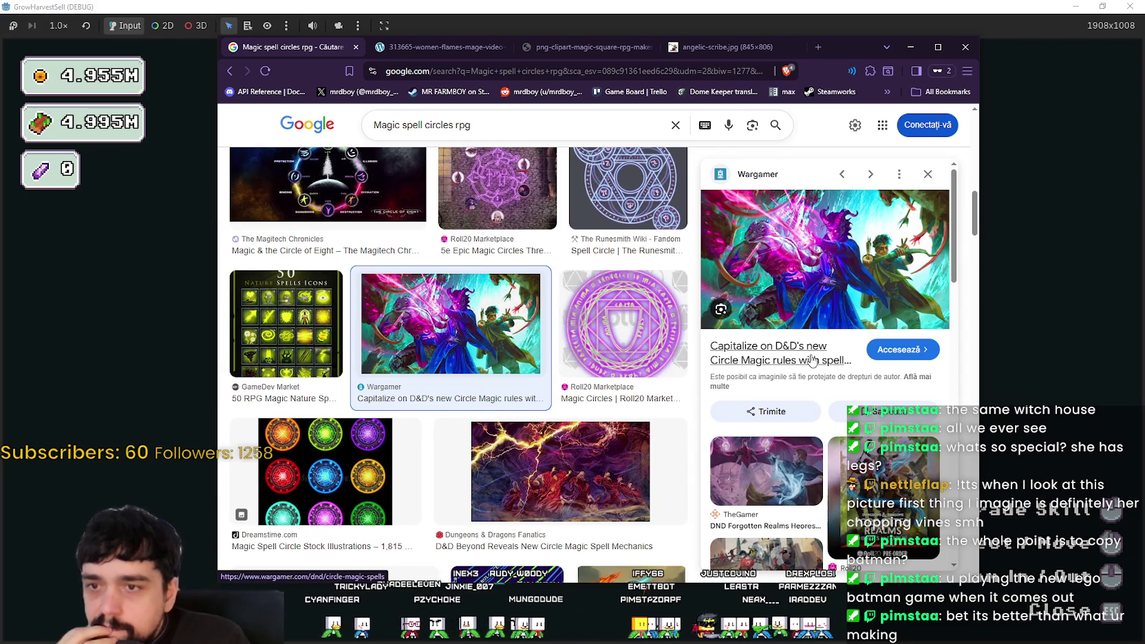
{"action": "scroll", "coordinate": [617, 366], "scroll_direction": "down", "scroll_amount": 2}
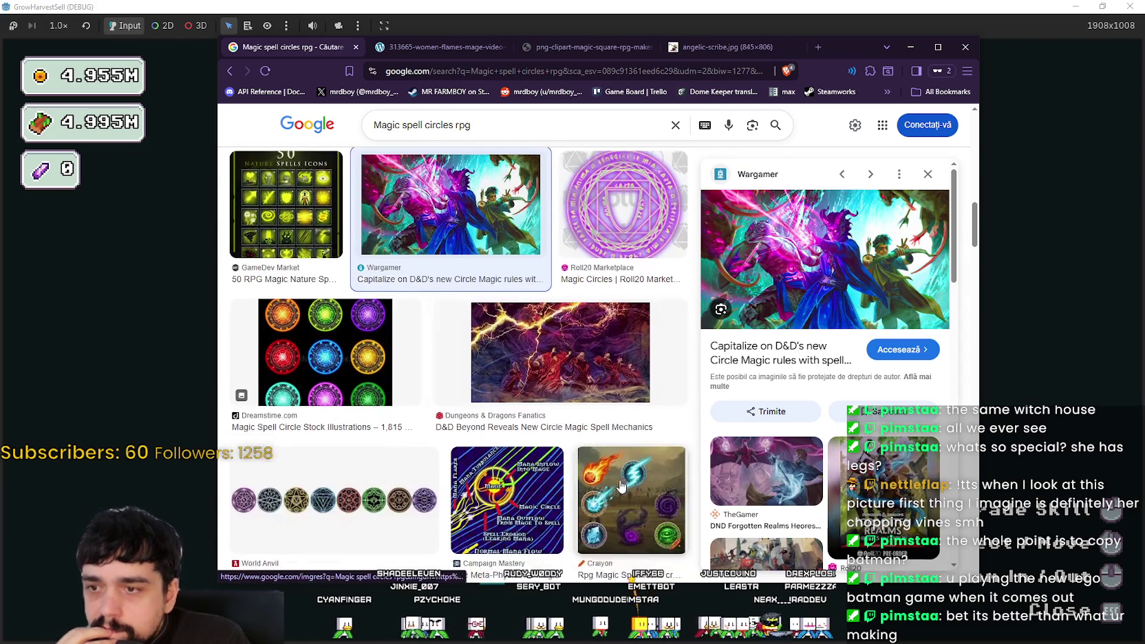
{"action": "scroll", "coordinate": [618, 372], "scroll_direction": "down", "scroll_amount": 4}
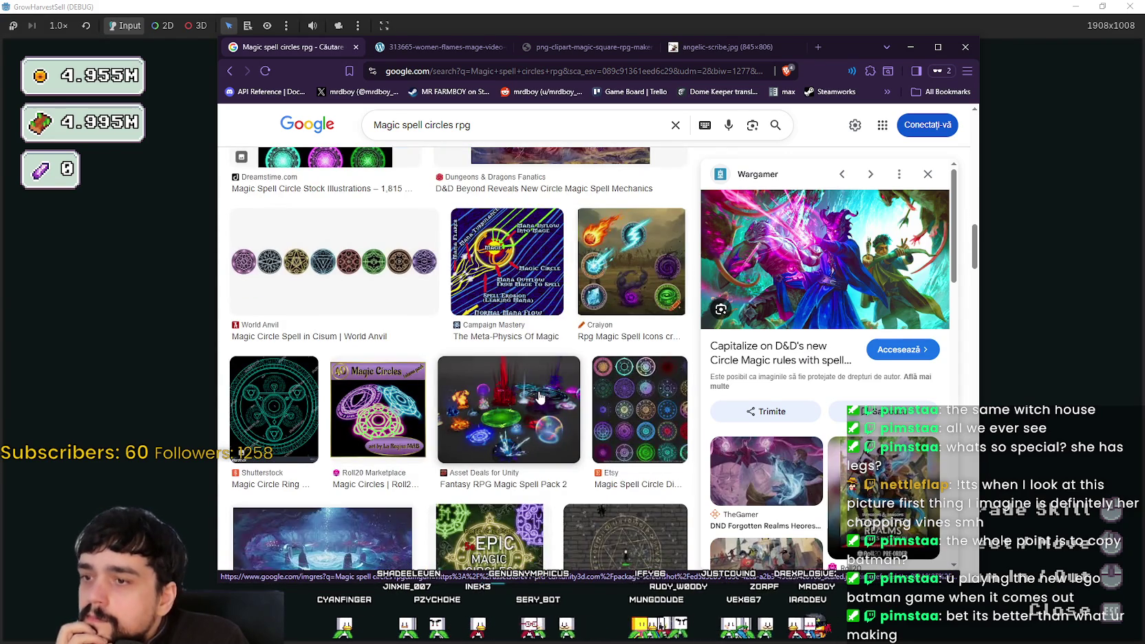
{"action": "scroll", "coordinate": [541, 398], "scroll_direction": "down", "scroll_amount": 2}
{"action": "left_click", "coordinate": [524, 288]}
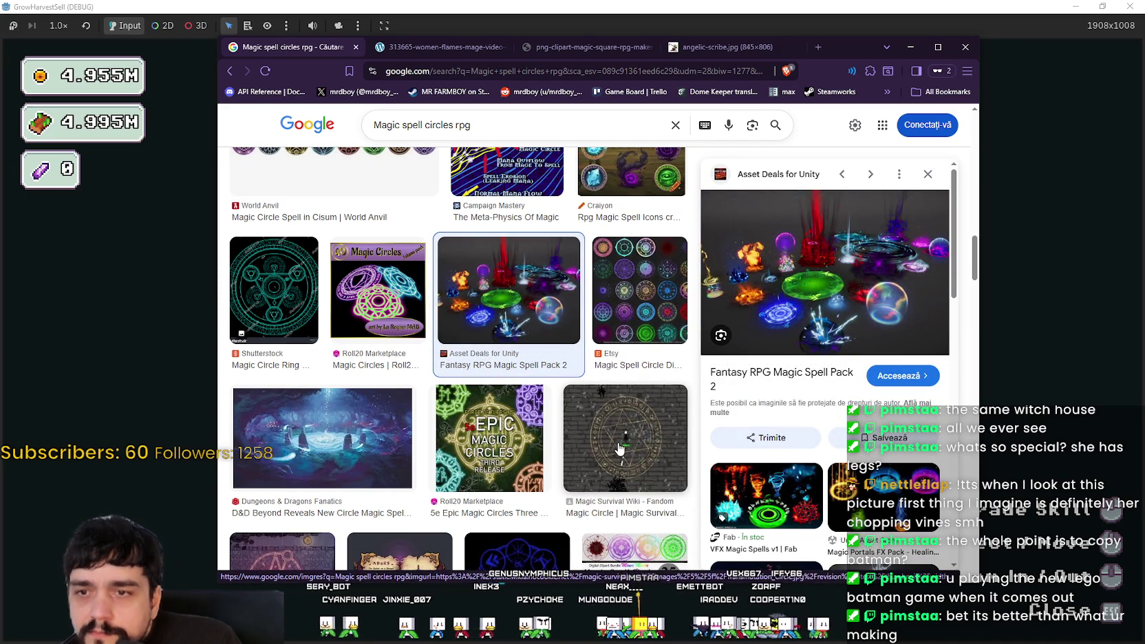
{"action": "scroll", "coordinate": [620, 444], "scroll_direction": "down", "scroll_amount": 2}
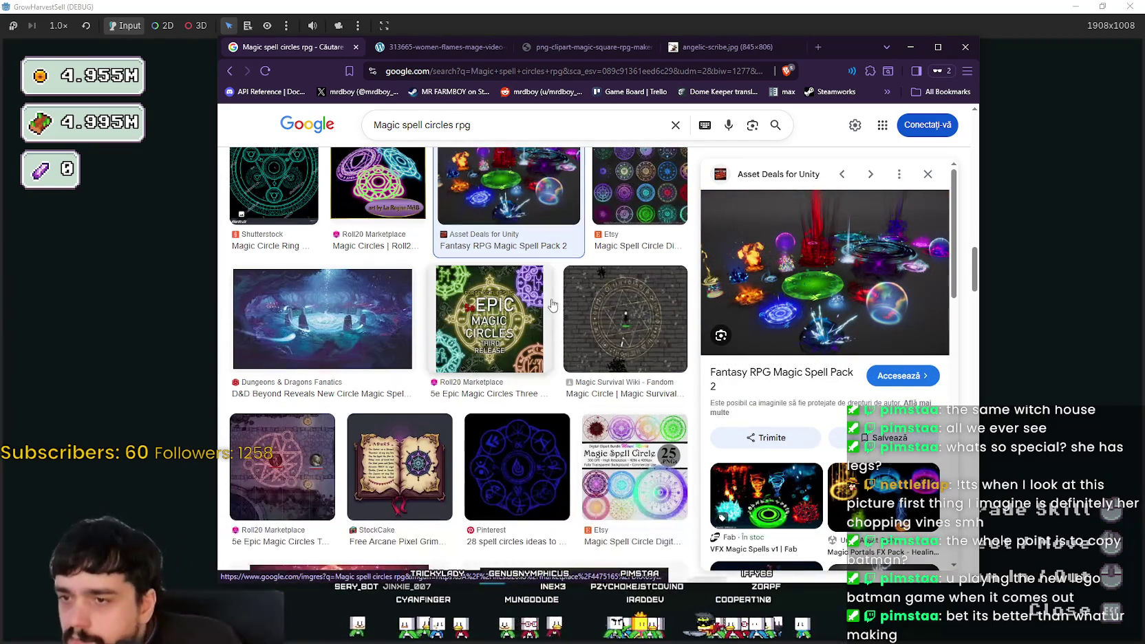
- Open the Magic Survival Wiki magic-circle image in a new tab, view it, and return to the results
{"action": "left_click", "coordinate": [661, 349]}
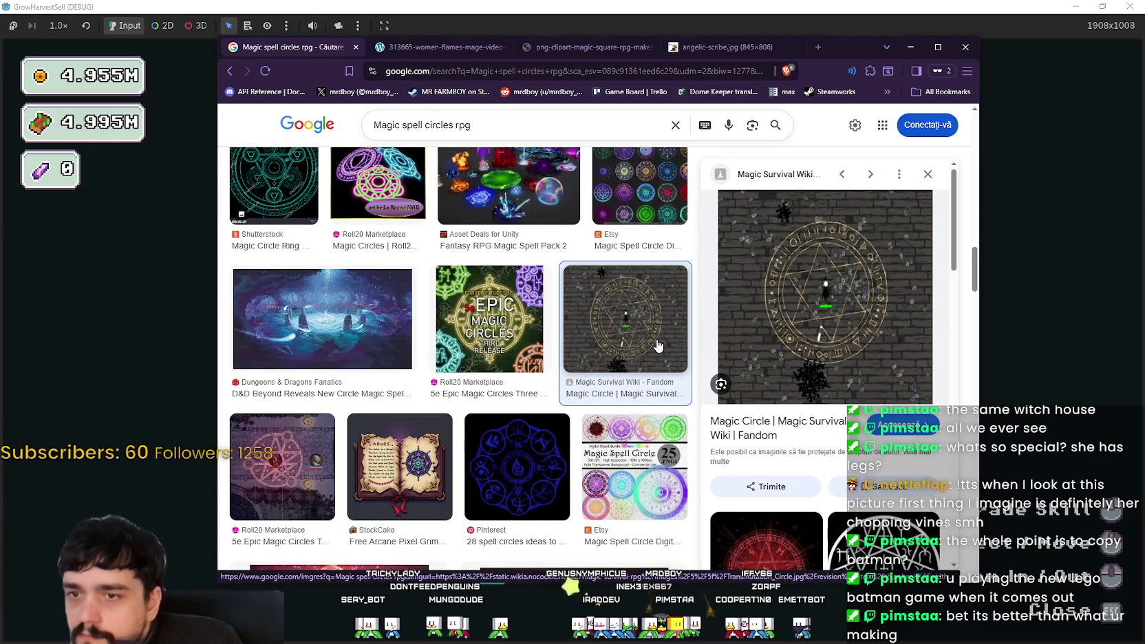
{"action": "right_click", "coordinate": [809, 260]}
{"action": "left_click", "coordinate": [880, 460]}
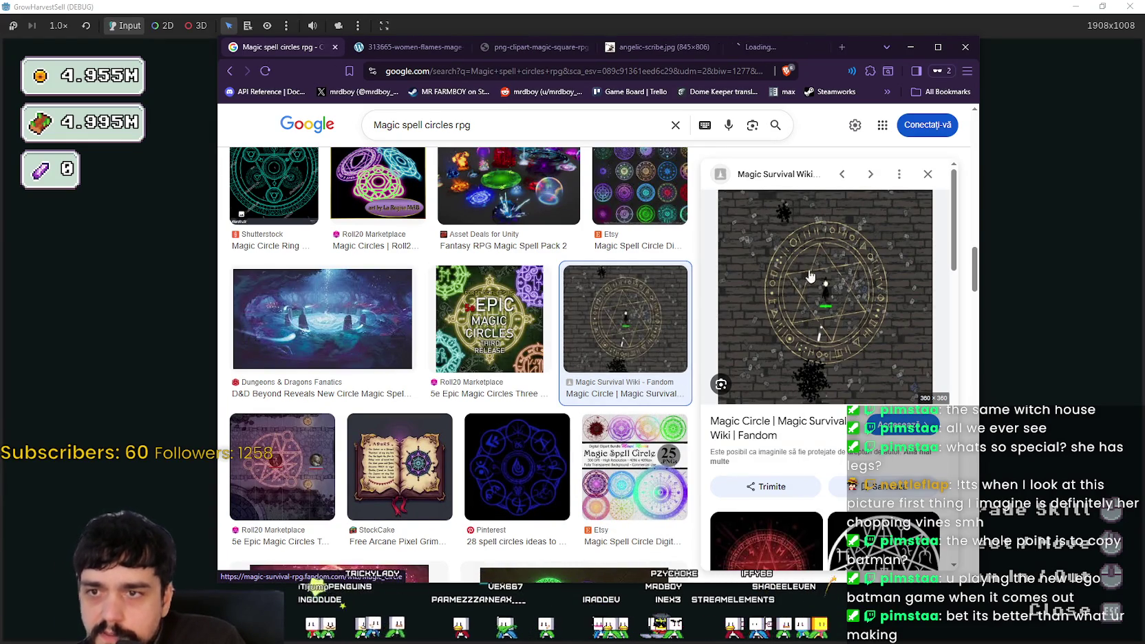
{"action": "left_click", "coordinate": [755, 48]}
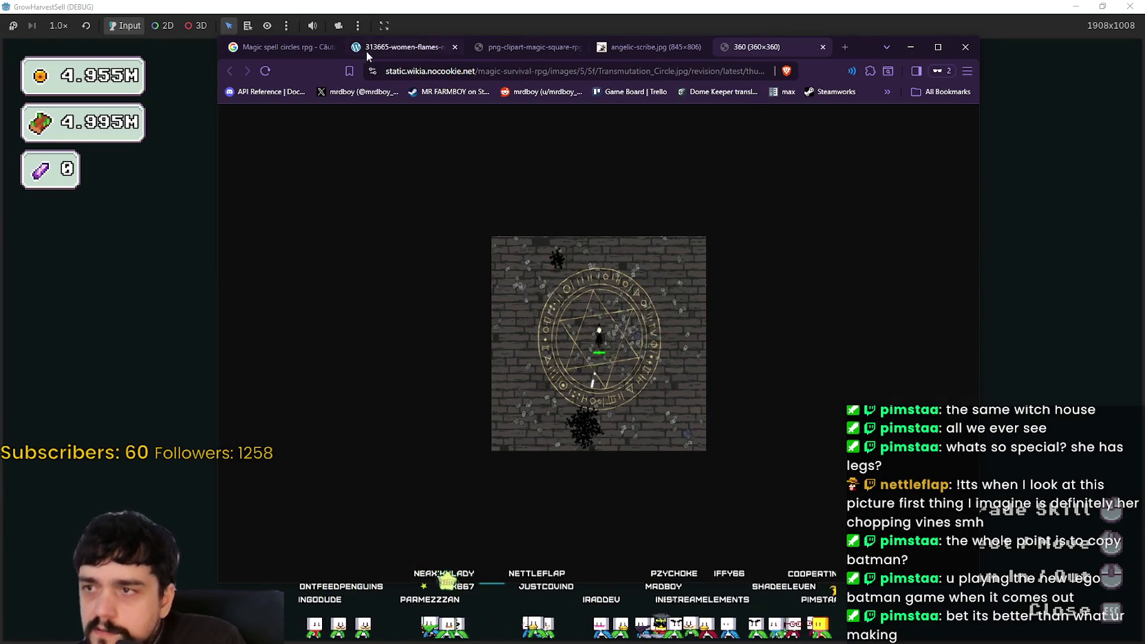
{"action": "left_click", "coordinate": [364, 51]}
{"action": "left_click", "coordinate": [290, 50]}
- Preview the DND Toolkit magic circle image and browse further results, then start a new private tab
{"action": "scroll", "coordinate": [610, 422], "scroll_direction": "down", "scroll_amount": 4}
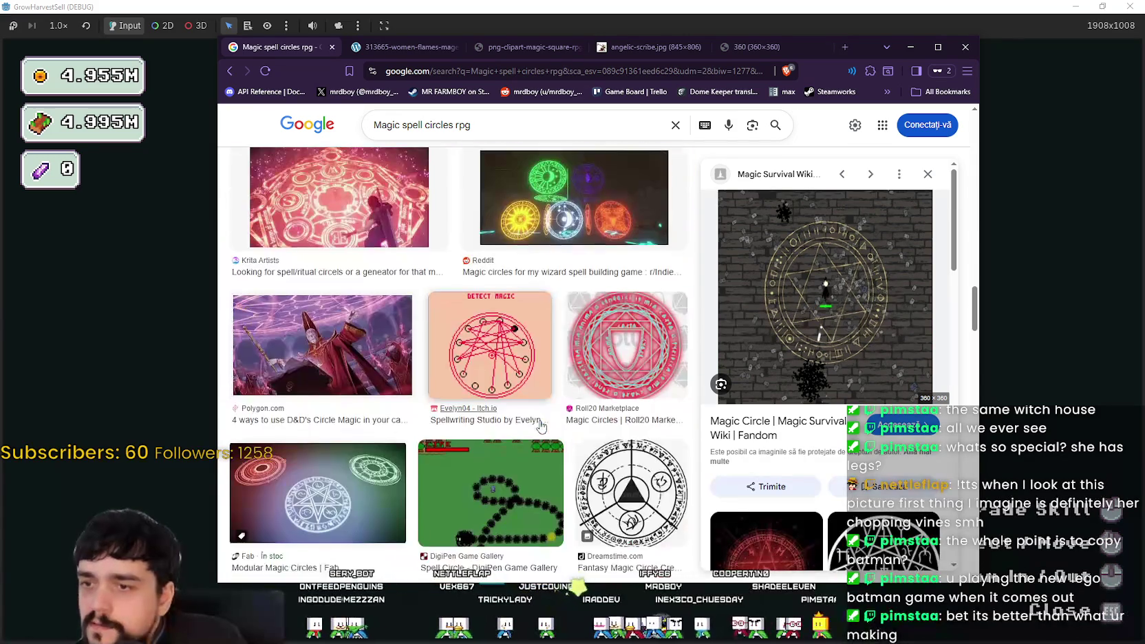
{"action": "scroll", "coordinate": [391, 329], "scroll_direction": "down", "scroll_amount": 2}
{"action": "scroll", "coordinate": [391, 329], "scroll_direction": "down", "scroll_amount": 5}
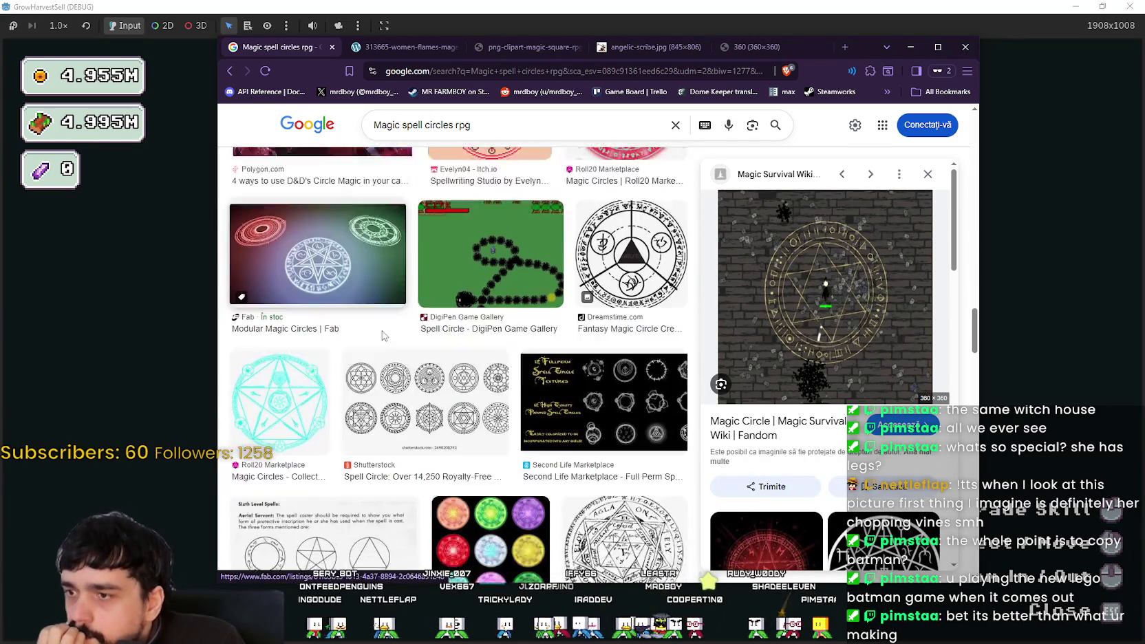
{"action": "scroll", "coordinate": [397, 436], "scroll_direction": "down", "scroll_amount": 4}
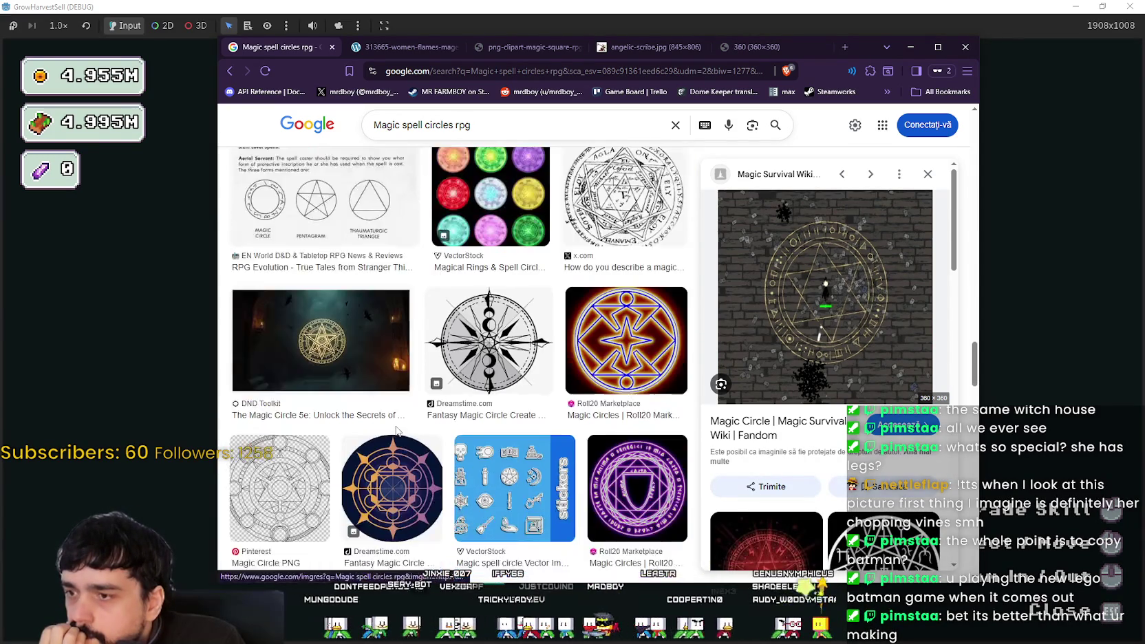
{"action": "left_click", "coordinate": [296, 199]}
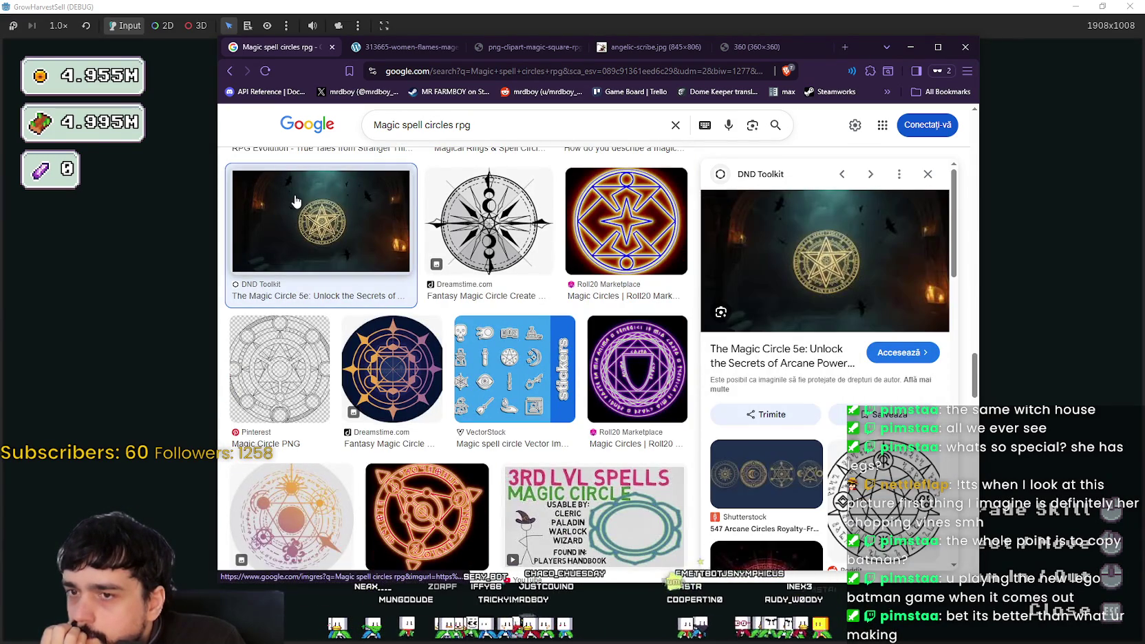
{"action": "scroll", "coordinate": [486, 391], "scroll_direction": "down", "scroll_amount": 4}
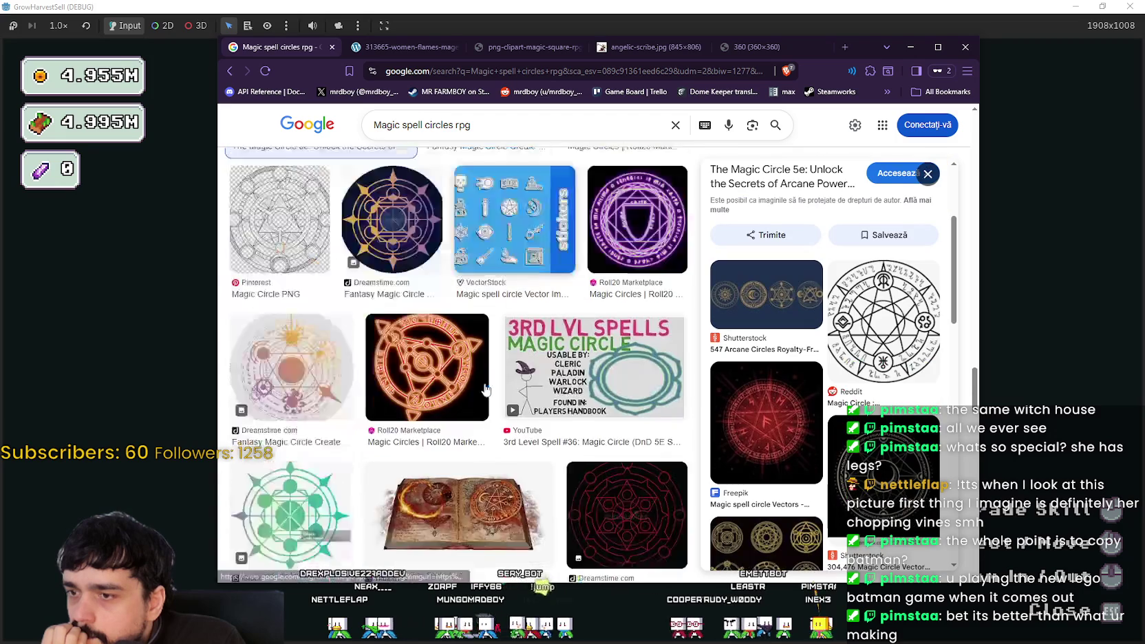
{"action": "scroll", "coordinate": [486, 391], "scroll_direction": "down", "scroll_amount": 12}
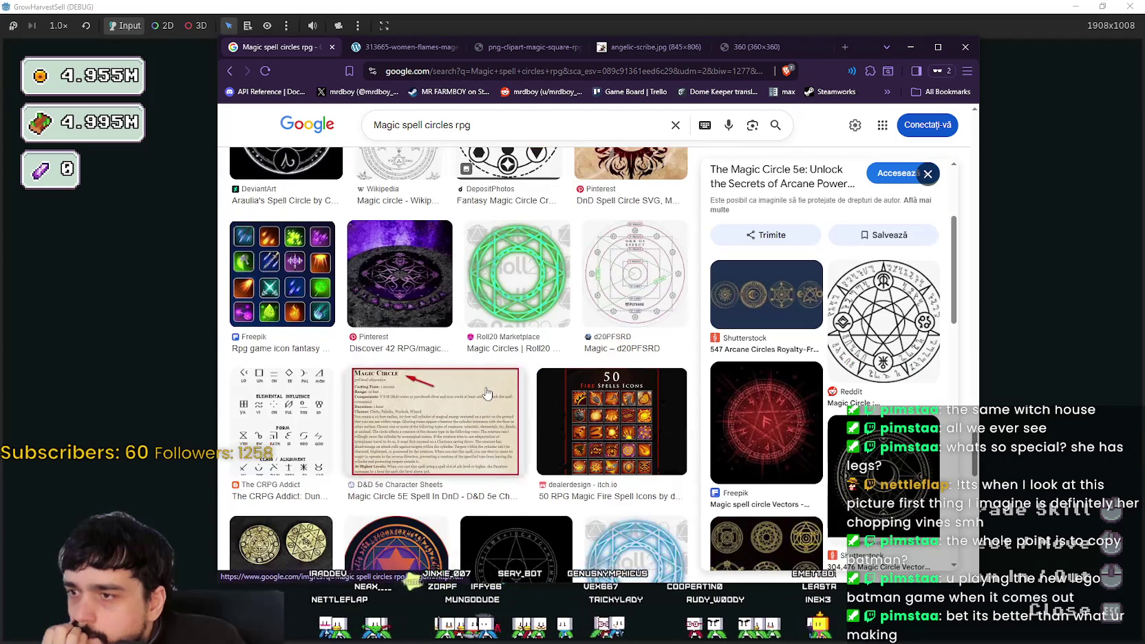
{"action": "scroll", "coordinate": [486, 391], "scroll_direction": "down", "scroll_amount": 4}
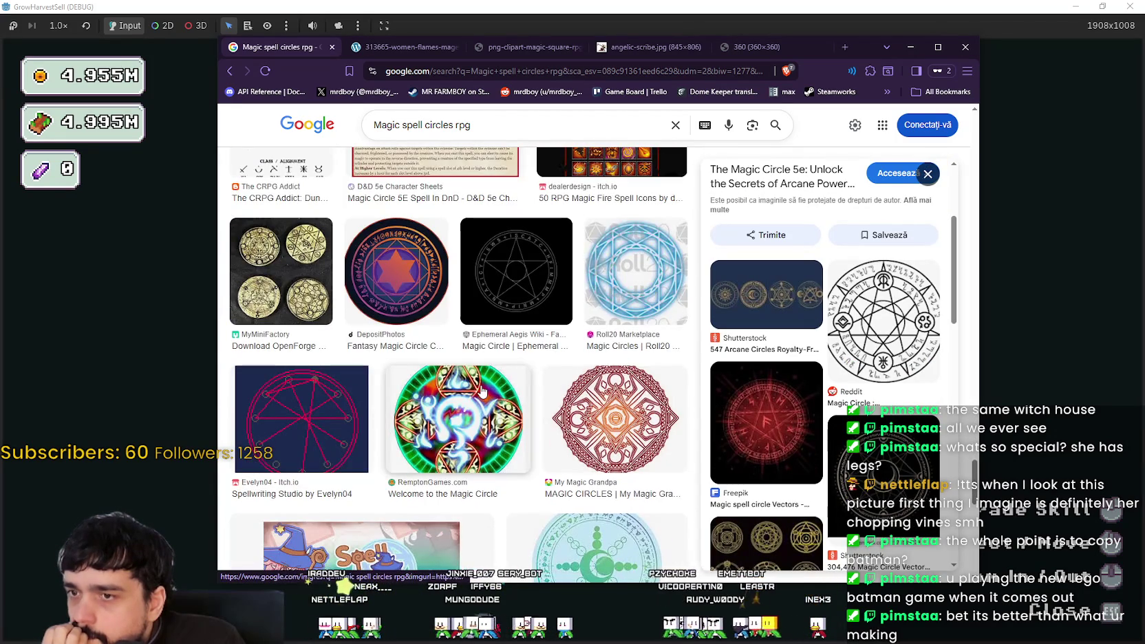
{"action": "scroll", "coordinate": [484, 391], "scroll_direction": "down", "scroll_amount": 3}
{"action": "scroll", "coordinate": [482, 392], "scroll_direction": "down", "scroll_amount": 5}
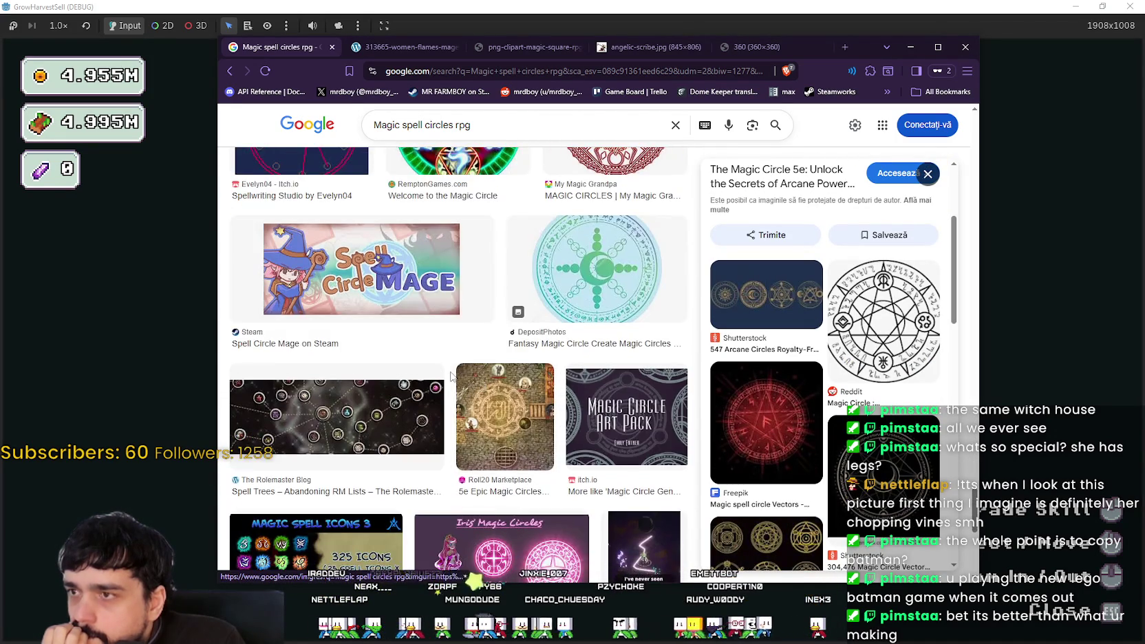
{"action": "scroll", "coordinate": [444, 376], "scroll_direction": "down", "scroll_amount": 2}
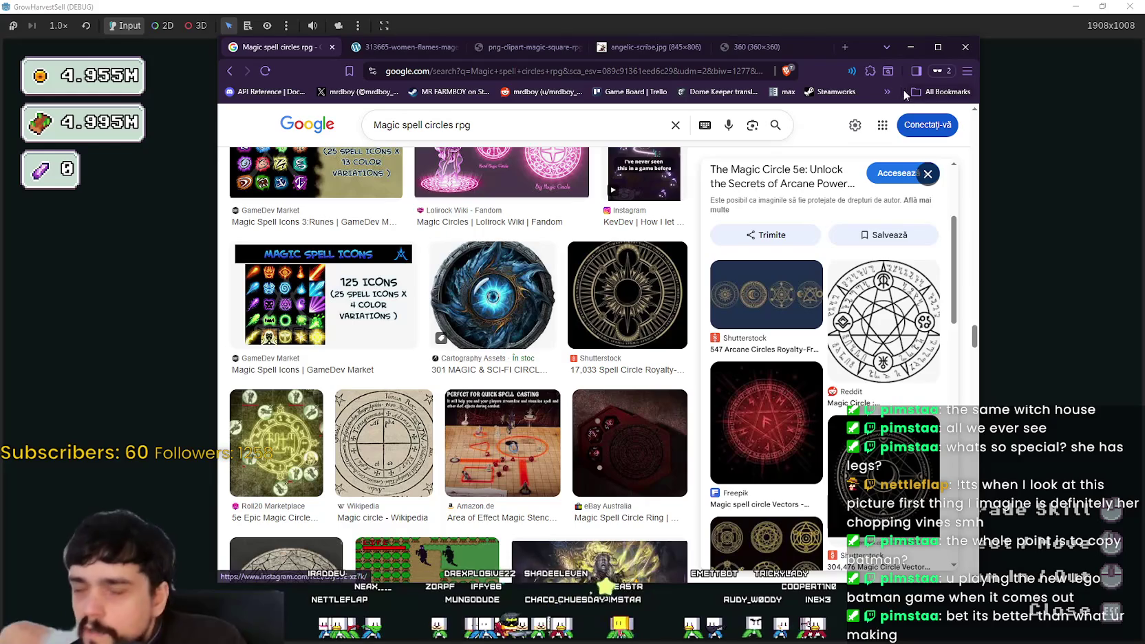
{"action": "left_click", "coordinate": [845, 46]}
- Load itch.io and search its assets for 'Magic Circle'
{"action": "type", "text": "itch"}
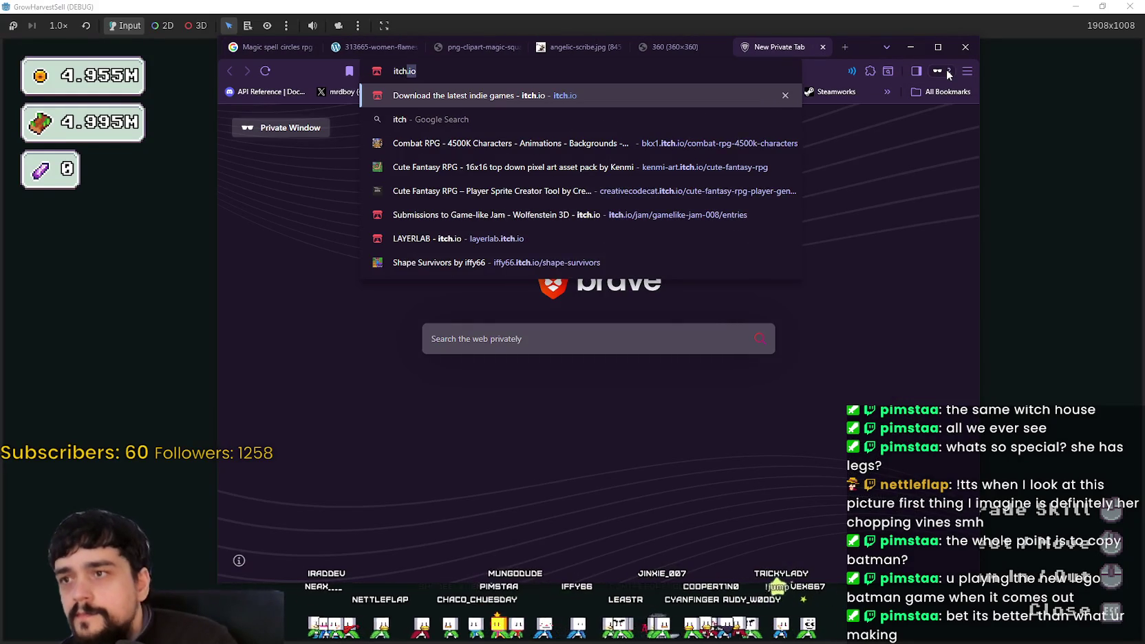
{"action": "key", "text": "Return"}
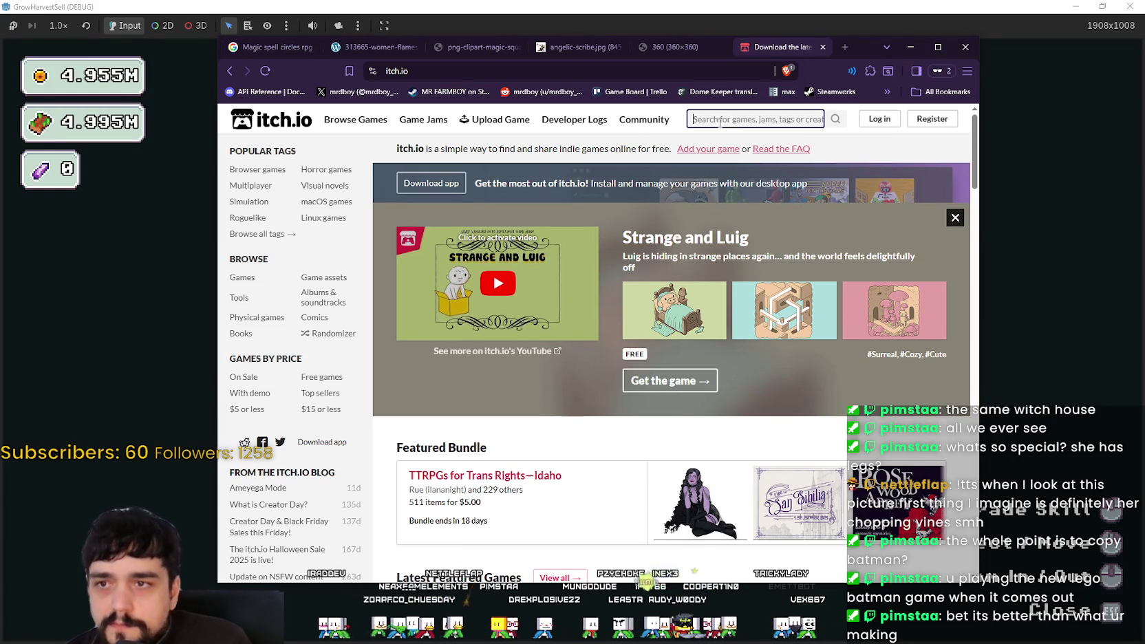
{"action": "type", "text": "Magi"}
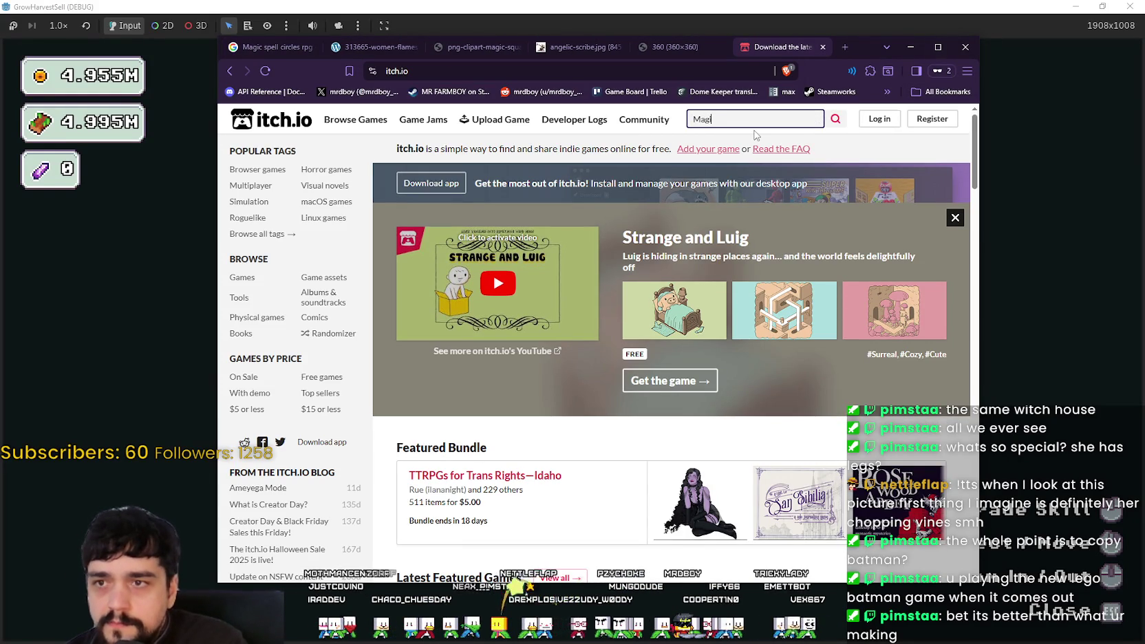
{"action": "type", "text": "c Circle"}
{"action": "key", "text": "Return"}
{"action": "scroll", "coordinate": [654, 220], "scroll_direction": "down", "scroll_amount": 2}
{"action": "scroll", "coordinate": [620, 289], "scroll_direction": "up", "scroll_amount": 2}
{"action": "mouse_move", "coordinate": [614, 296]}
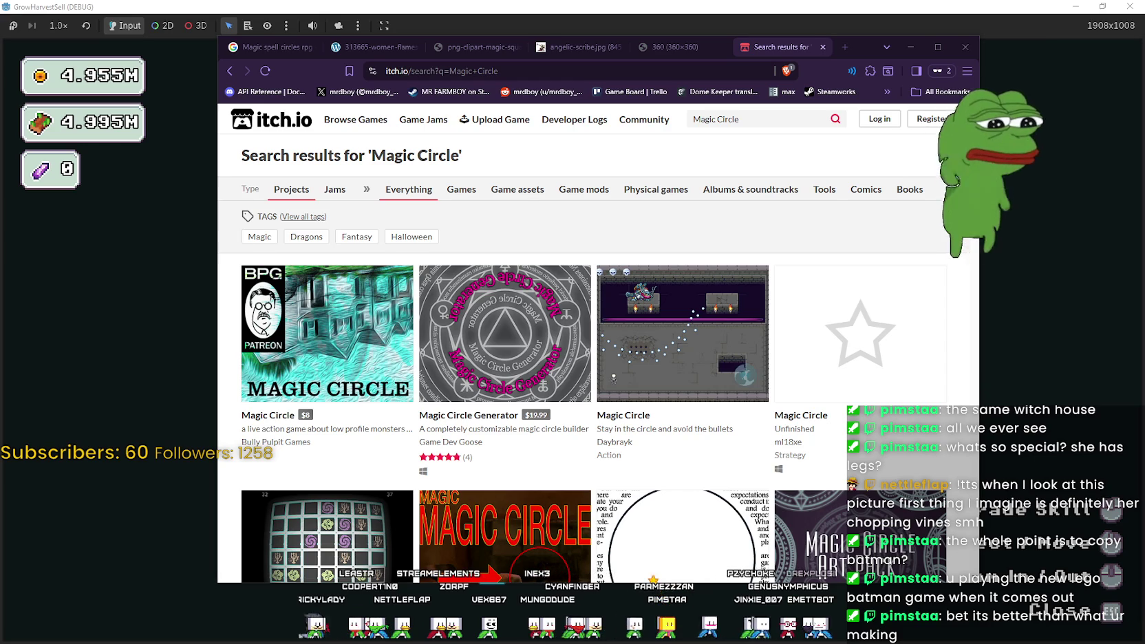
{"action": "scroll", "coordinate": [682, 385], "scroll_direction": "down", "scroll_amount": 2}
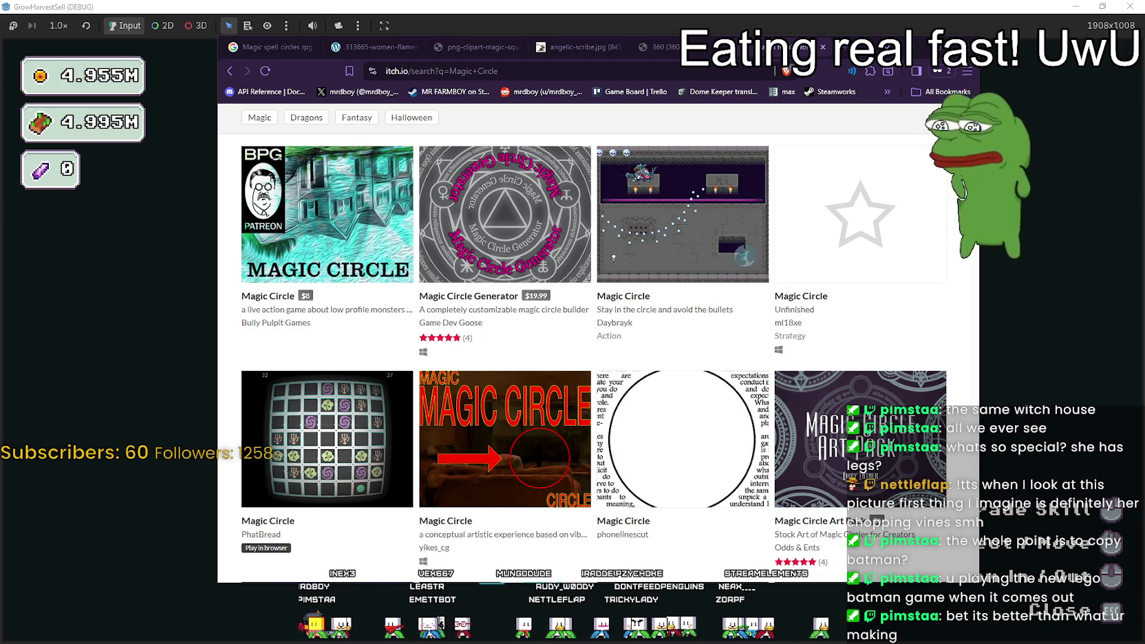
- Scroll down the Magic Circle results to the Unity Game VFX - Magic Circle Collection
{"action": "scroll", "coordinate": [640, 336], "scroll_direction": "down", "scroll_amount": 3}
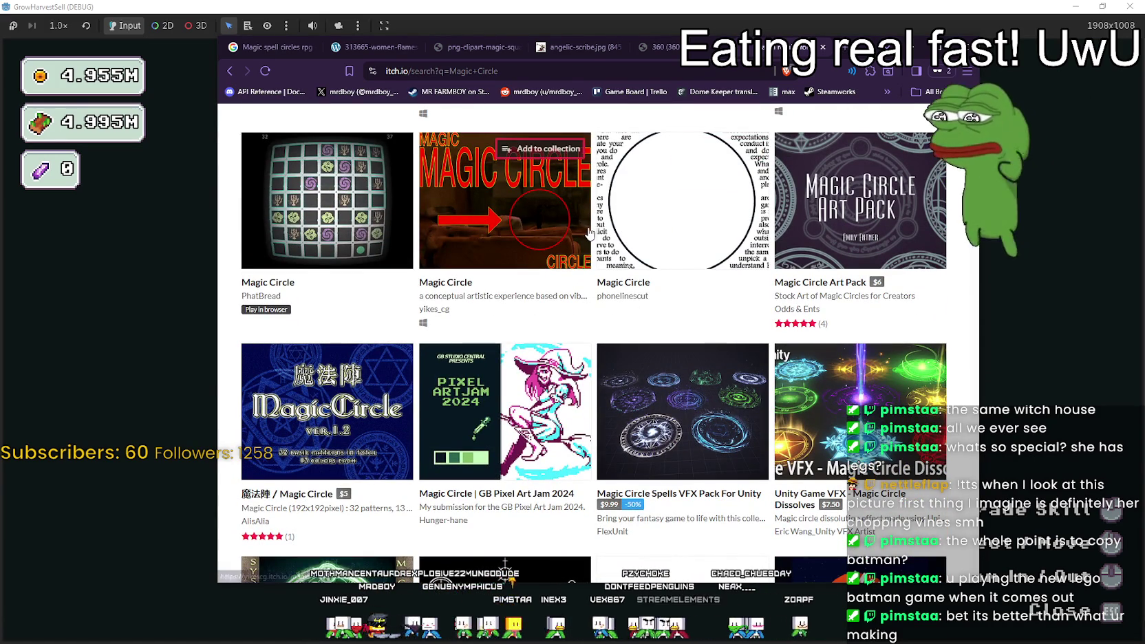
{"action": "mouse_move", "coordinate": [525, 254]}
{"action": "scroll", "coordinate": [497, 304], "scroll_direction": "down", "scroll_amount": 1}
{"action": "scroll", "coordinate": [691, 472], "scroll_direction": "down", "scroll_amount": 1}
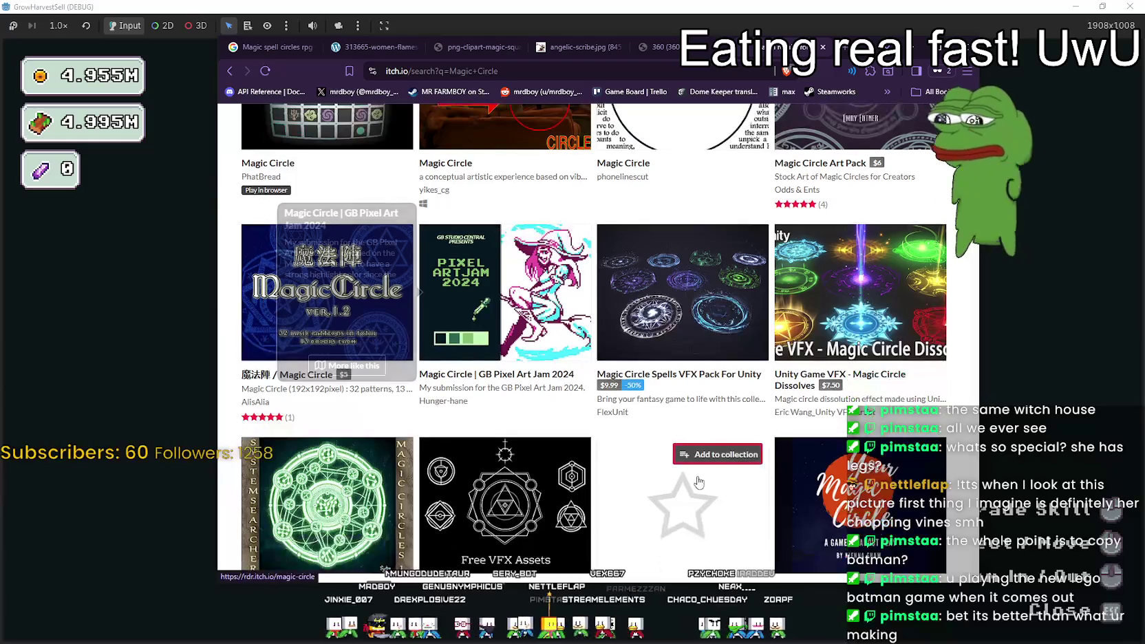
{"action": "scroll", "coordinate": [690, 471], "scroll_direction": "down", "scroll_amount": 3}
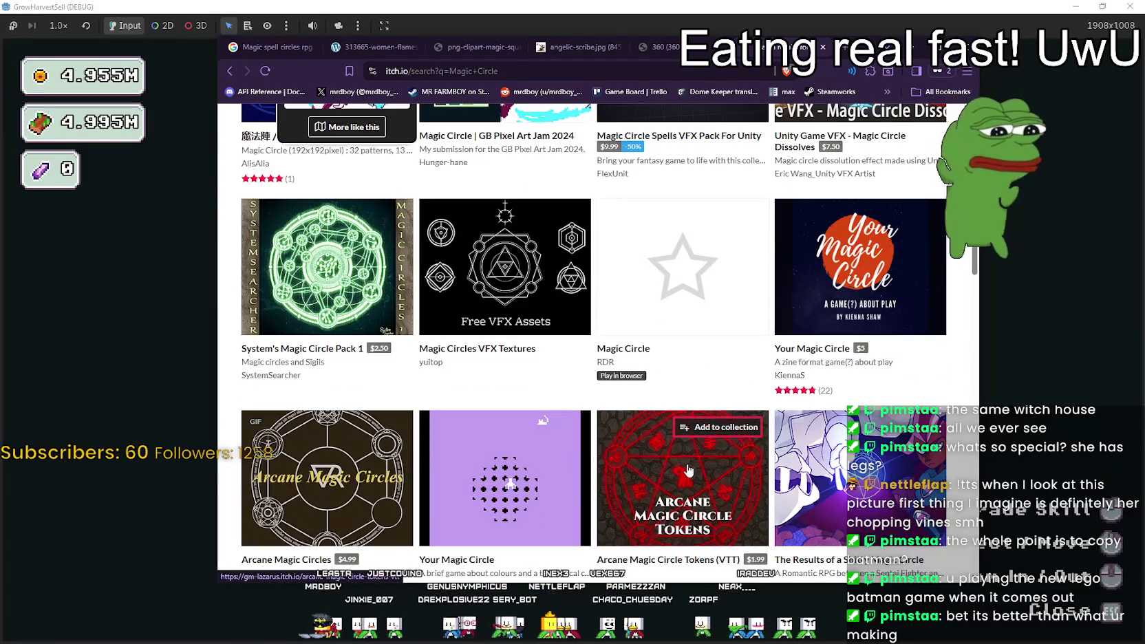
{"action": "scroll", "coordinate": [666, 454], "scroll_direction": "down", "scroll_amount": 2}
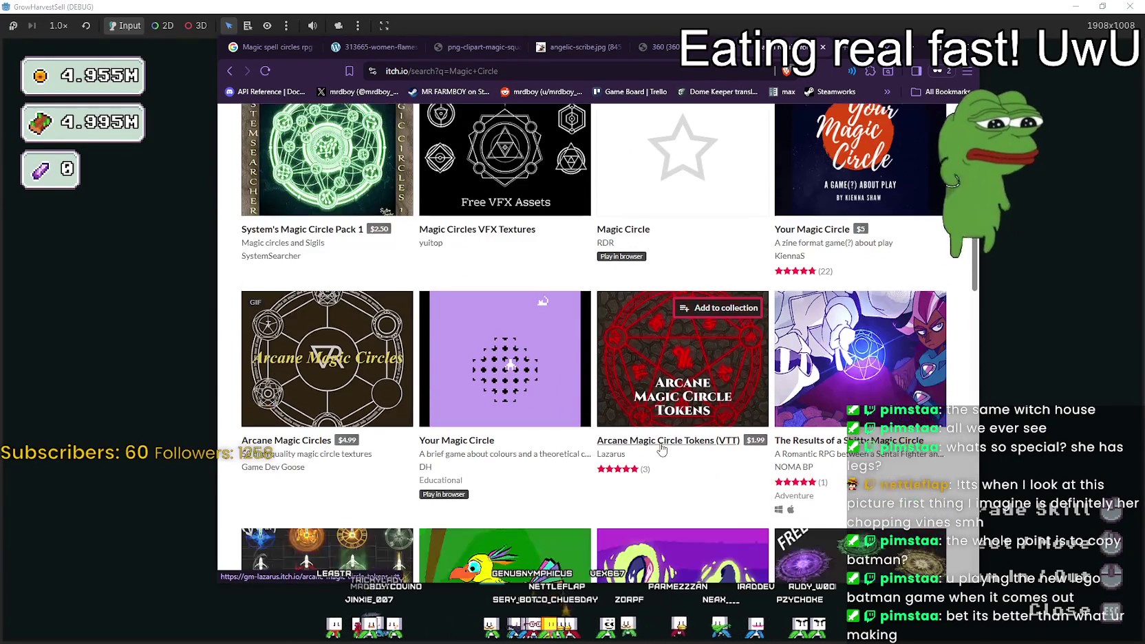
{"action": "scroll", "coordinate": [647, 433], "scroll_direction": "down", "scroll_amount": 2}
{"action": "scroll", "coordinate": [440, 329], "scroll_direction": "down", "scroll_amount": 1}
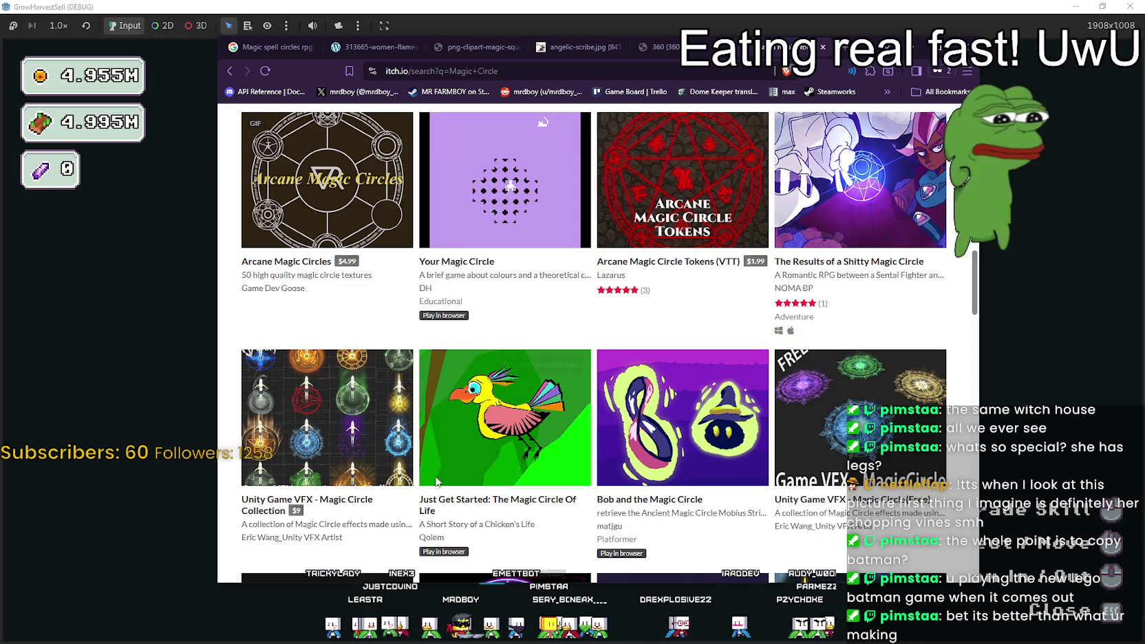
- Open the Unity Game VFX - Magic Circle Collection page in a new tab and enlarge a preview
{"action": "right_click", "coordinate": [343, 513]}
{"action": "left_click", "coordinate": [386, 336]}
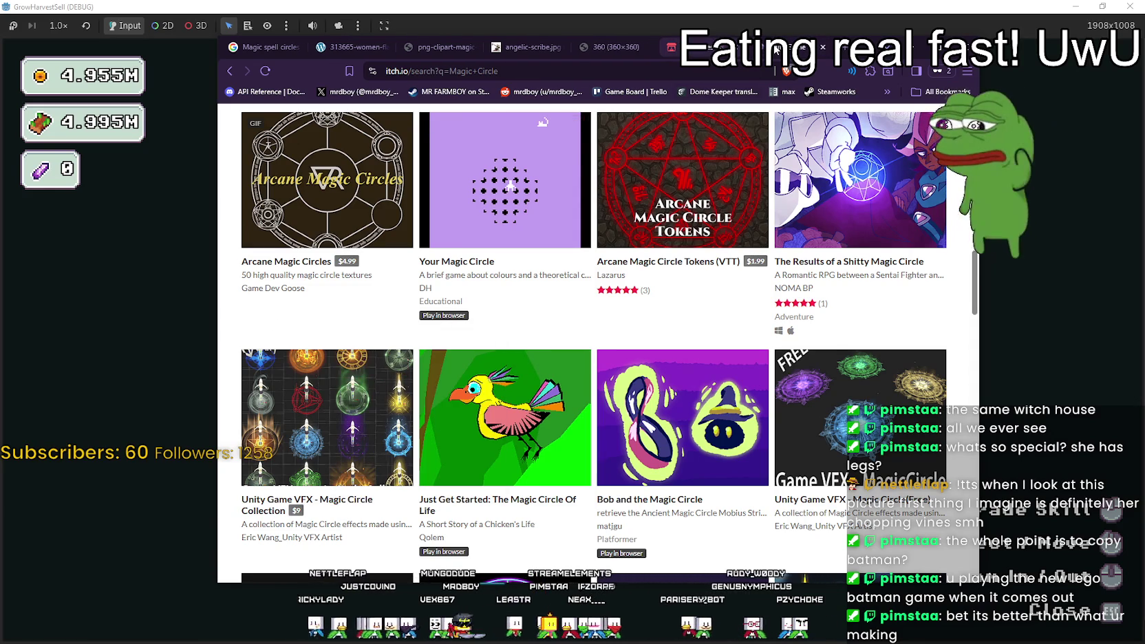
{"action": "left_click", "coordinate": [776, 50]}
{"action": "scroll", "coordinate": [757, 345], "scroll_direction": "down", "scroll_amount": 1}
{"action": "left_click", "coordinate": [801, 293]}
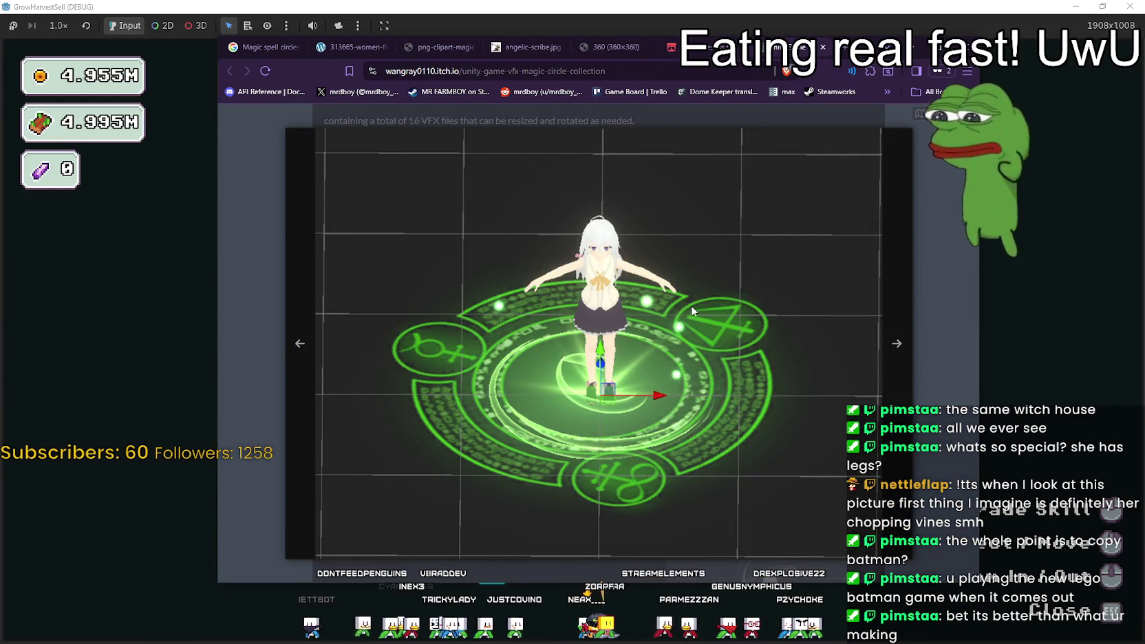
- Page through the red, white swirl, blue, golden clock and green circle previews
{"action": "left_click", "coordinate": [898, 354]}
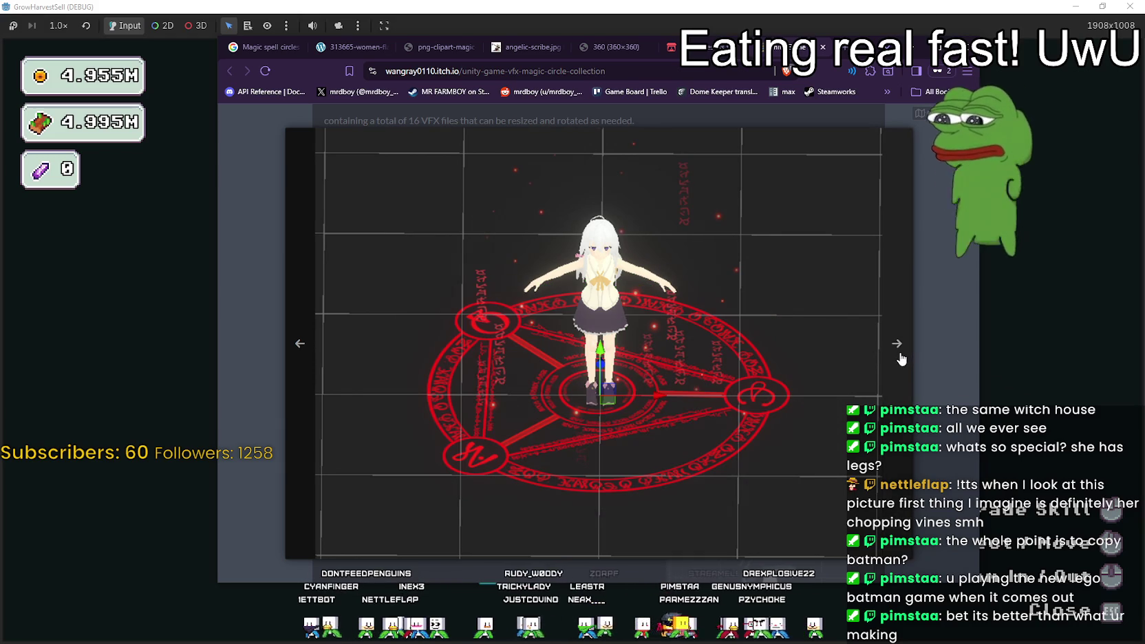
{"action": "left_click", "coordinate": [898, 354]}
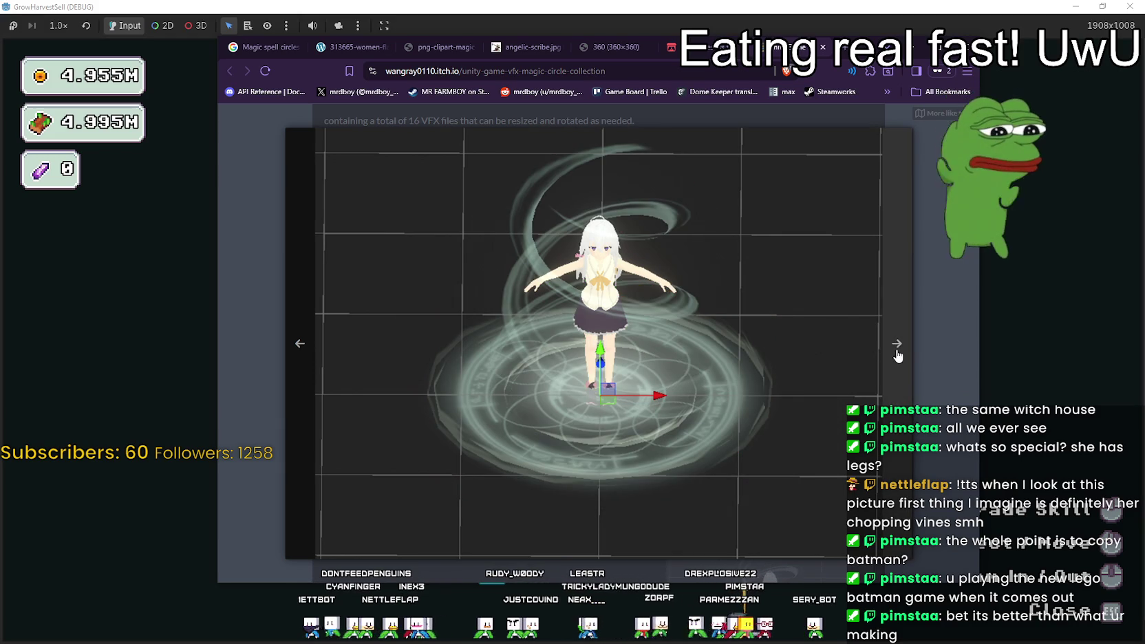
{"action": "left_click", "coordinate": [898, 355]}
{"action": "left_click", "coordinate": [897, 353]}
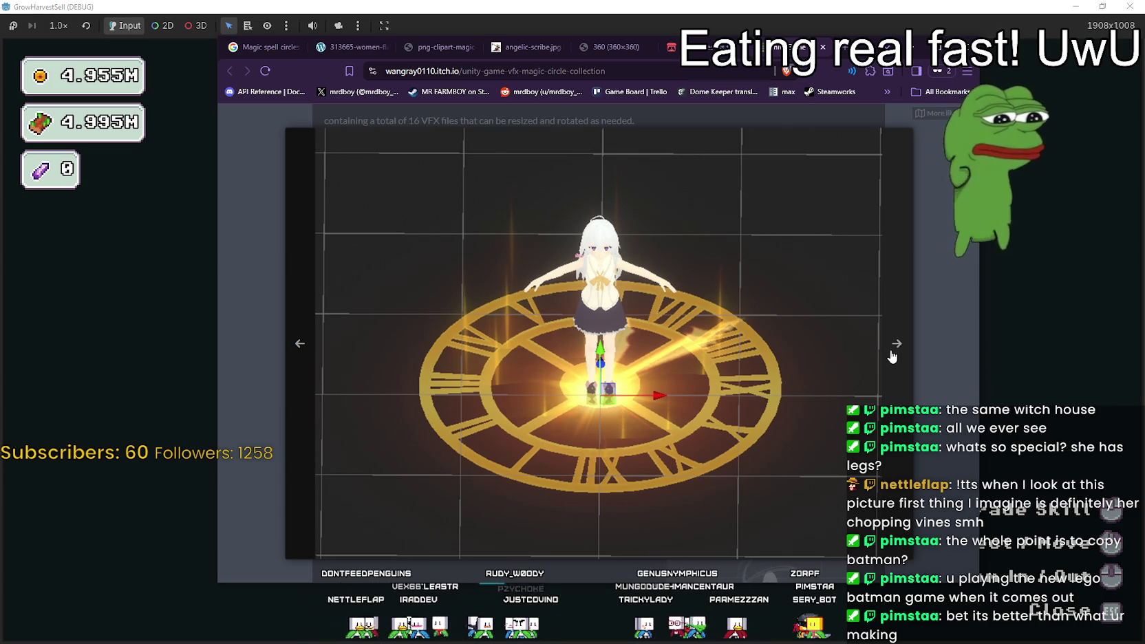
{"action": "left_click", "coordinate": [893, 357]}
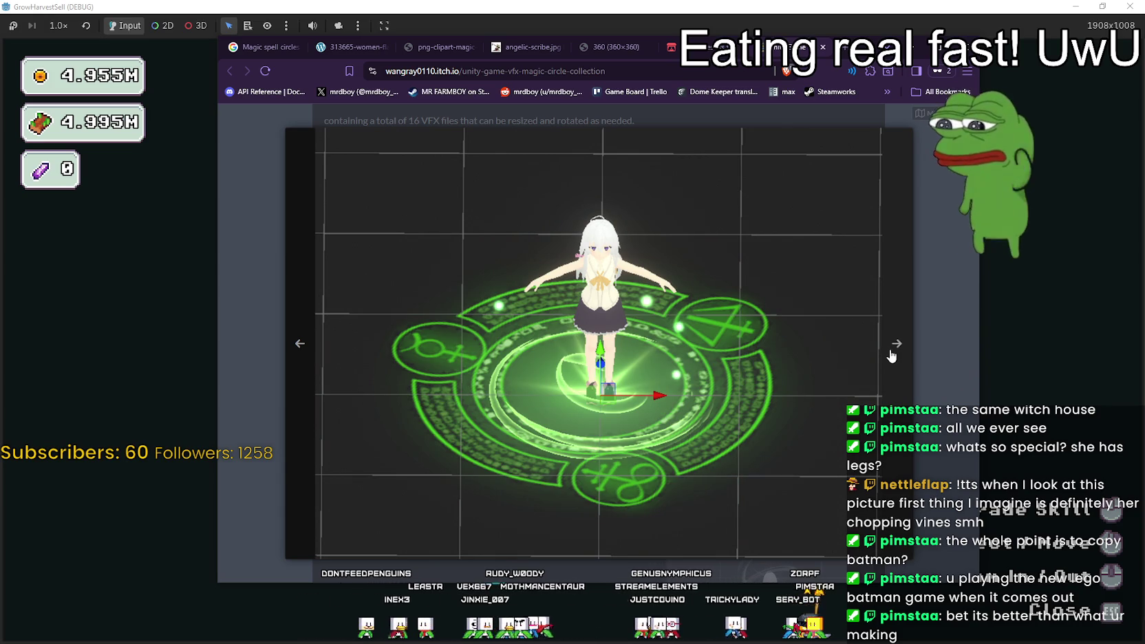
{"action": "left_click", "coordinate": [892, 357]}
{"action": "left_click", "coordinate": [892, 354]}
{"action": "left_click", "coordinate": [892, 352]}
{"action": "left_click", "coordinate": [891, 352]}
{"action": "left_click", "coordinate": [892, 352]}
- Close the enlarged preview and the Unity VFX tab, returning to the Magic Circle results
{"action": "left_click", "coordinate": [927, 152]}
{"action": "scroll", "coordinate": [608, 357], "scroll_direction": "down", "scroll_amount": 3}
{"action": "scroll", "coordinate": [599, 357], "scroll_direction": "up", "scroll_amount": 5}
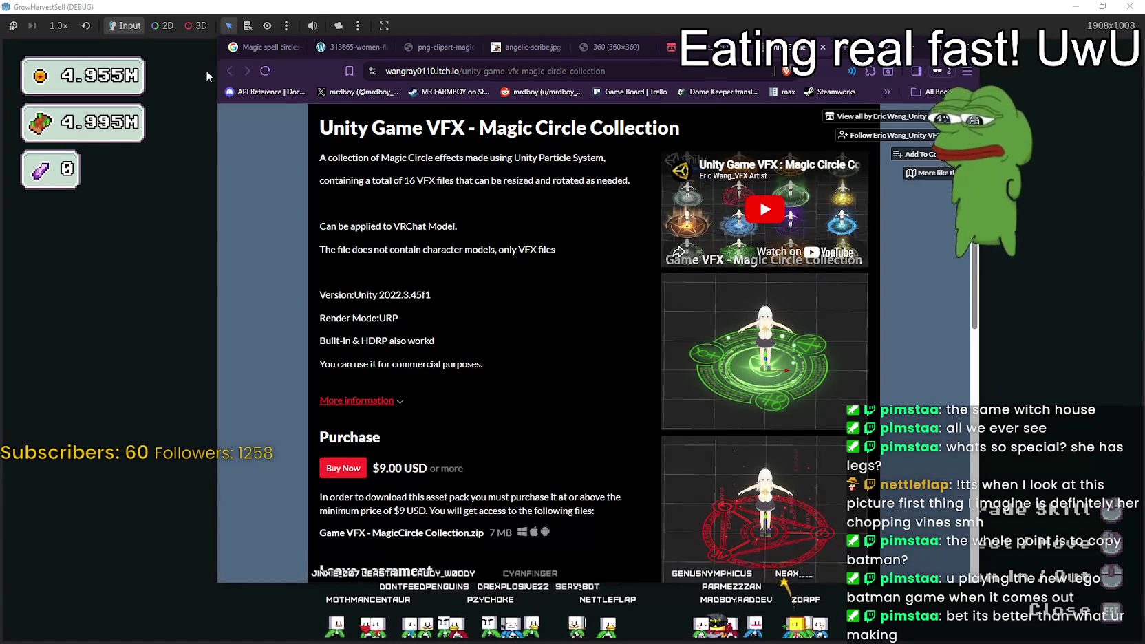
{"action": "left_click", "coordinate": [823, 48]}
- Browse the Magic Circle game-asset results and open AlisAlia's 魔法陣 / Magic Circle pack page
{"action": "scroll", "coordinate": [551, 372], "scroll_direction": "down", "scroll_amount": 3}
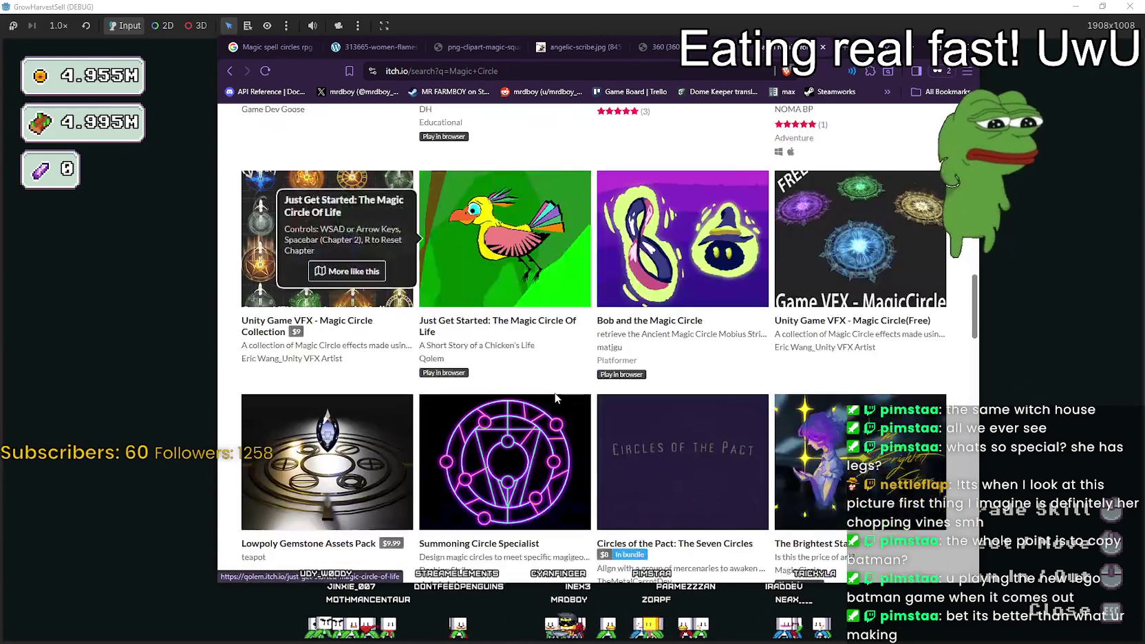
{"action": "scroll", "coordinate": [553, 400], "scroll_direction": "down", "scroll_amount": 3}
{"action": "scroll", "coordinate": [556, 497], "scroll_direction": "down", "scroll_amount": 5}
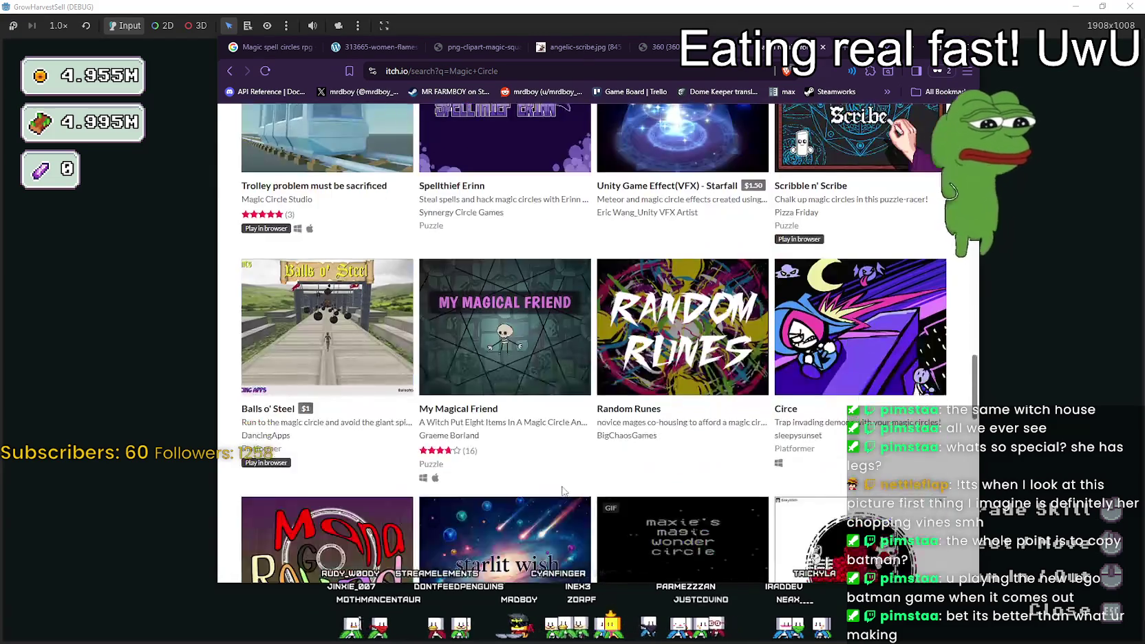
{"action": "scroll", "coordinate": [556, 497], "scroll_direction": "up", "scroll_amount": 5}
{"action": "scroll", "coordinate": [839, 469], "scroll_direction": "down", "scroll_amount": 2}
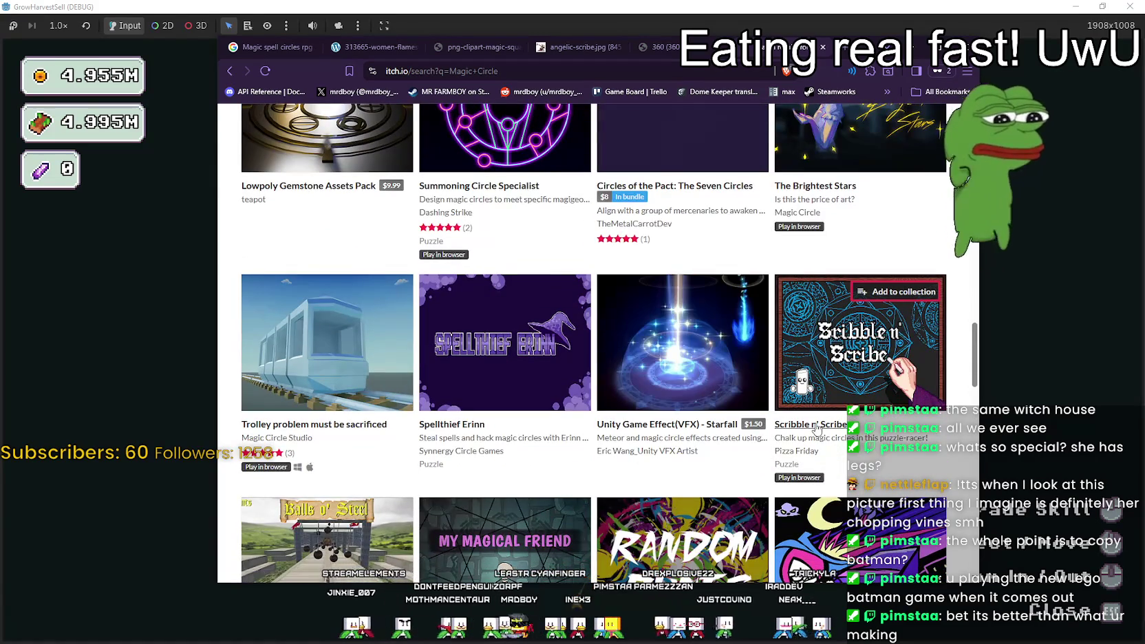
{"action": "mouse_move", "coordinate": [832, 355]}
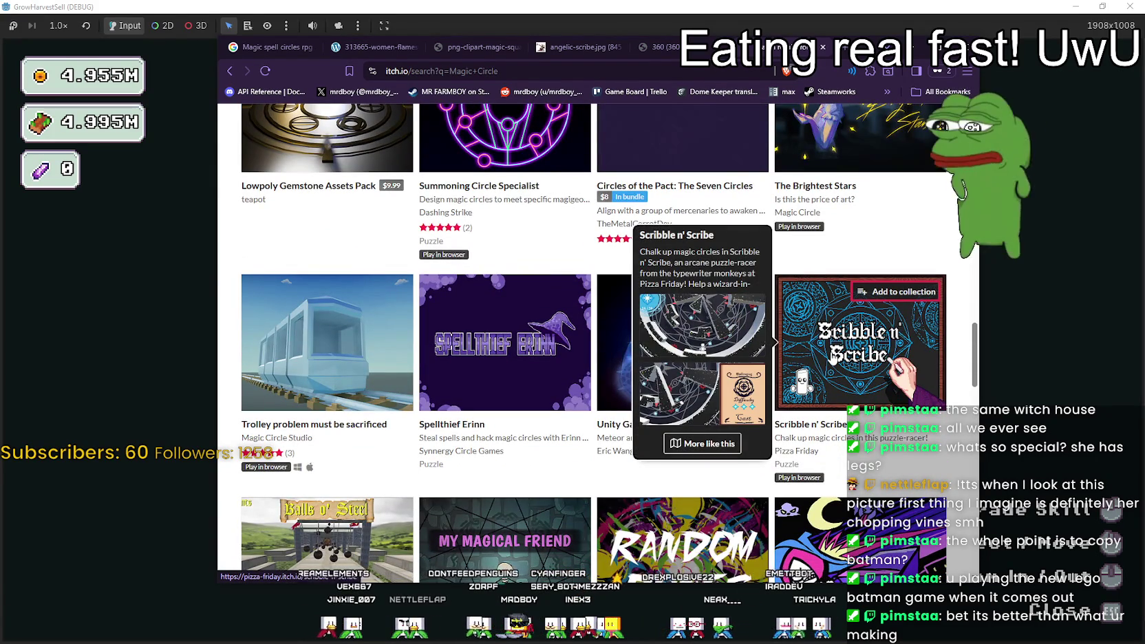
{"action": "scroll", "coordinate": [832, 356], "scroll_direction": "down", "scroll_amount": 5}
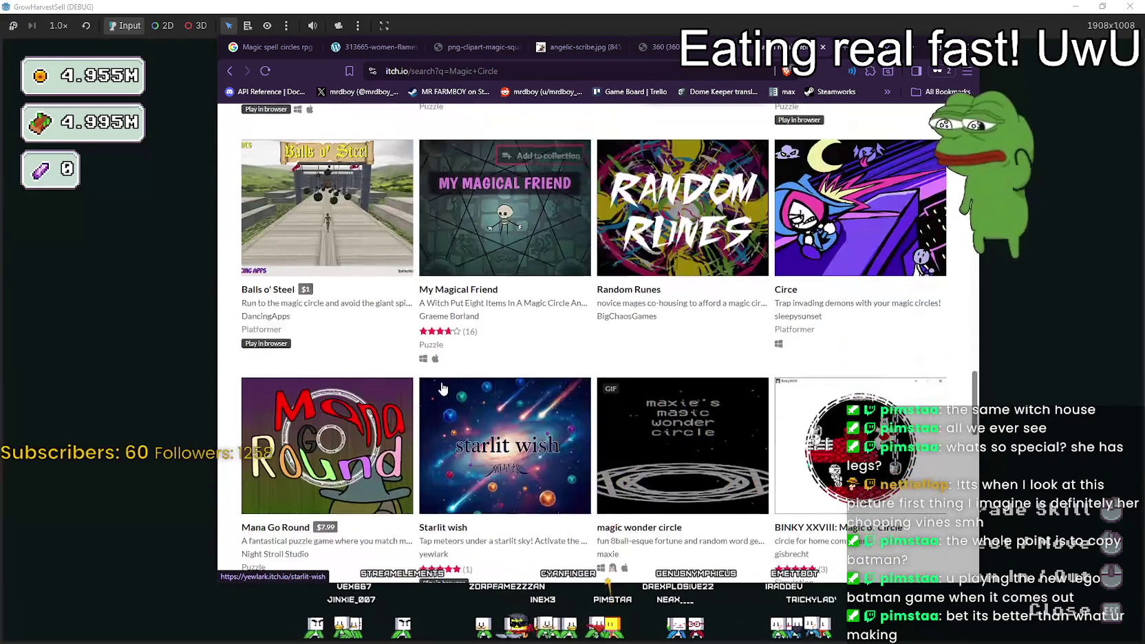
{"action": "scroll", "coordinate": [444, 389], "scroll_direction": "up", "scroll_amount": 5}
{"action": "scroll", "coordinate": [444, 389], "scroll_direction": "up", "scroll_amount": 15}
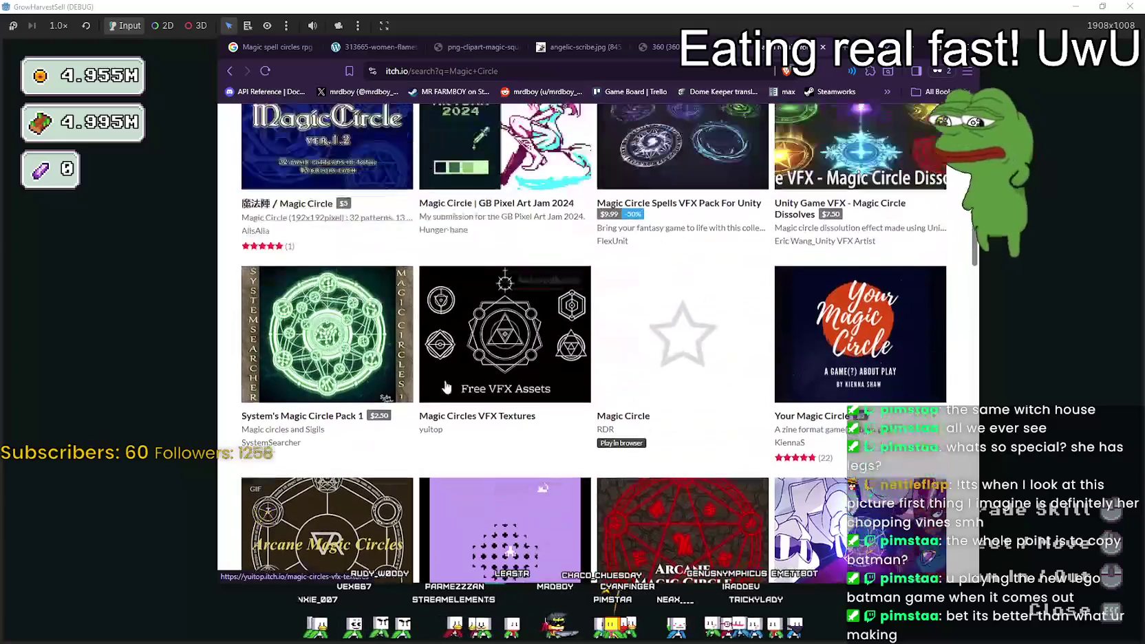
{"action": "scroll", "coordinate": [444, 384], "scroll_direction": "up", "scroll_amount": 5}
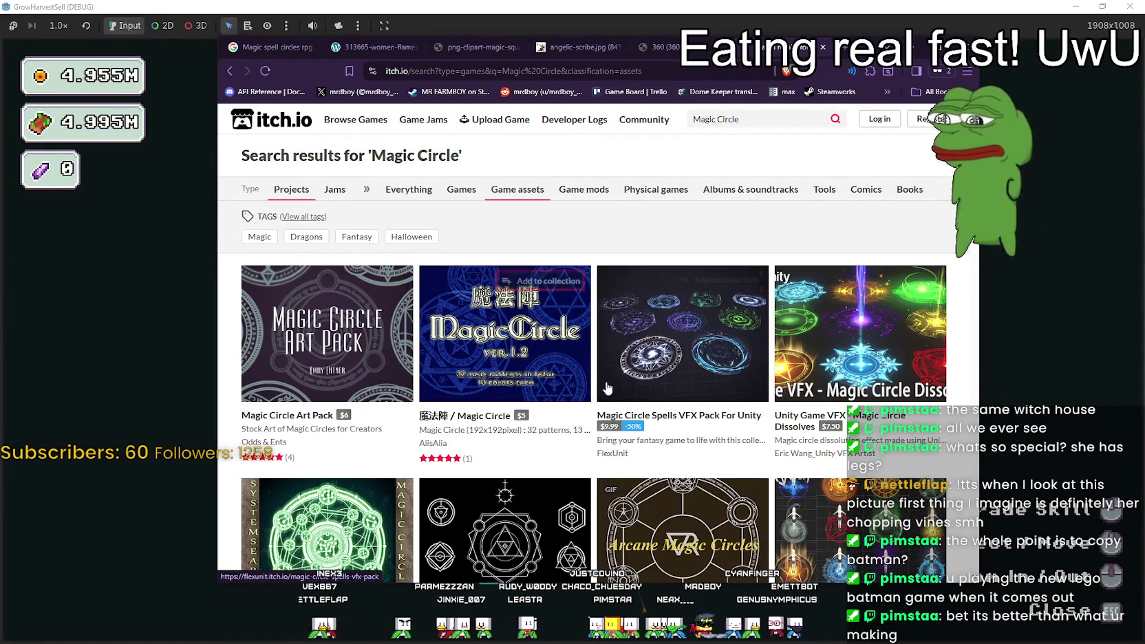
{"action": "scroll", "coordinate": [494, 357], "scroll_direction": "down", "scroll_amount": 1}
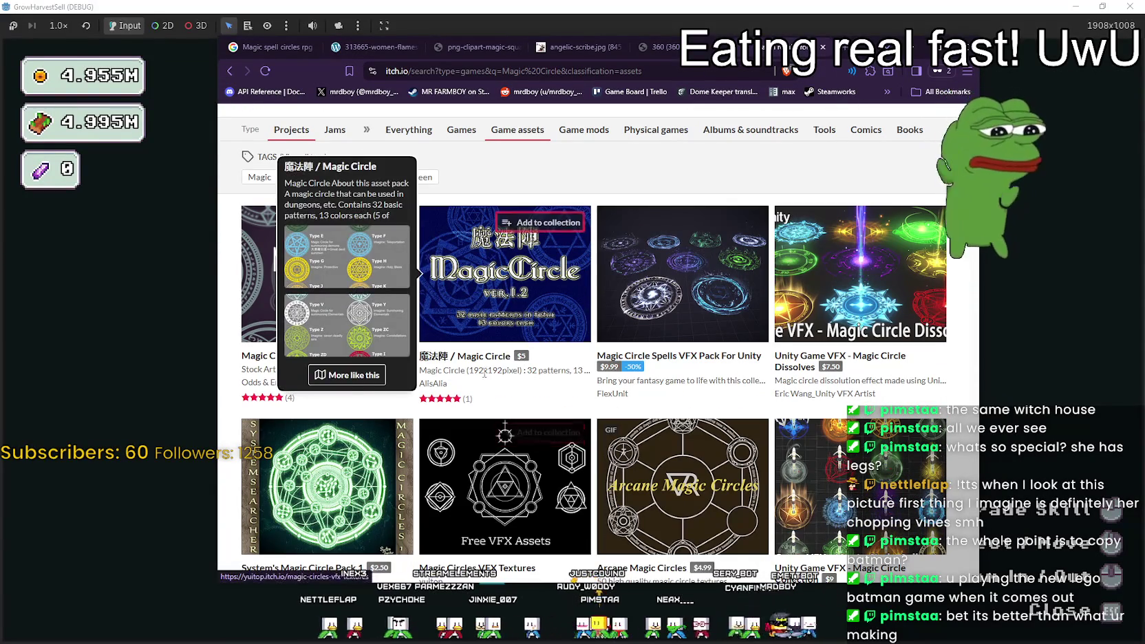
{"action": "mouse_move", "coordinate": [479, 300]}
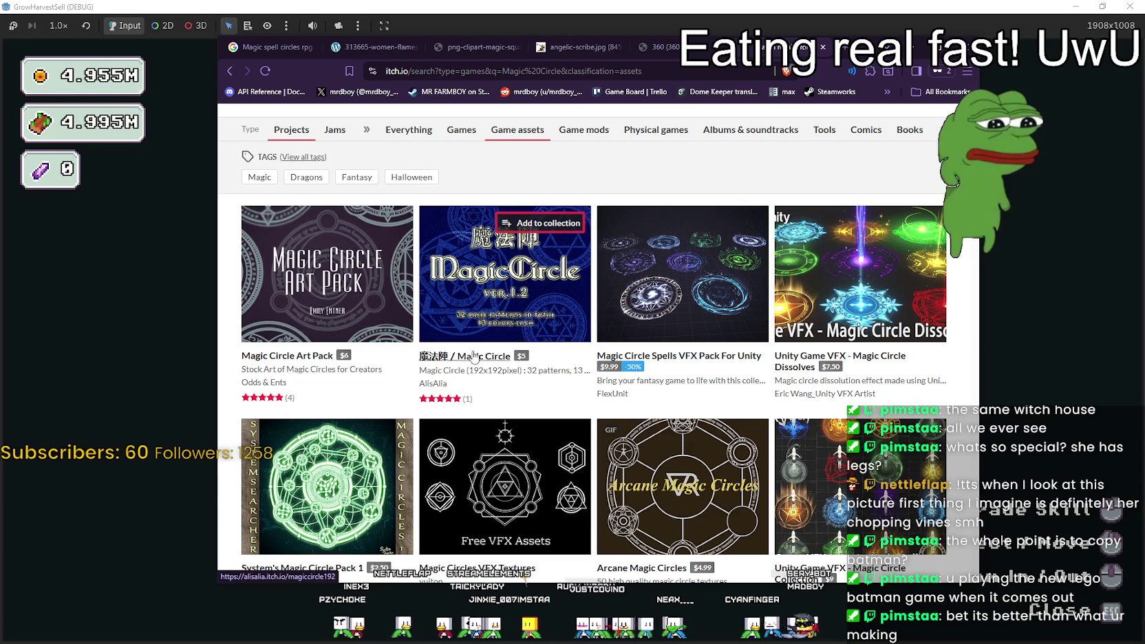
{"action": "mouse_move", "coordinate": [313, 278]}
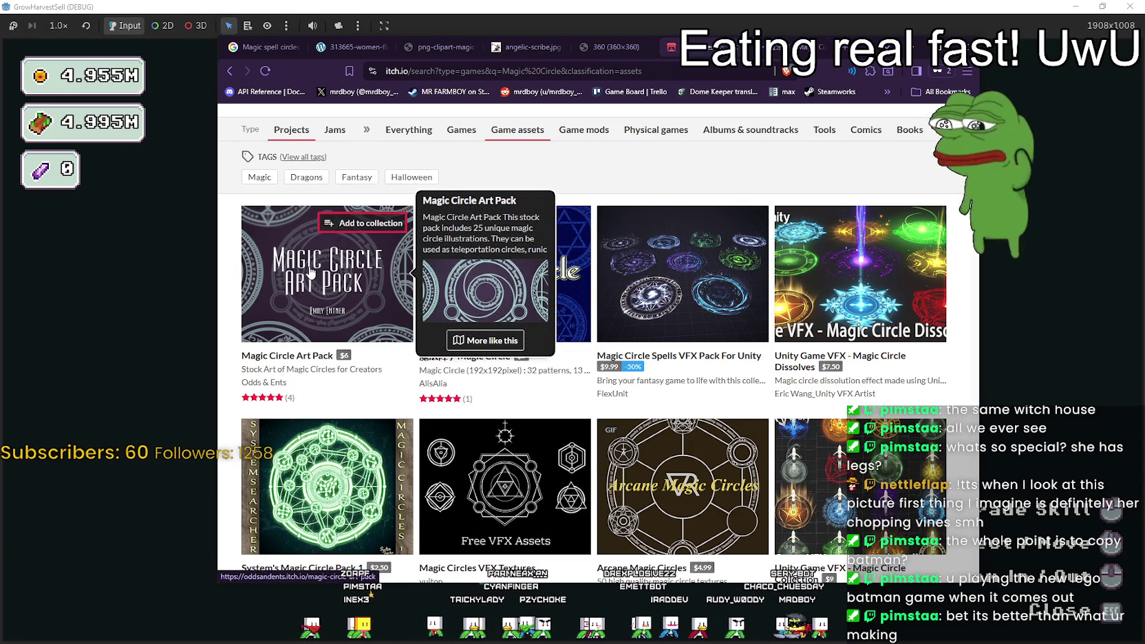
{"action": "left_click", "coordinate": [496, 289]}
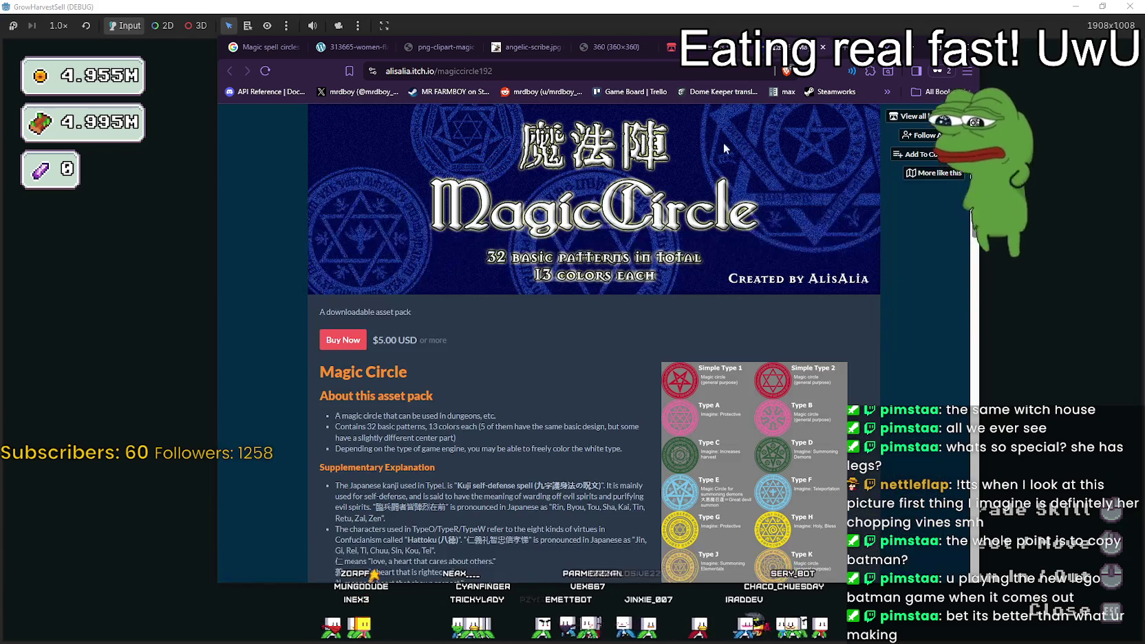
- Enlarge the pack's type chart, view the Type P–ZB sheet, then return to Simple Type–Type O
{"action": "left_click", "coordinate": [736, 399]}
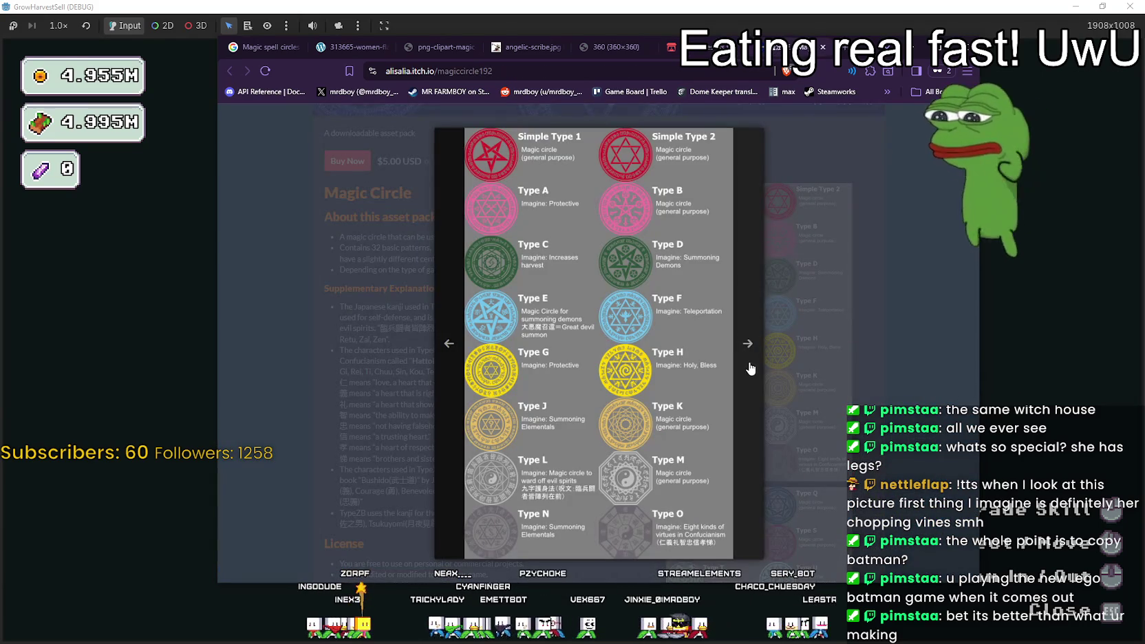
{"action": "left_click", "coordinate": [749, 370]}
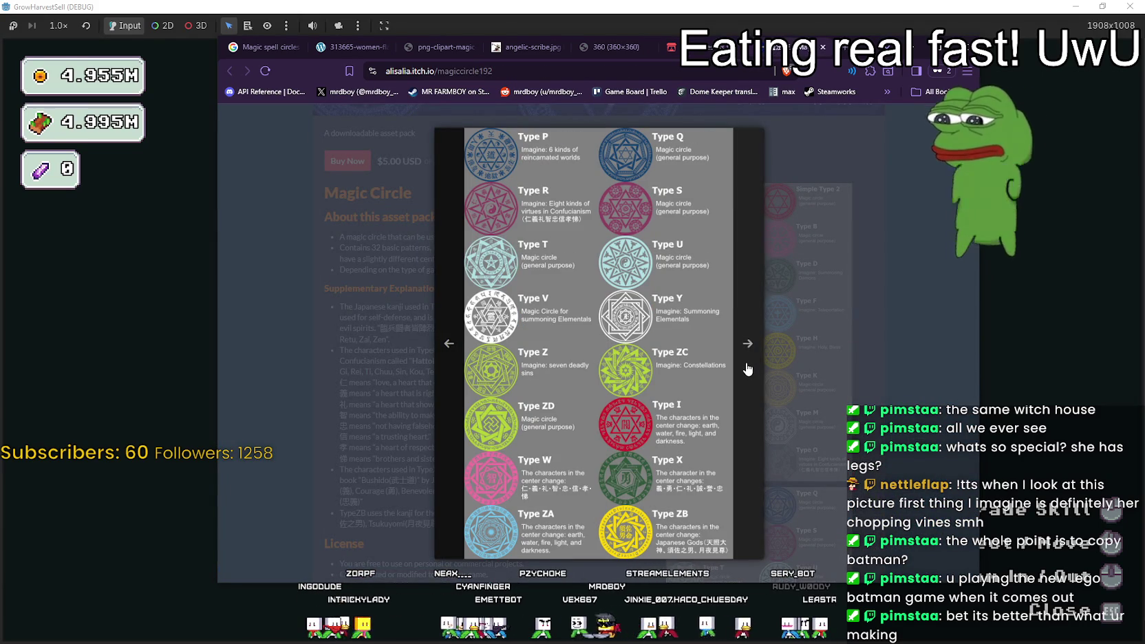
{"action": "left_click", "coordinate": [744, 370]}
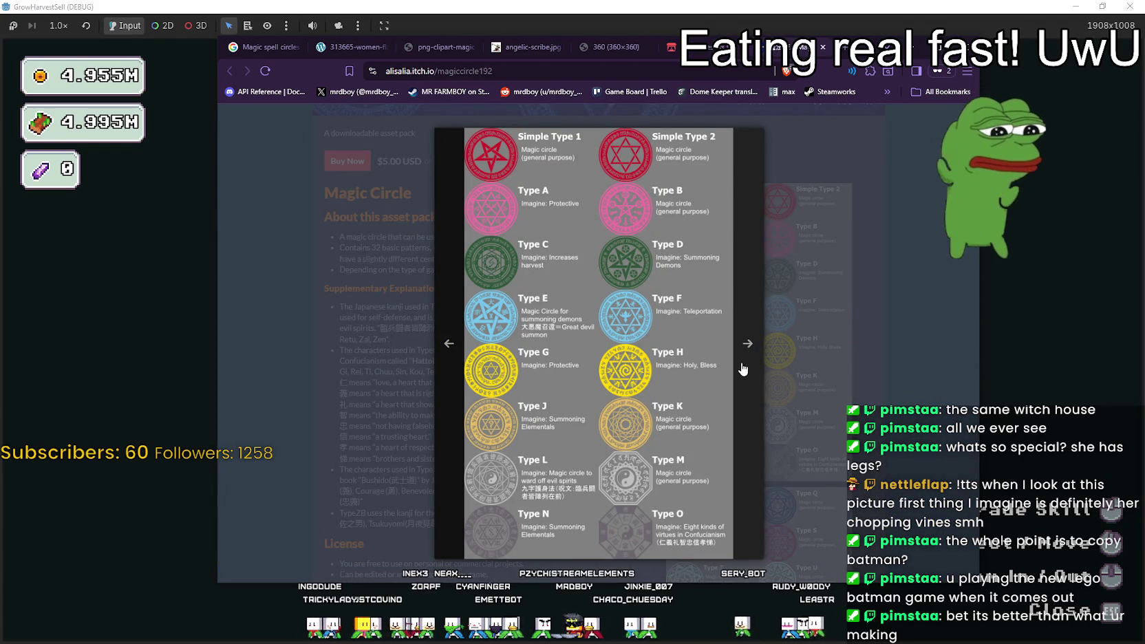
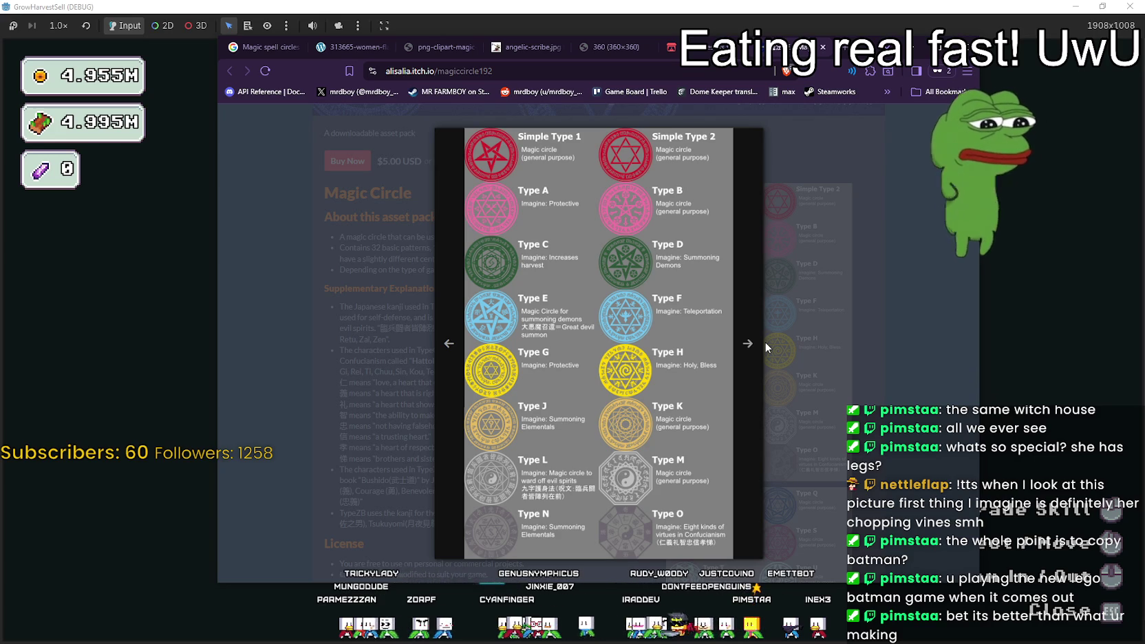
- Step to the next magic circle preview image and close the enlarged view
{"action": "left_click", "coordinate": [739, 297]}
{"action": "left_click", "coordinate": [864, 202]}
{"action": "scroll", "coordinate": [864, 202], "scroll_direction": "down", "scroll_amount": 5}
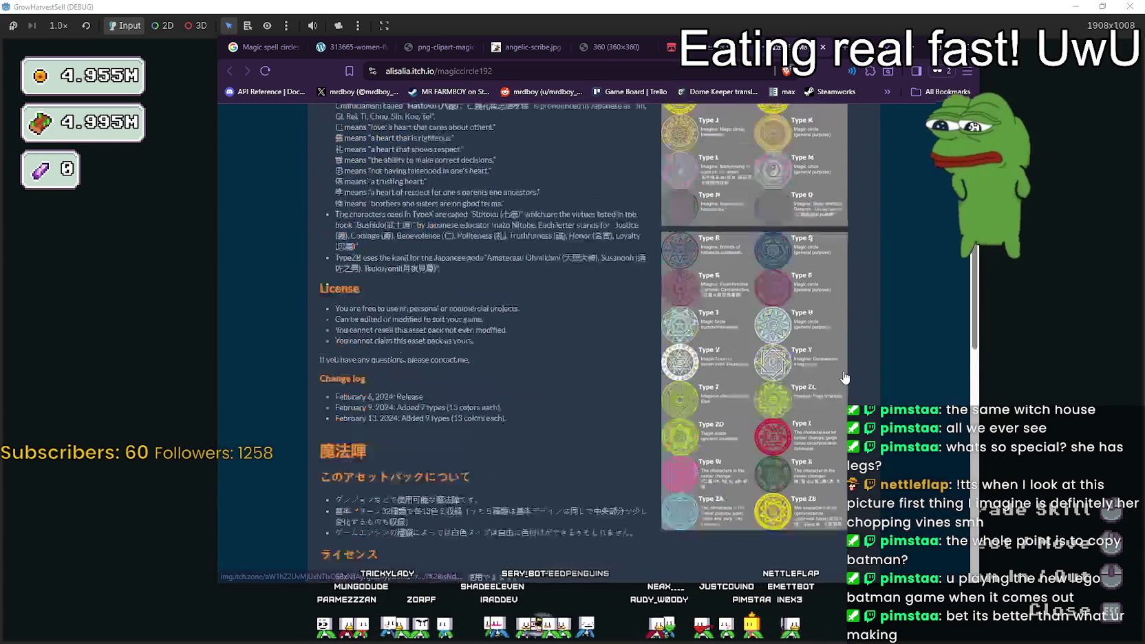
- Go back to the Magic Circle search results and scroll down, previewing pack thumbnails
{"action": "key", "text": "alt+Left"}
{"action": "scroll", "coordinate": [754, 402], "scroll_direction": "down", "scroll_amount": 4}
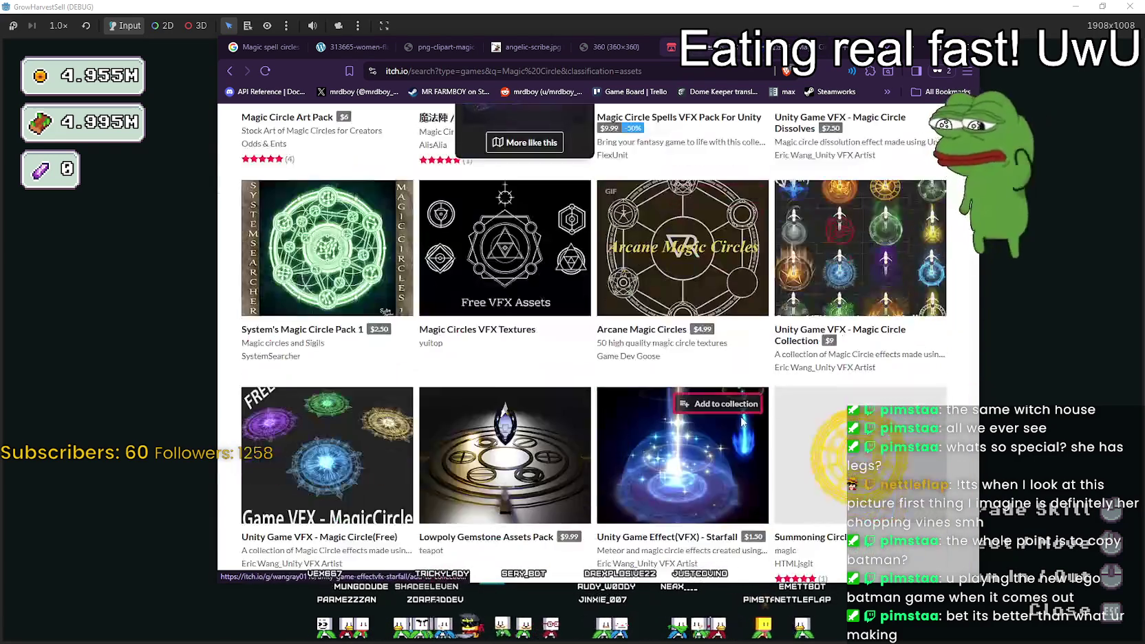
{"action": "mouse_move", "coordinate": [502, 207]}
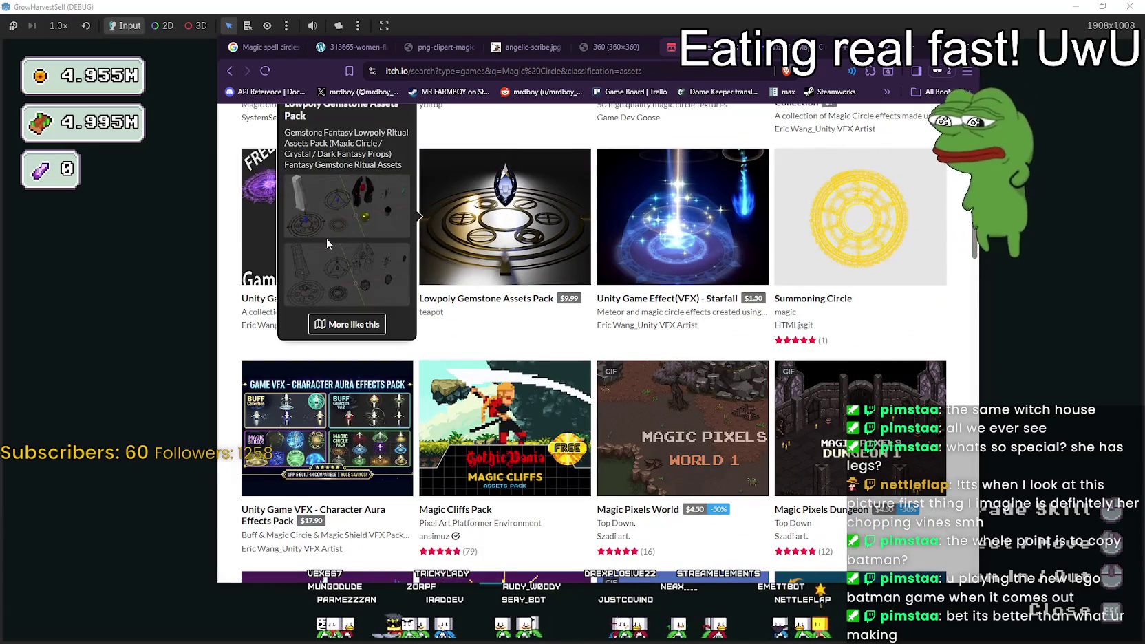
{"action": "scroll", "coordinate": [609, 415], "scroll_direction": "down", "scroll_amount": 1}
{"action": "scroll", "coordinate": [609, 415], "scroll_direction": "down", "scroll_amount": 1}
{"action": "mouse_move", "coordinate": [359, 298]}
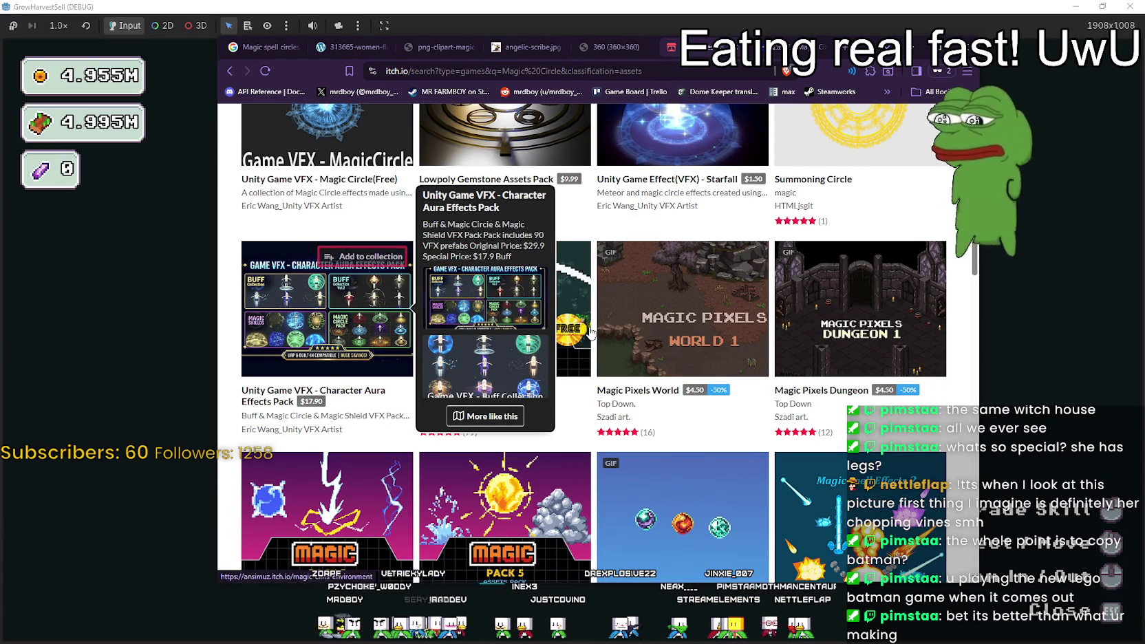
{"action": "mouse_move", "coordinate": [563, 328]}
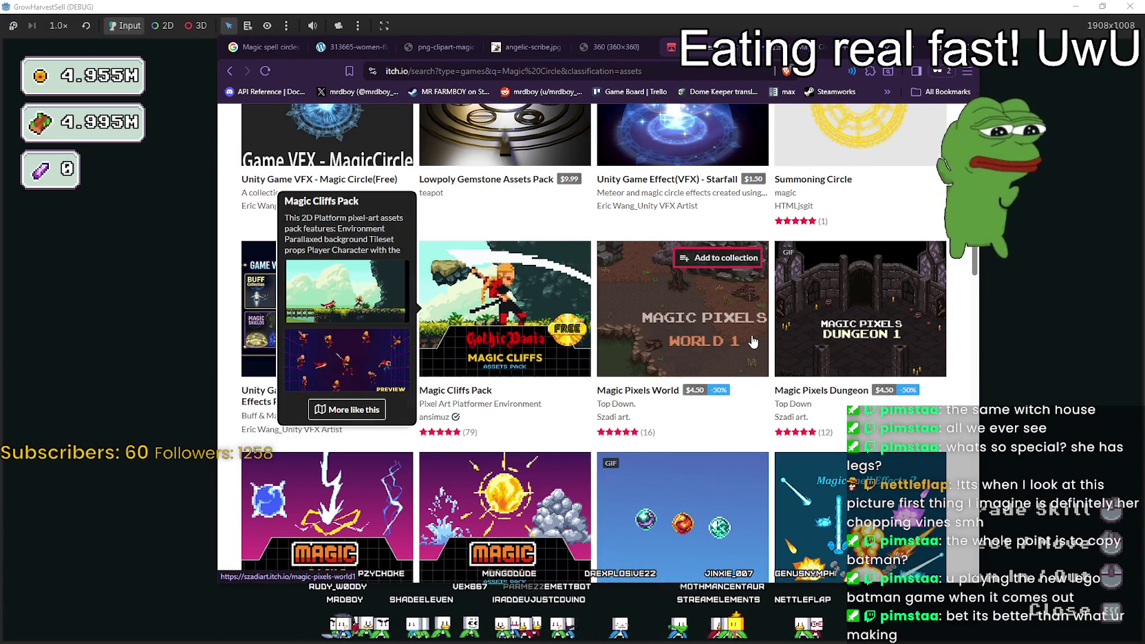
{"action": "mouse_move", "coordinate": [753, 342]}
{"action": "mouse_move", "coordinate": [861, 316]}
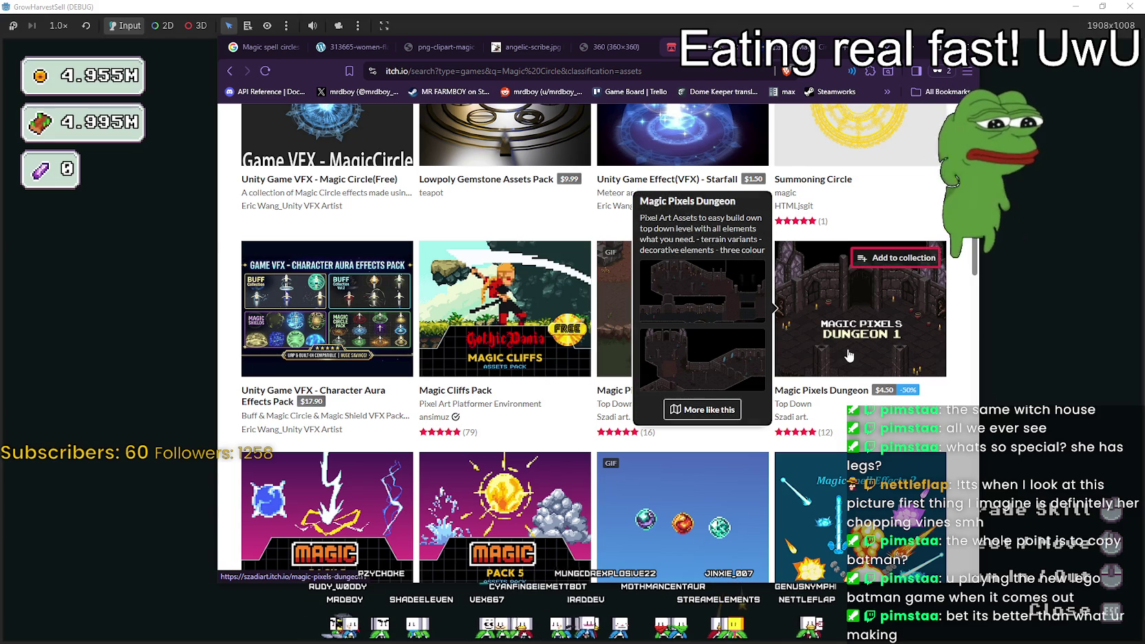
- Scroll further to the spell effect packs and bring up link options for Magic Pack 10
{"action": "scroll", "coordinate": [541, 321], "scroll_direction": "down", "scroll_amount": 4}
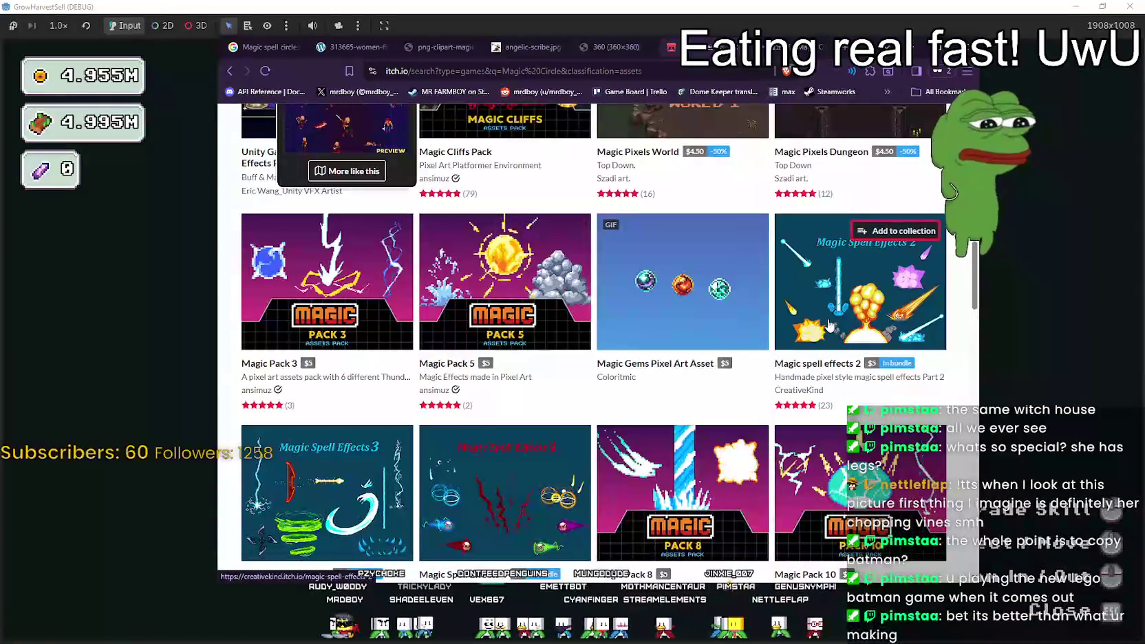
{"action": "scroll", "coordinate": [814, 330], "scroll_direction": "down", "scroll_amount": 3}
{"action": "mouse_move", "coordinate": [703, 329]}
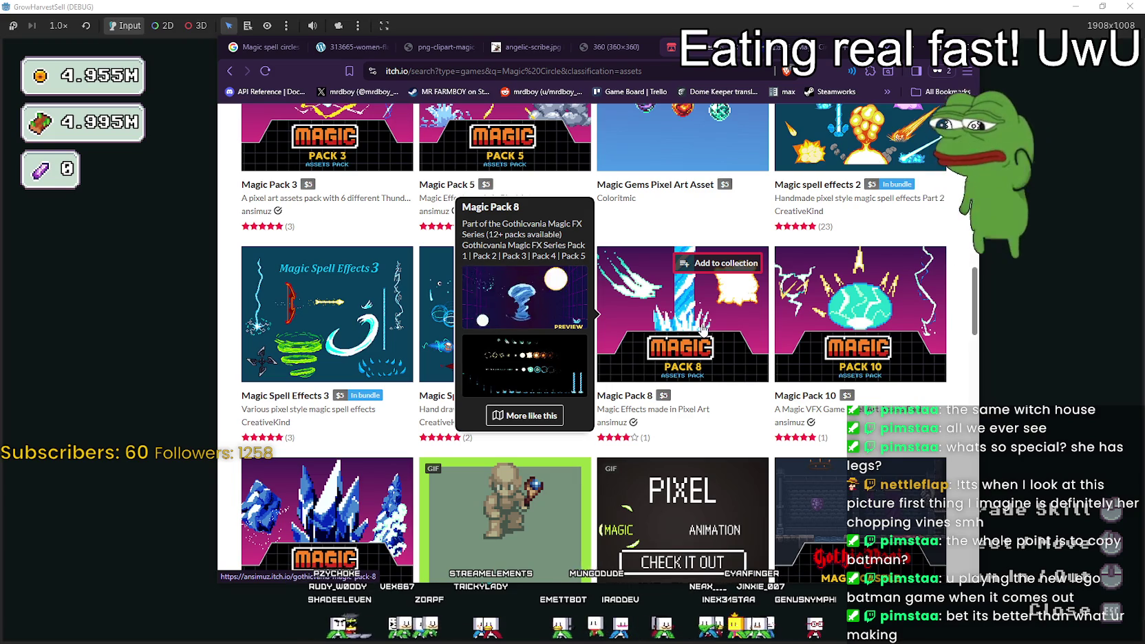
{"action": "mouse_move", "coordinate": [380, 340]}
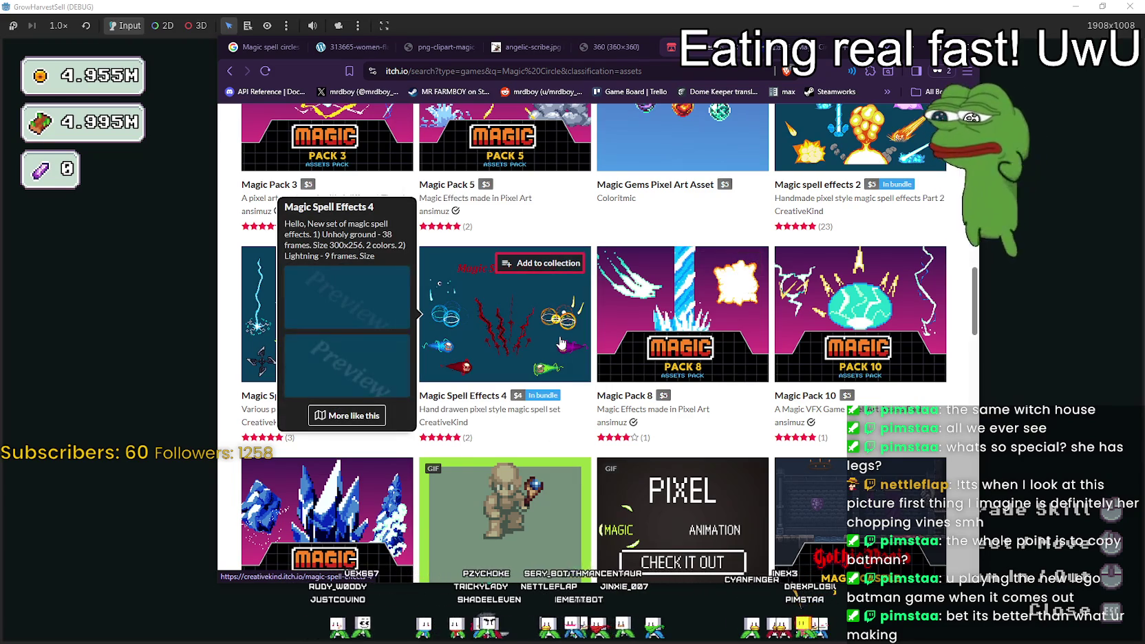
{"action": "mouse_move", "coordinate": [853, 338]}
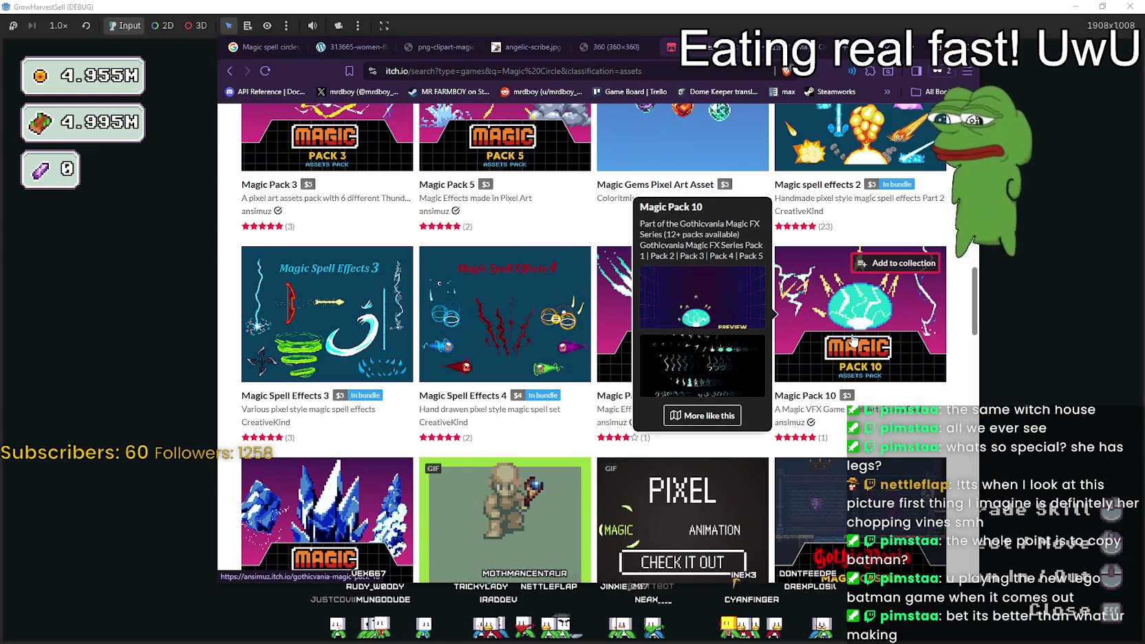
{"action": "right_click", "coordinate": [819, 397]}
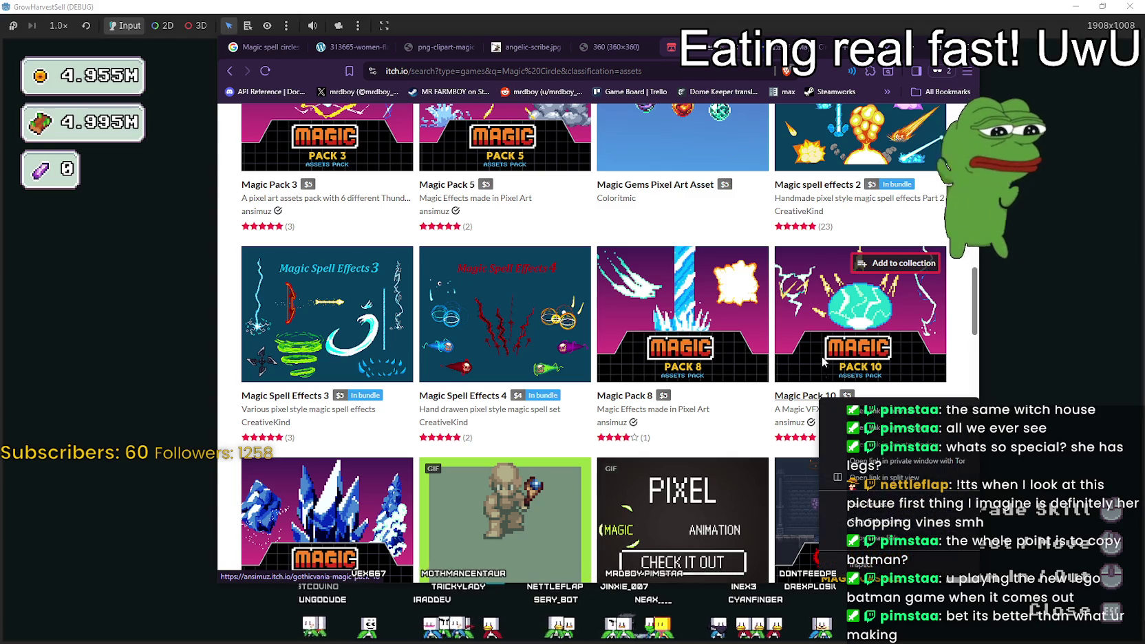
- Open Magic Pack 10, Magic Pack 8, Magic Spell Effects 4 and Magic Spell Effects 3 in new tabs
{"action": "left_click", "coordinate": [852, 412]}
{"action": "right_click", "coordinate": [619, 402]}
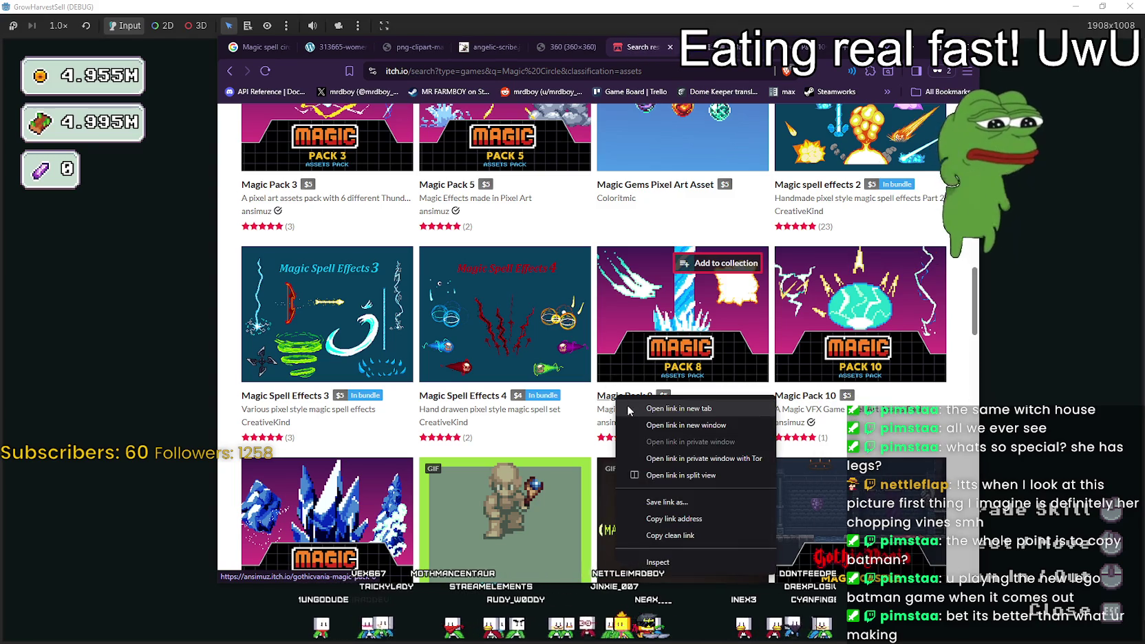
{"action": "left_click", "coordinate": [627, 406]}
{"action": "right_click", "coordinate": [454, 395]}
{"action": "left_click", "coordinate": [478, 406]}
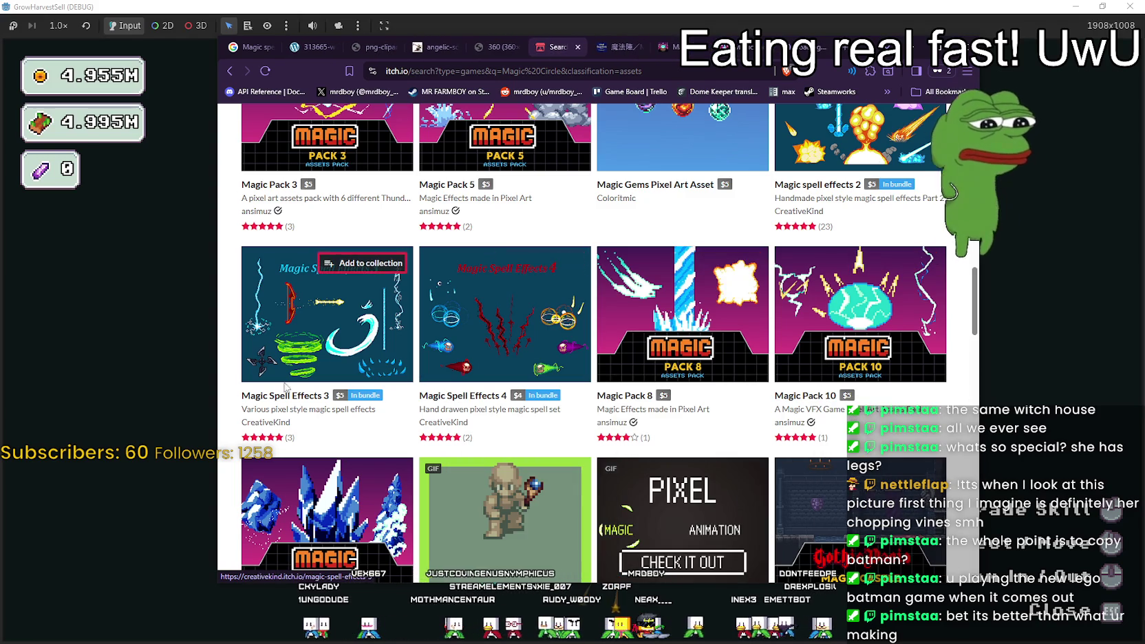
{"action": "right_click", "coordinate": [276, 393]}
{"action": "left_click", "coordinate": [309, 408]}
- Scroll down and open Magic Pack 11 in a new tab
{"action": "scroll", "coordinate": [311, 400], "scroll_direction": "down", "scroll_amount": 1}
{"action": "scroll", "coordinate": [311, 400], "scroll_direction": "down", "scroll_amount": 4}
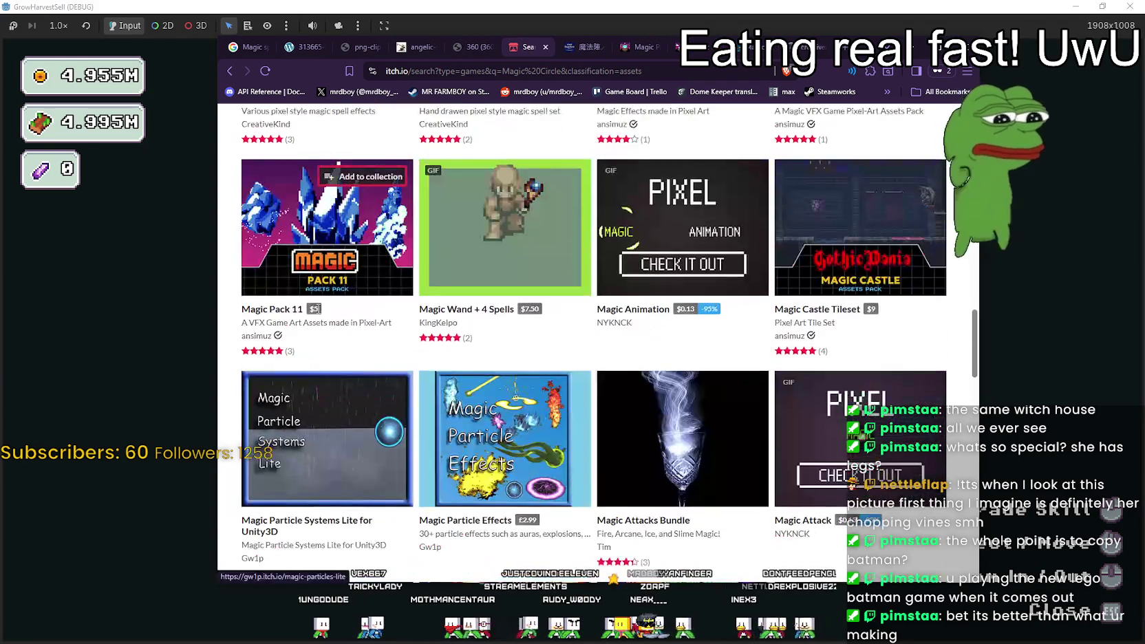
{"action": "right_click", "coordinate": [257, 306]}
{"action": "left_click", "coordinate": [289, 318]}
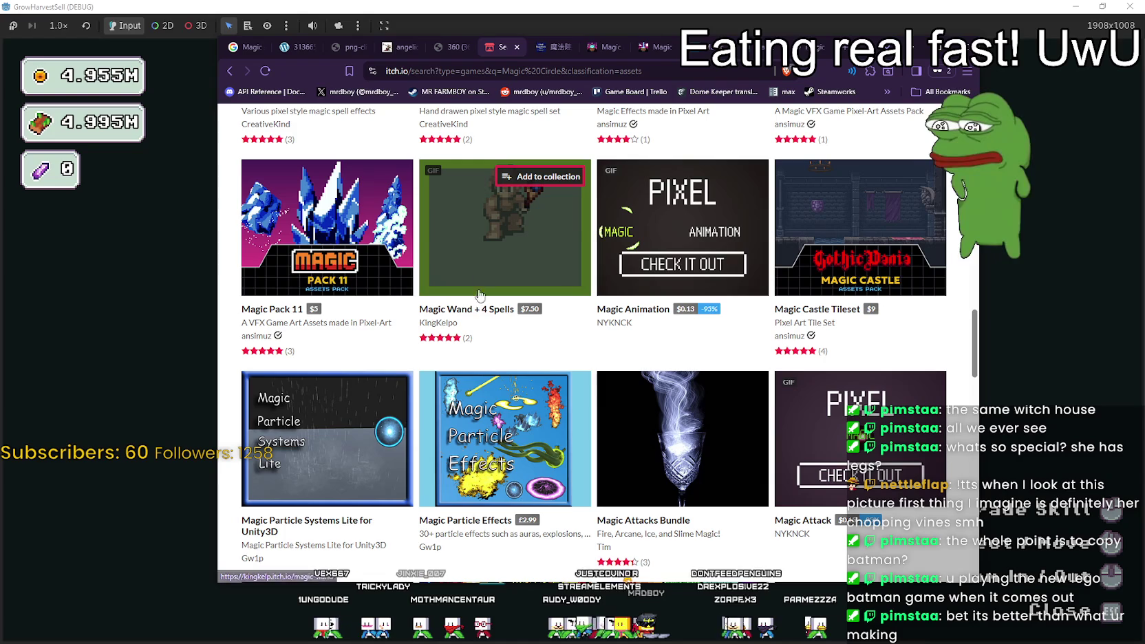
- Keep scrolling the results, previewing thumbnails, and bring up link options for Magic Pack 4
{"action": "mouse_move", "coordinate": [478, 265]}
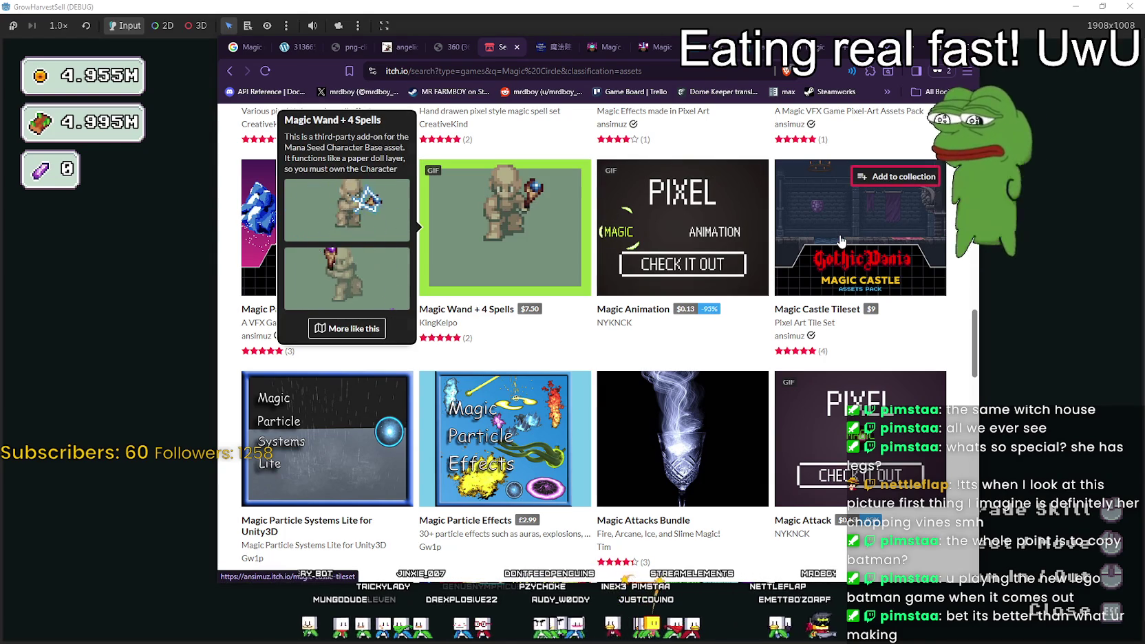
{"action": "scroll", "coordinate": [485, 347], "scroll_direction": "down", "scroll_amount": 1}
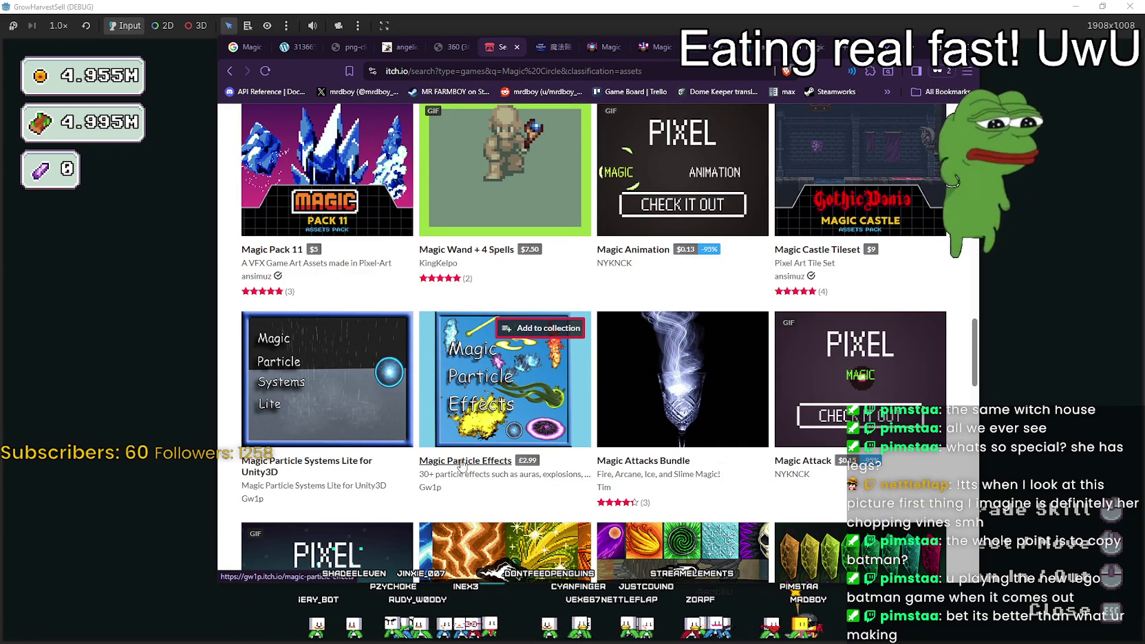
{"action": "mouse_move", "coordinate": [287, 334]}
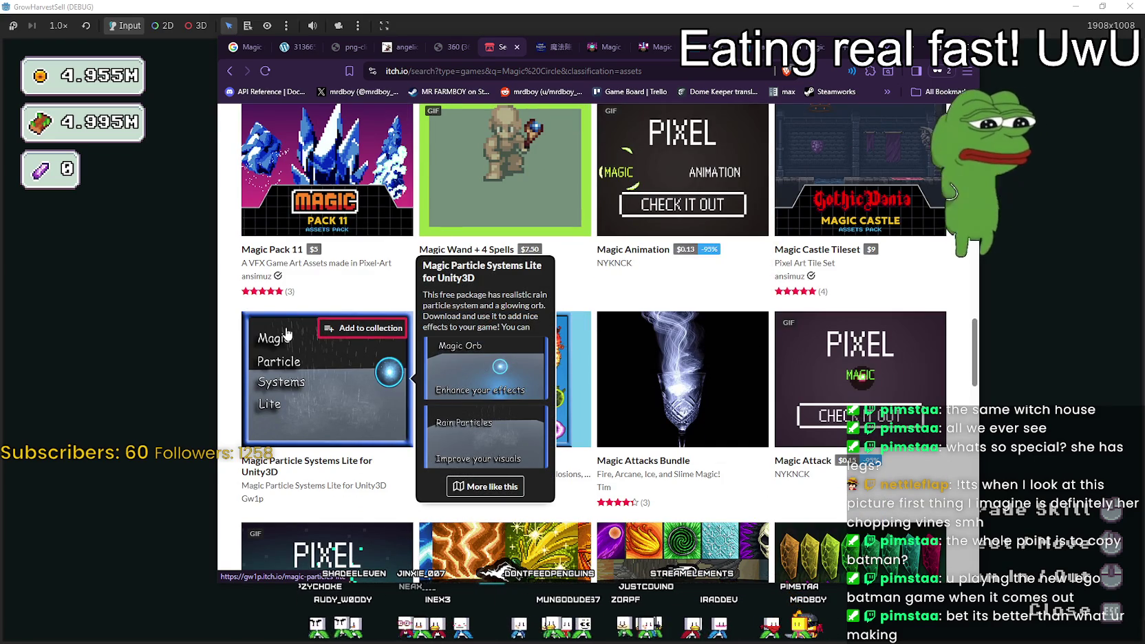
{"action": "scroll", "coordinate": [288, 333], "scroll_direction": "down", "scroll_amount": 1}
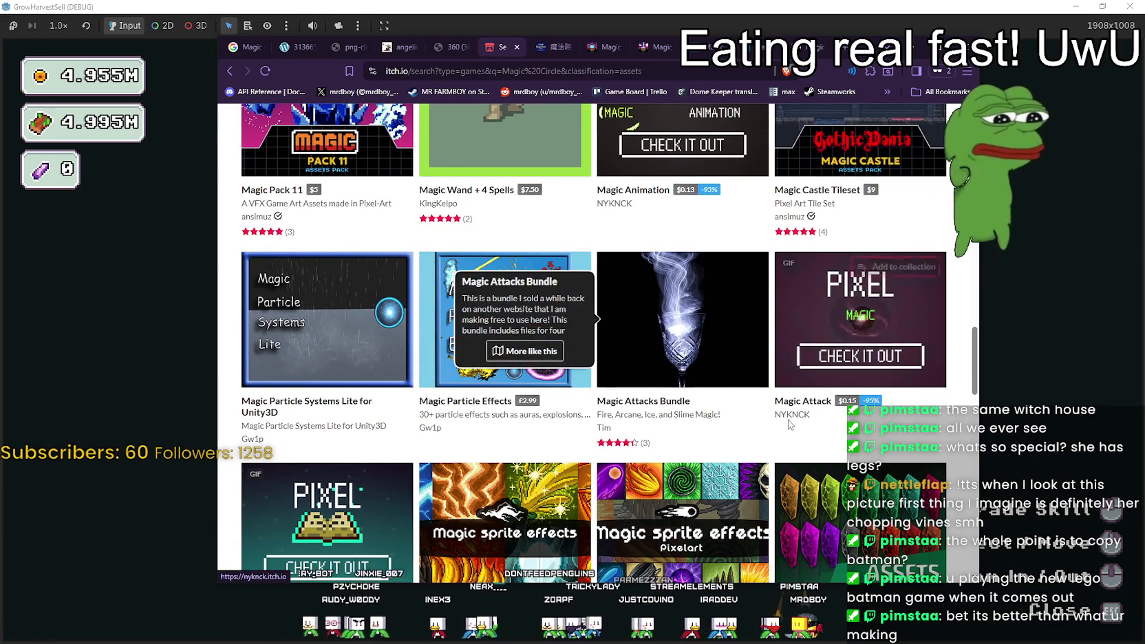
{"action": "scroll", "coordinate": [791, 419], "scroll_direction": "down", "scroll_amount": 3}
{"action": "mouse_move", "coordinate": [533, 388]}
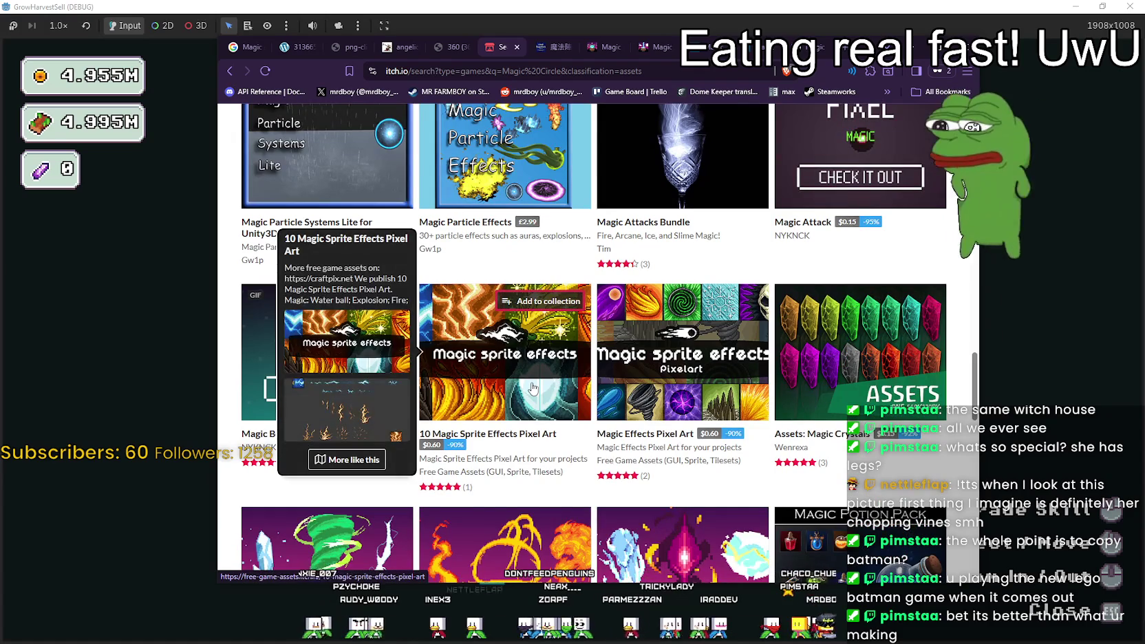
{"action": "mouse_move", "coordinate": [687, 401]}
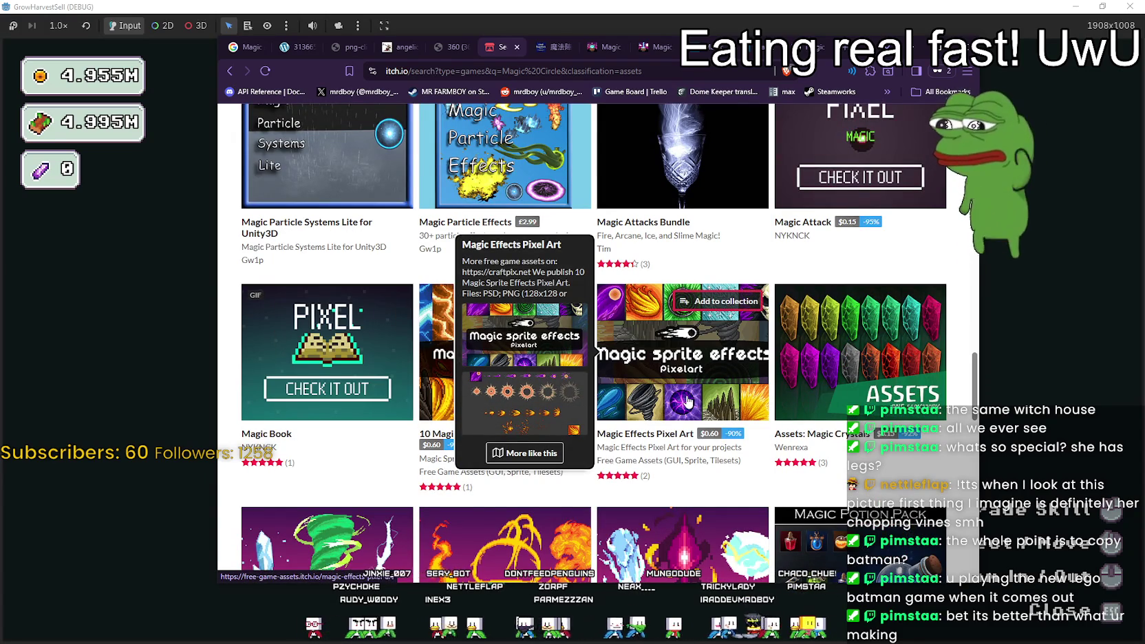
{"action": "scroll", "coordinate": [687, 401], "scroll_direction": "down", "scroll_amount": 3}
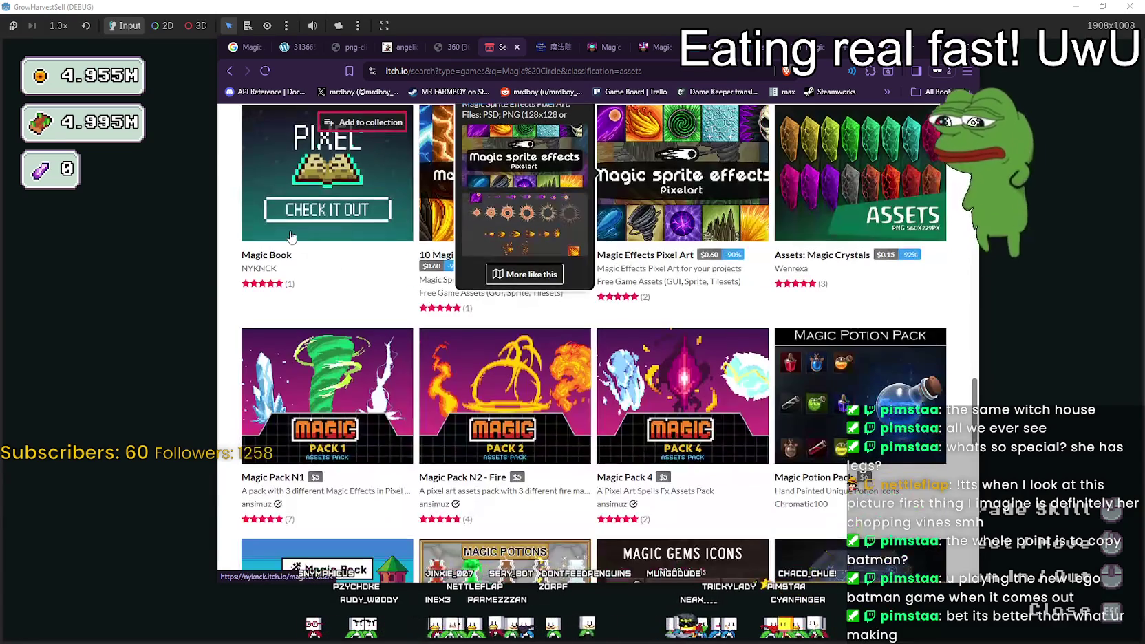
{"action": "mouse_move", "coordinate": [292, 243]}
{"action": "scroll", "coordinate": [293, 242], "scroll_direction": "down", "scroll_amount": 1}
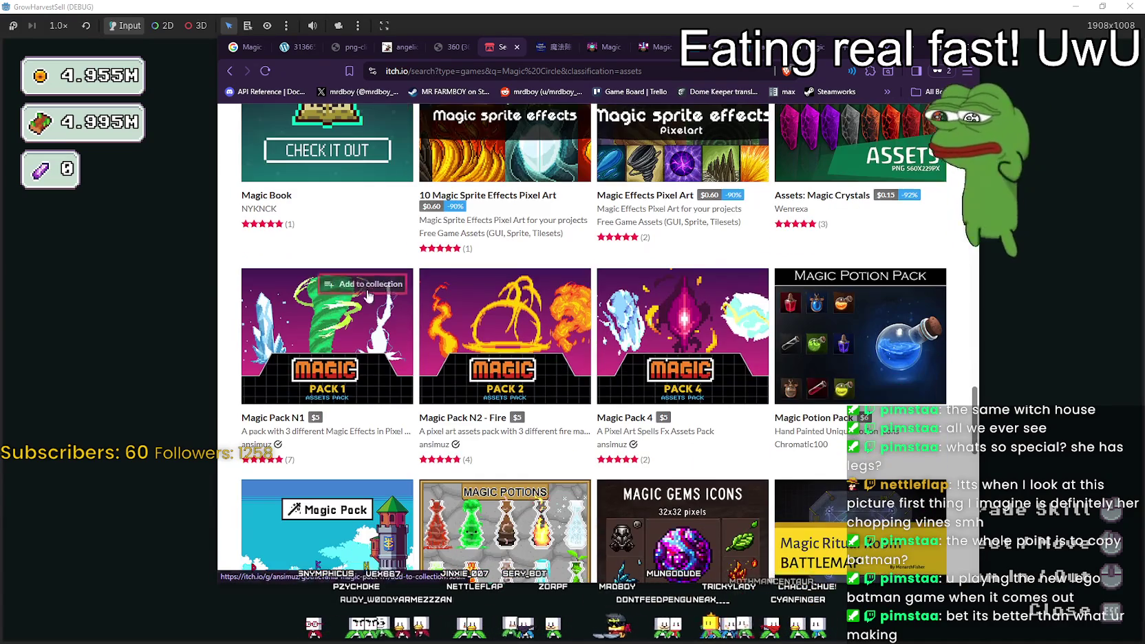
{"action": "mouse_move", "coordinate": [654, 352]}
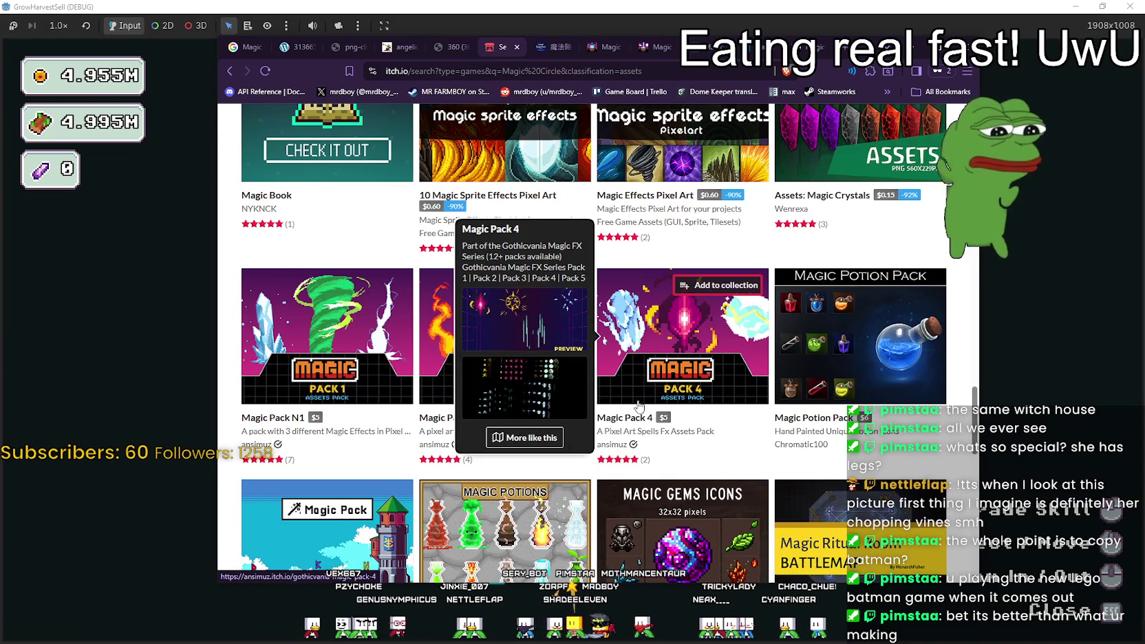
{"action": "scroll", "coordinate": [615, 249], "scroll_direction": "down", "scroll_amount": 3}
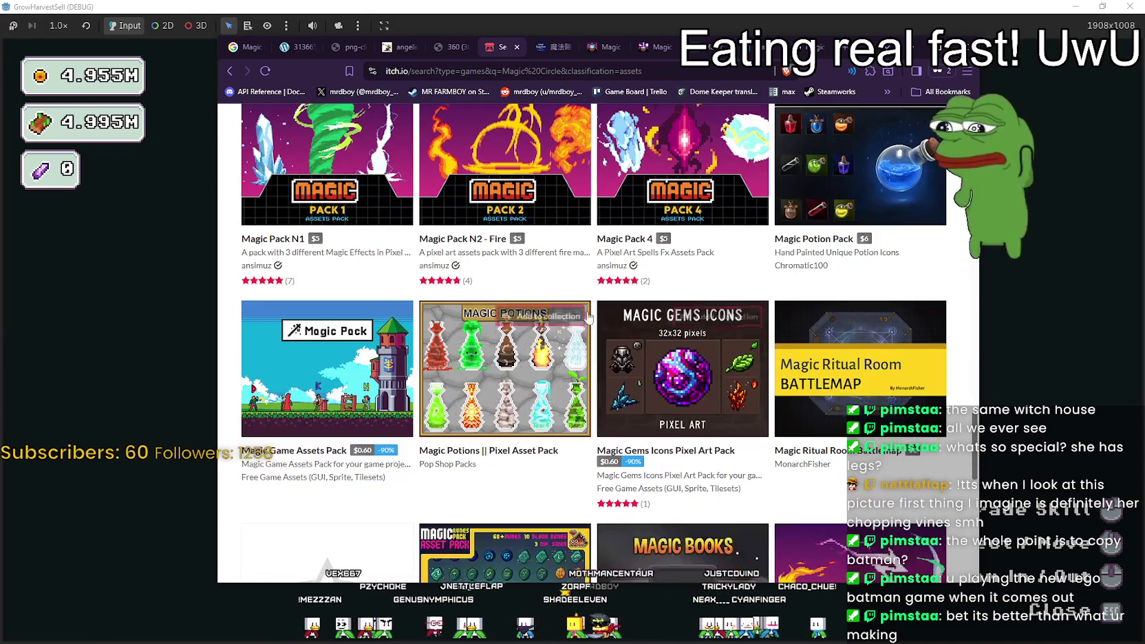
{"action": "right_click", "coordinate": [613, 239]}
- Open Magic Pack 4, Magic Pack N2 - Fire and Magic Pack N1 in new tabs
{"action": "left_click", "coordinate": [637, 248]}
{"action": "right_click", "coordinate": [445, 238]}
{"action": "left_click", "coordinate": [454, 249]}
{"action": "right_click", "coordinate": [262, 246]}
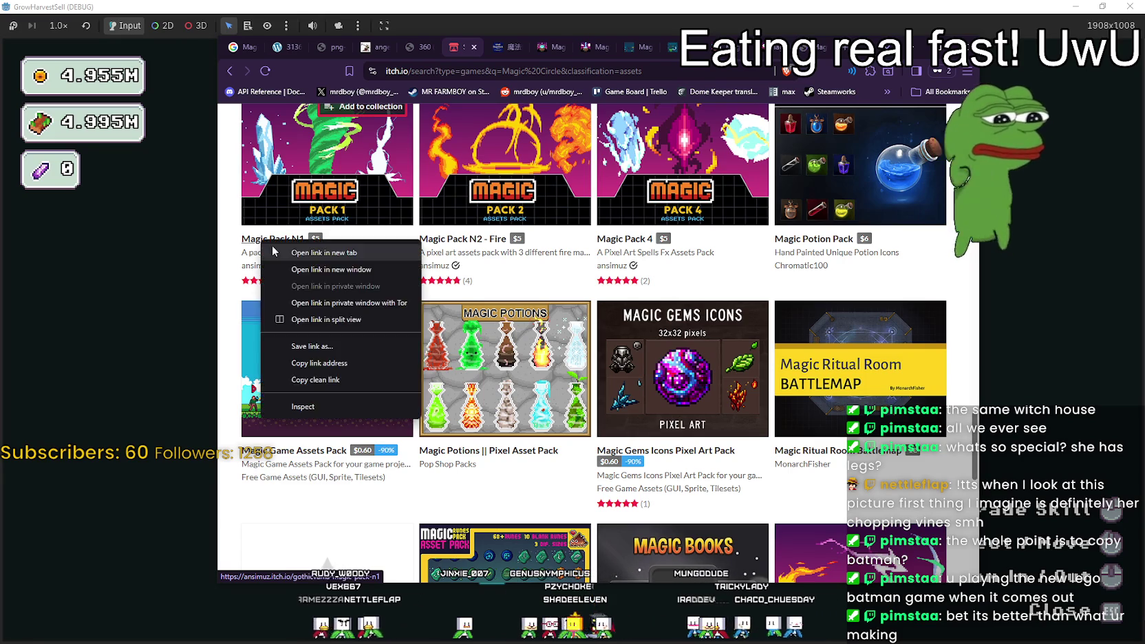
{"action": "left_click", "coordinate": [296, 250]}
- Scroll down, open the Magic Sounds pack in a new tab, then return to the magic circle asset tab
{"action": "scroll", "coordinate": [344, 275], "scroll_direction": "down", "scroll_amount": 2}
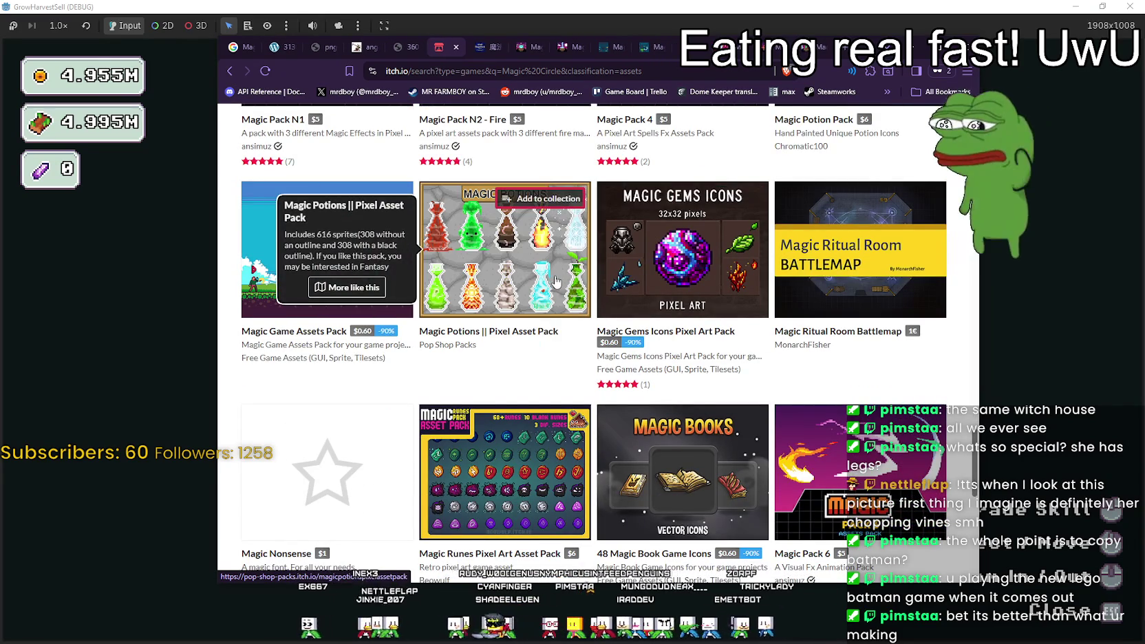
{"action": "scroll", "coordinate": [688, 310], "scroll_direction": "down", "scroll_amount": 3}
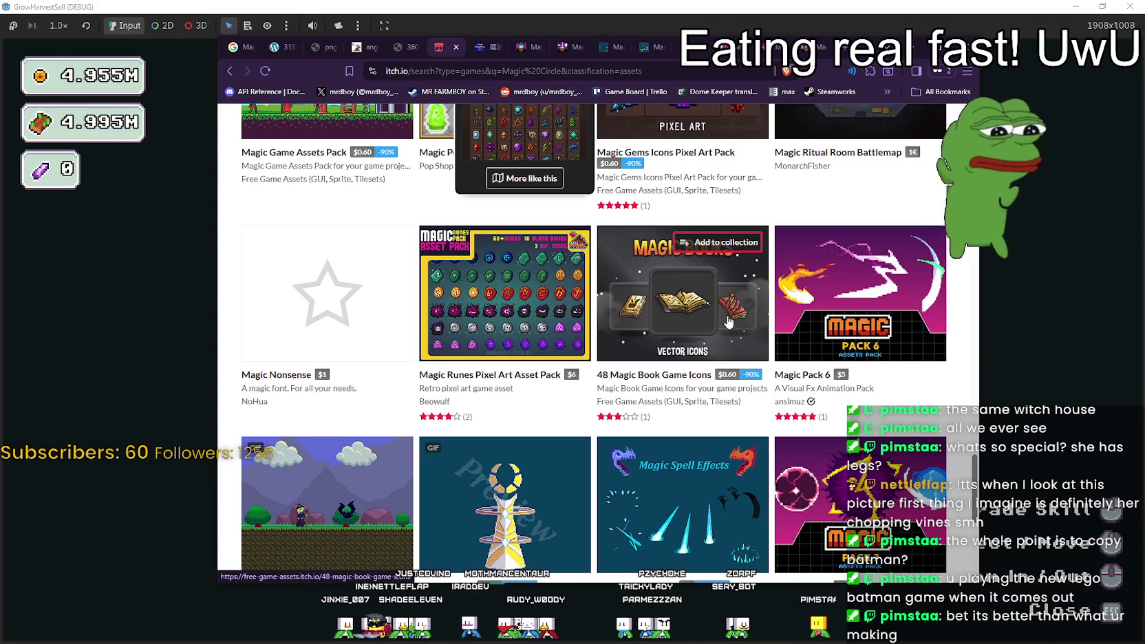
{"action": "scroll", "coordinate": [734, 304], "scroll_direction": "down", "scroll_amount": 5}
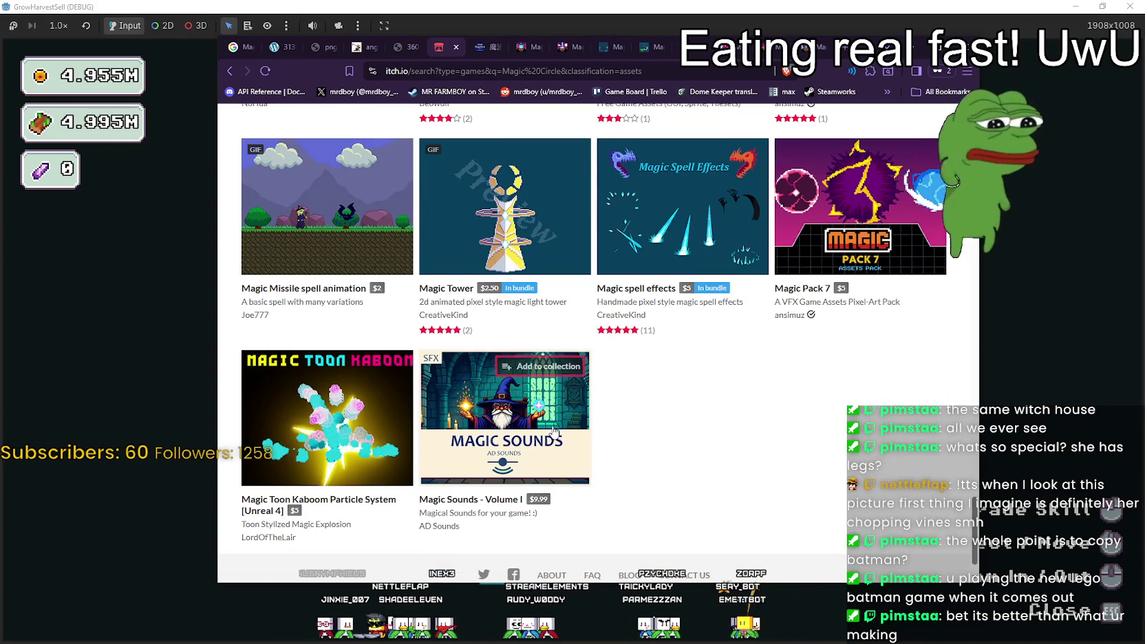
{"action": "mouse_move", "coordinate": [557, 431]}
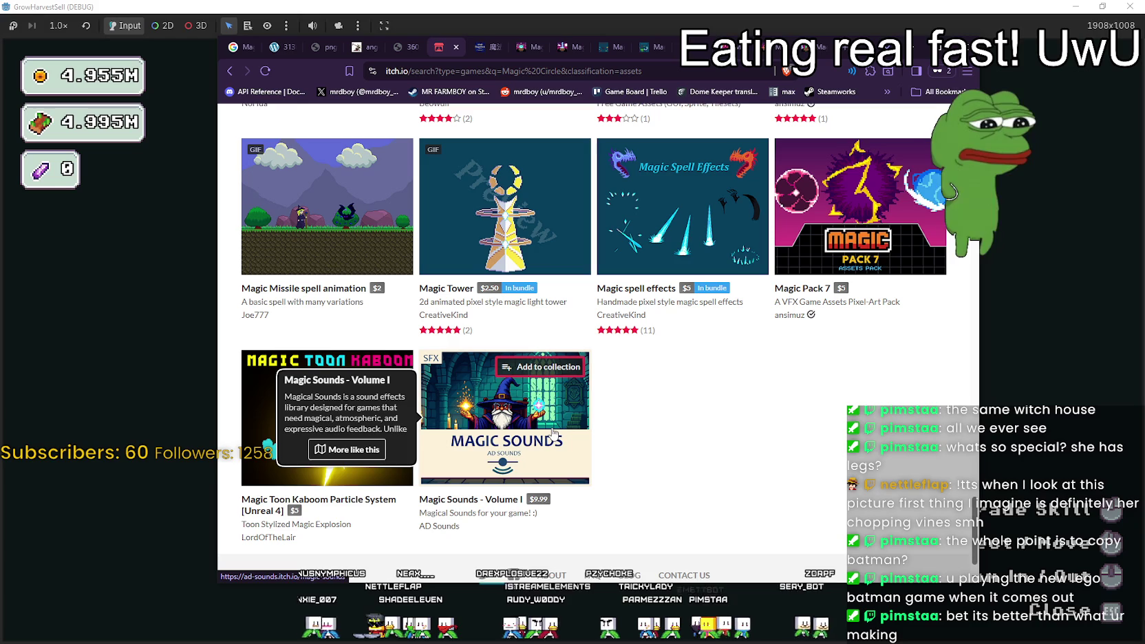
{"action": "right_click", "coordinate": [464, 512]}
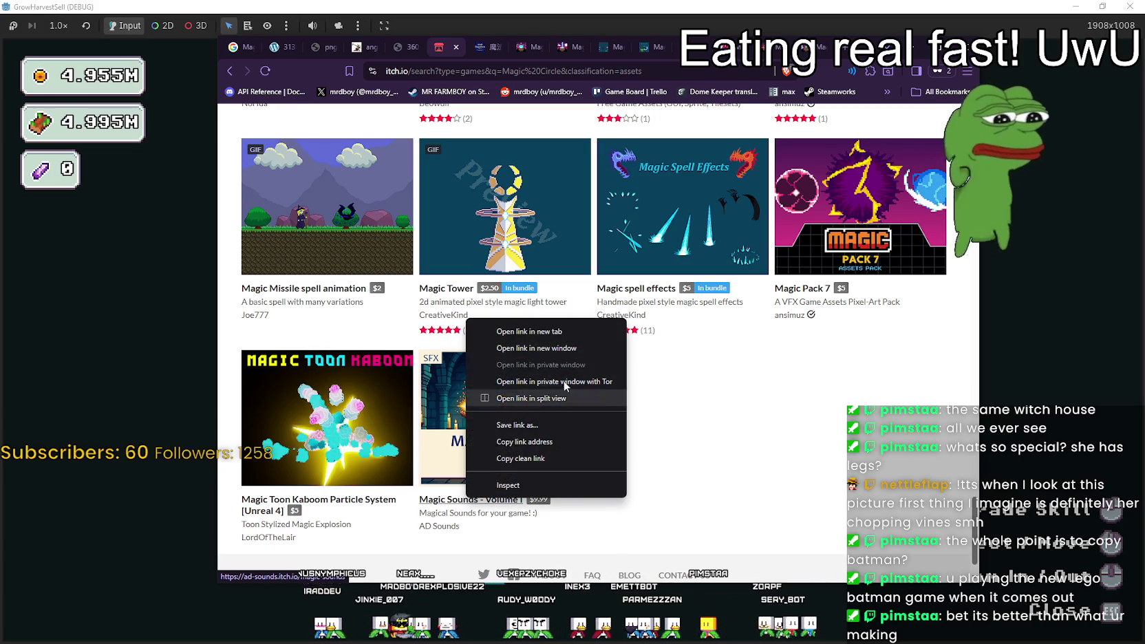
{"action": "left_click", "coordinate": [545, 335]}
{"action": "scroll", "coordinate": [287, 521], "scroll_direction": "up", "scroll_amount": 3}
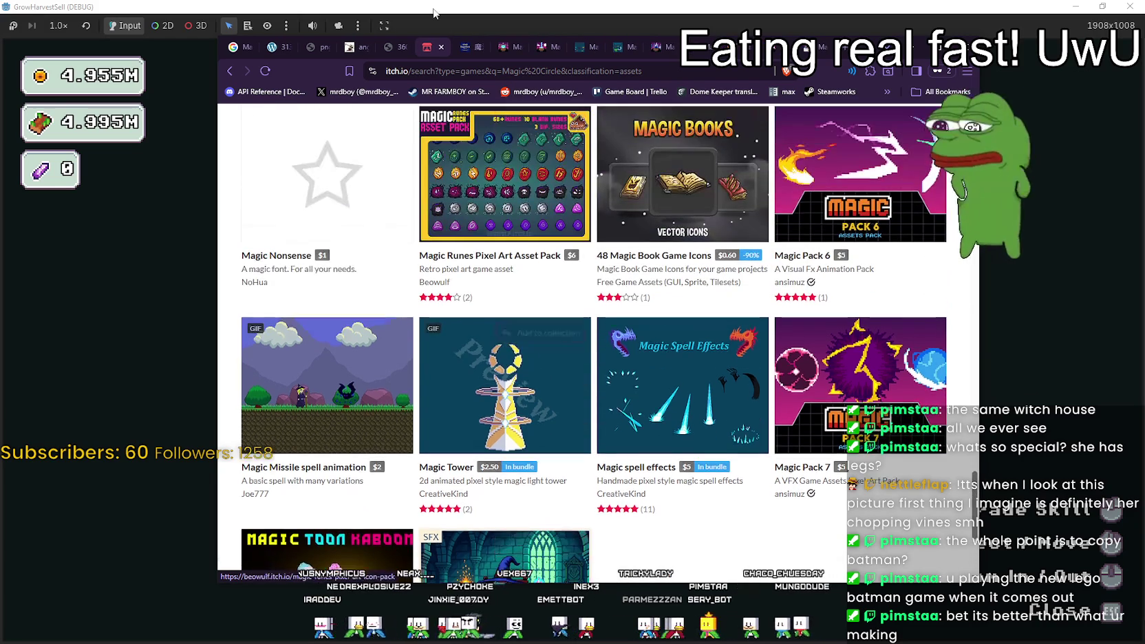
{"action": "left_click", "coordinate": [460, 47]}
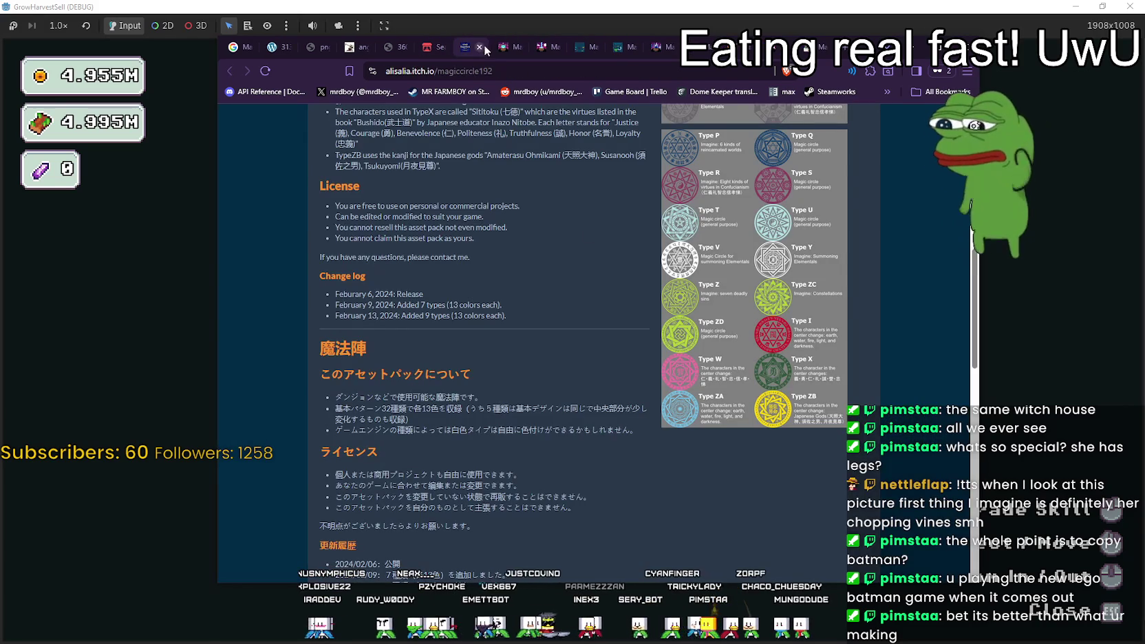
- Look over the Magic Pack 10 tab, then close the Magic Pack 10 and Magic Pack 8 tabs
{"action": "left_click", "coordinate": [503, 47]}
{"action": "scroll", "coordinate": [776, 354], "scroll_direction": "down", "scroll_amount": 3}
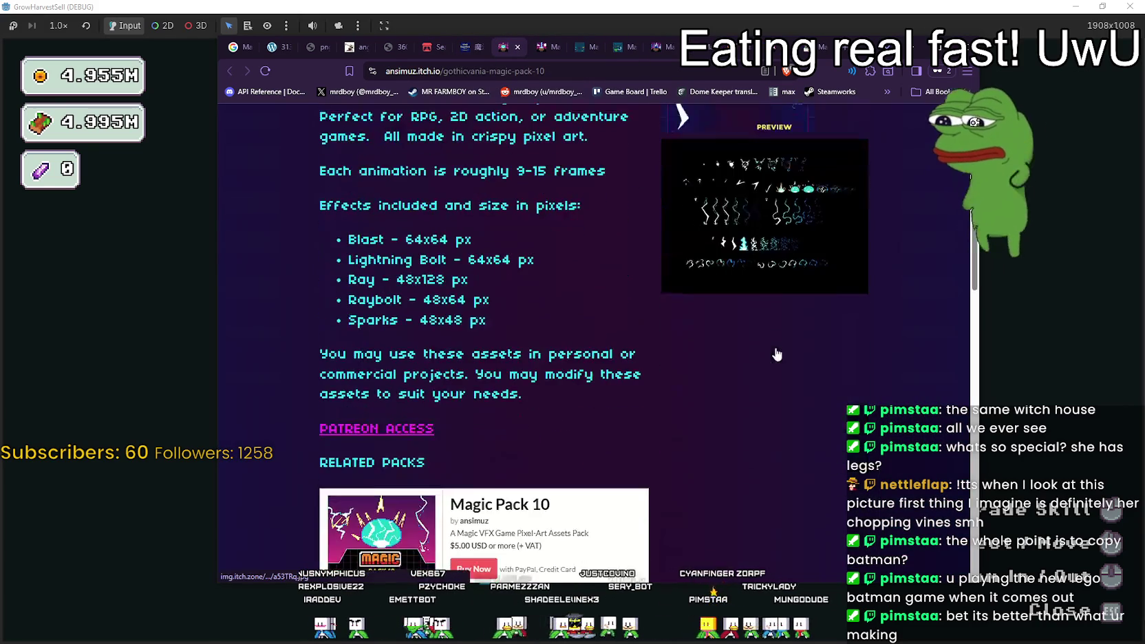
{"action": "scroll", "coordinate": [780, 238], "scroll_direction": "up", "scroll_amount": 2}
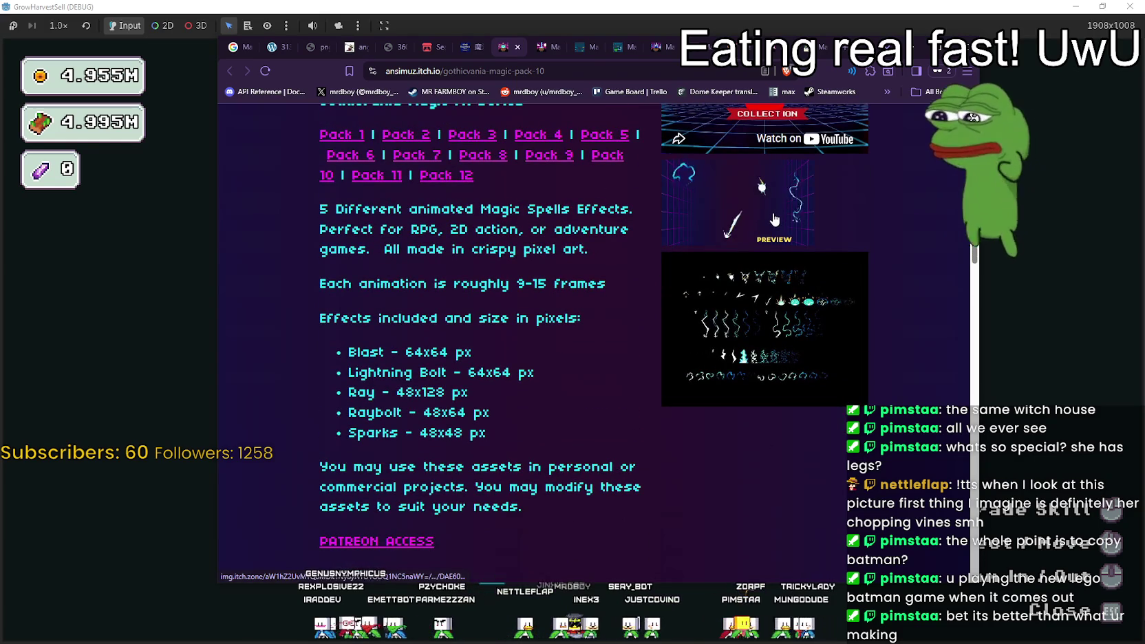
{"action": "left_click", "coordinate": [517, 48]}
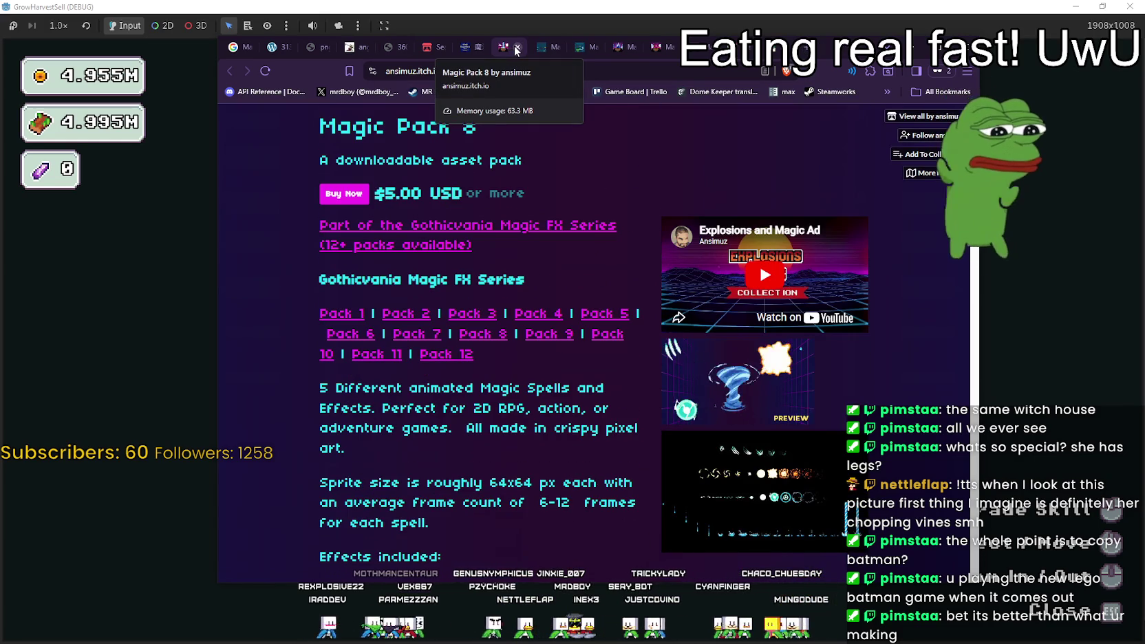
{"action": "left_click", "coordinate": [516, 48]}
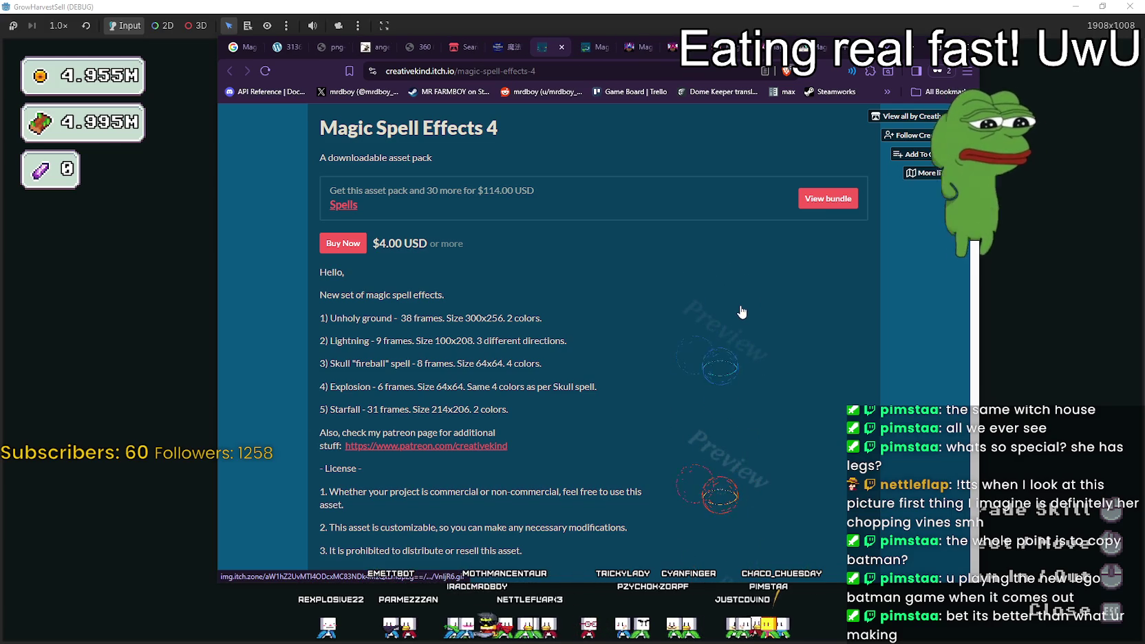
- Enlarge the first spell preview image on the Magic Spell Effects 4 page
{"action": "left_click", "coordinate": [721, 296]}
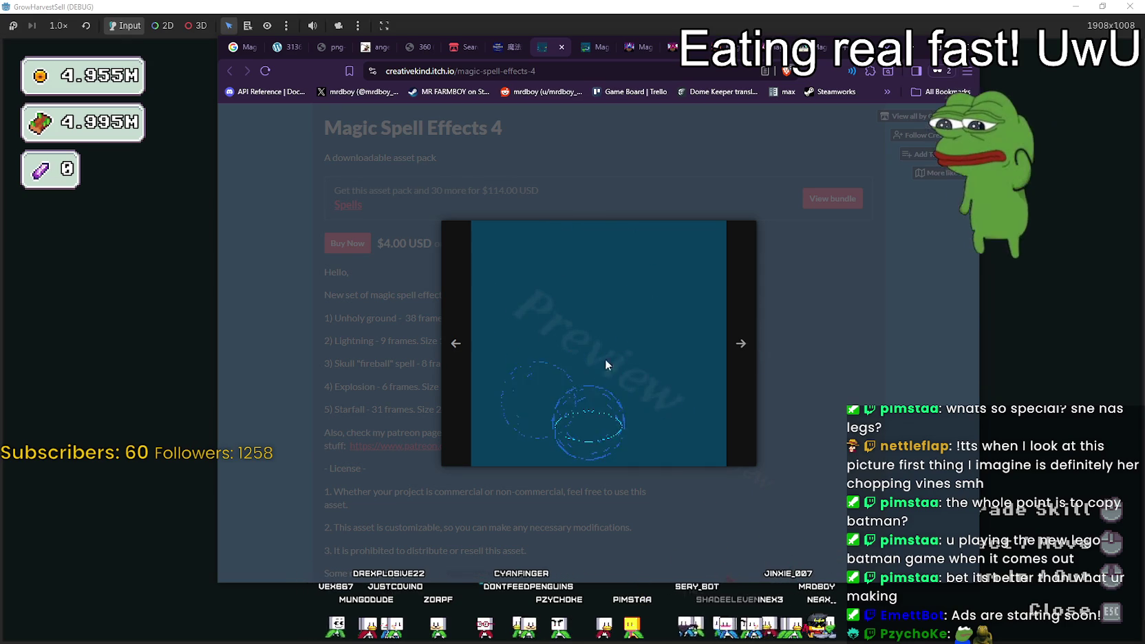
- Advance to the next preview, close the lightbox, and scroll down to 'Some more of my work'
{"action": "left_click", "coordinate": [745, 320]}
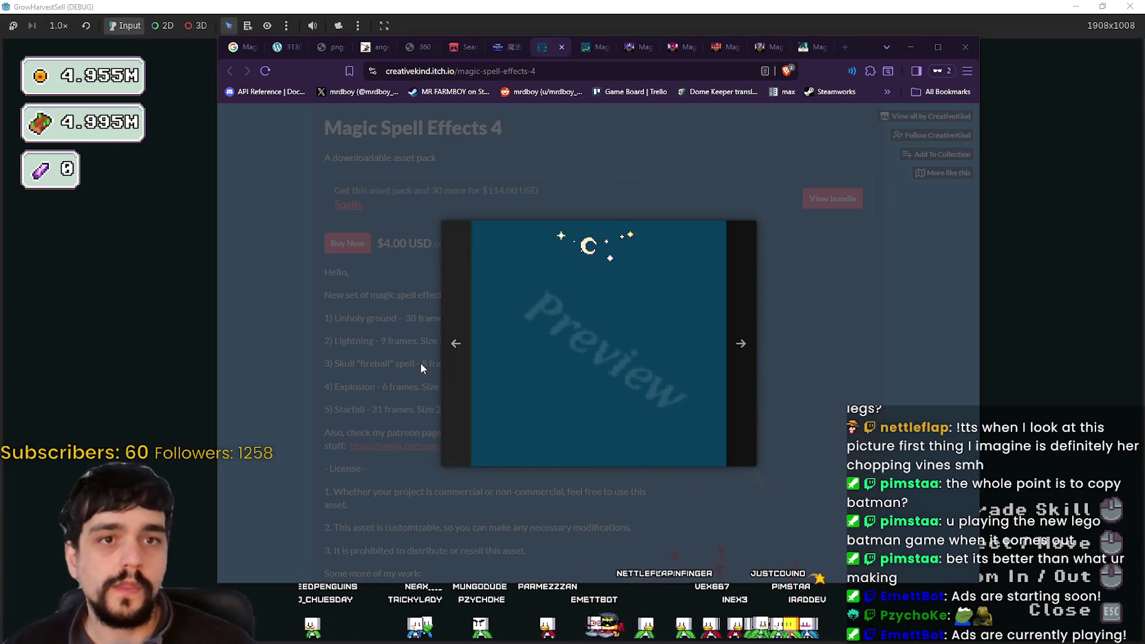
{"action": "left_click", "coordinate": [775, 330]}
{"action": "scroll", "coordinate": [774, 337], "scroll_direction": "down", "scroll_amount": 4}
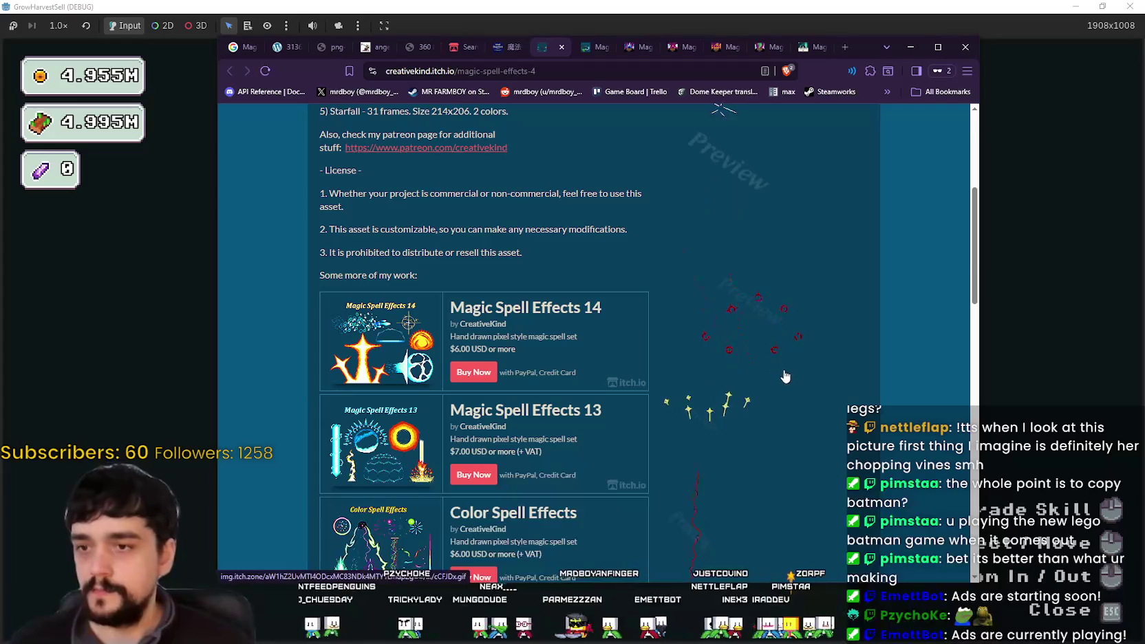
{"action": "scroll", "coordinate": [755, 353], "scroll_direction": "down", "scroll_amount": 1}
{"action": "scroll", "coordinate": [761, 355], "scroll_direction": "down", "scroll_amount": 4}
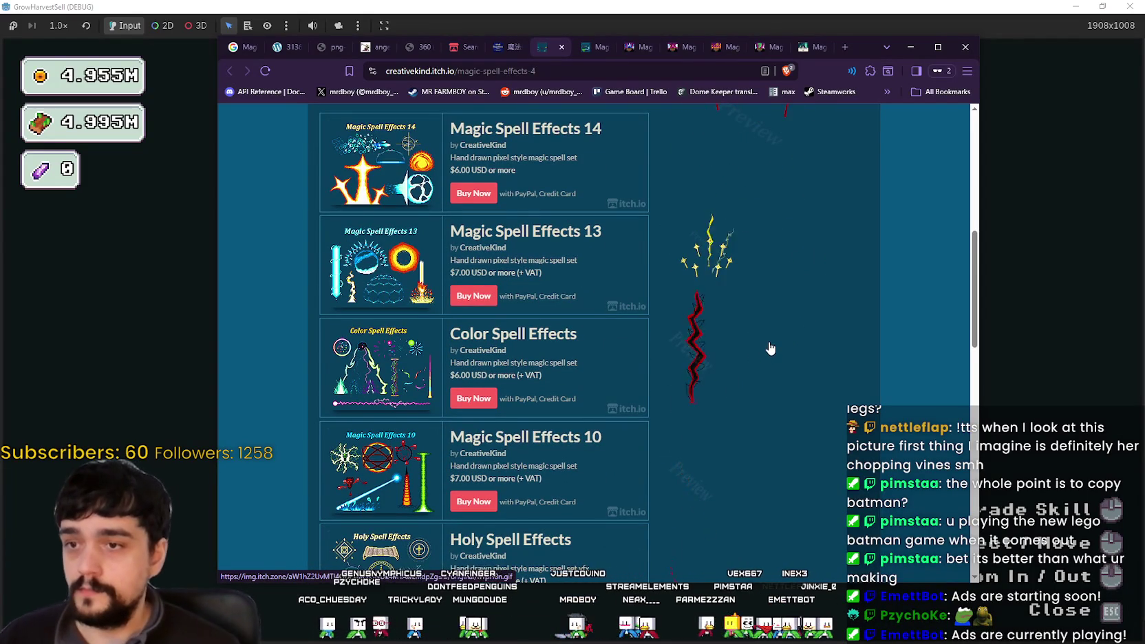
{"action": "scroll", "coordinate": [713, 377], "scroll_direction": "up", "scroll_amount": 3}
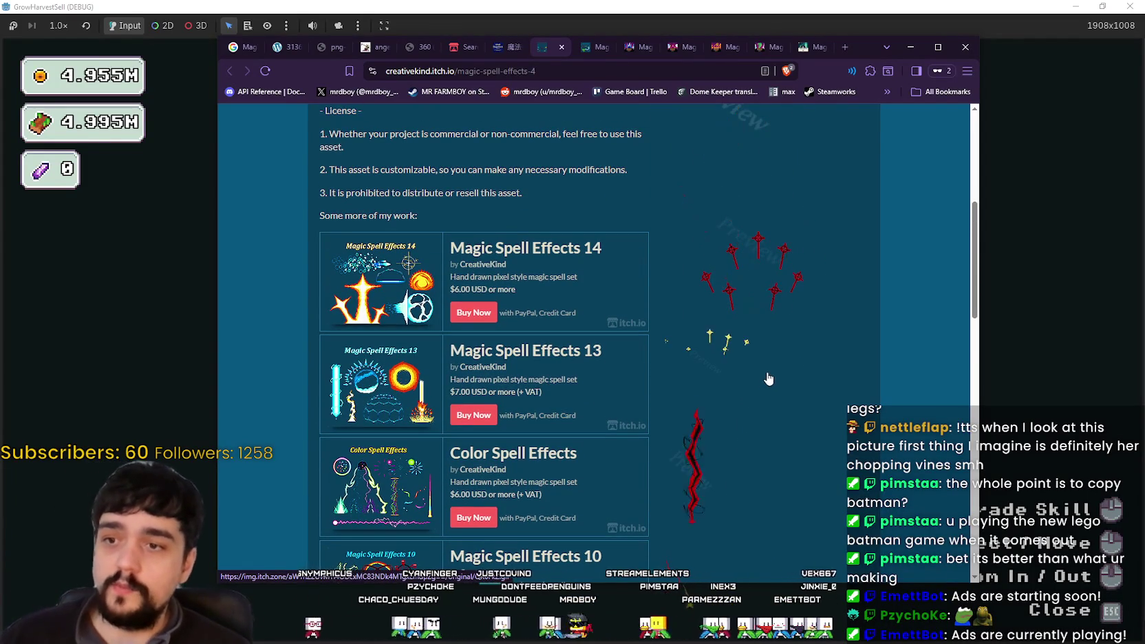
{"action": "left_click", "coordinate": [794, 252]}
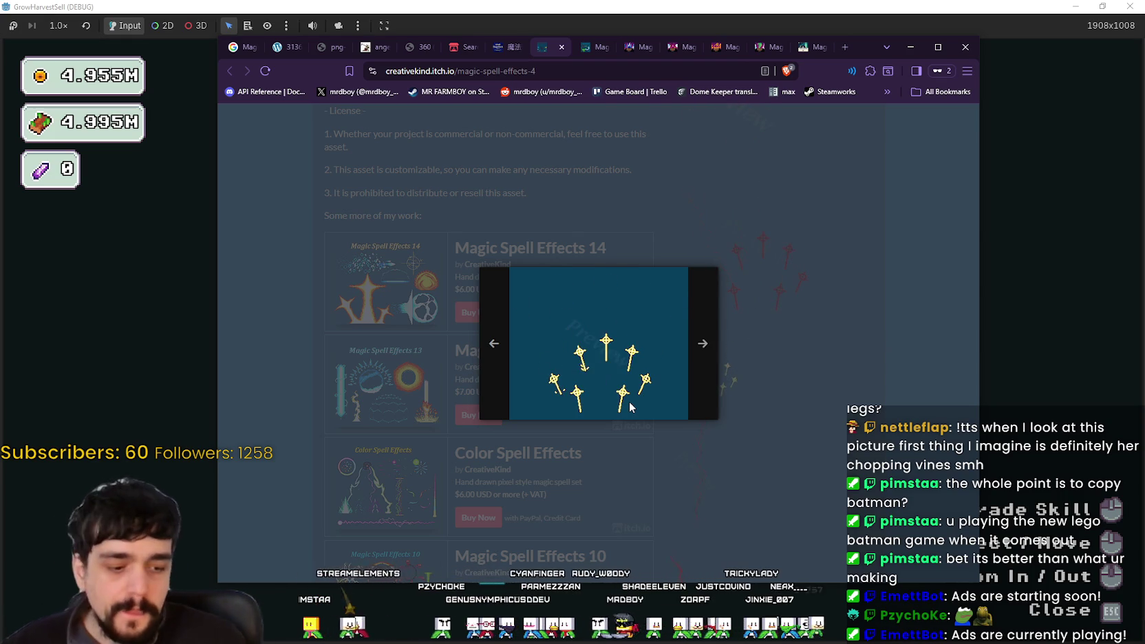
{"action": "left_click", "coordinate": [703, 343]}
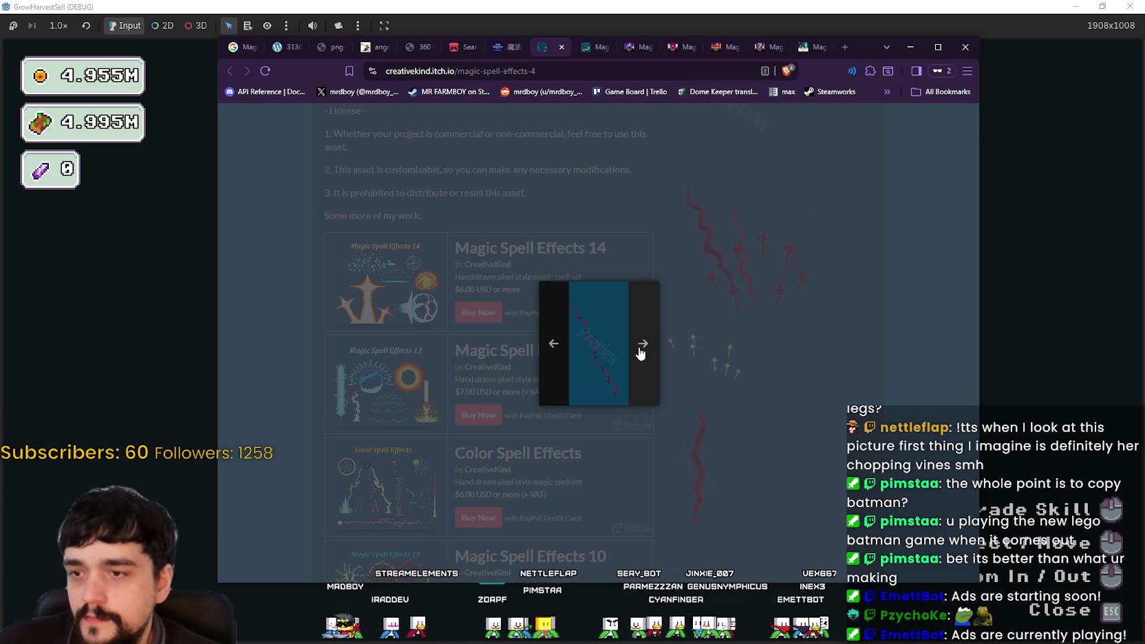
{"action": "left_click", "coordinate": [643, 348]}
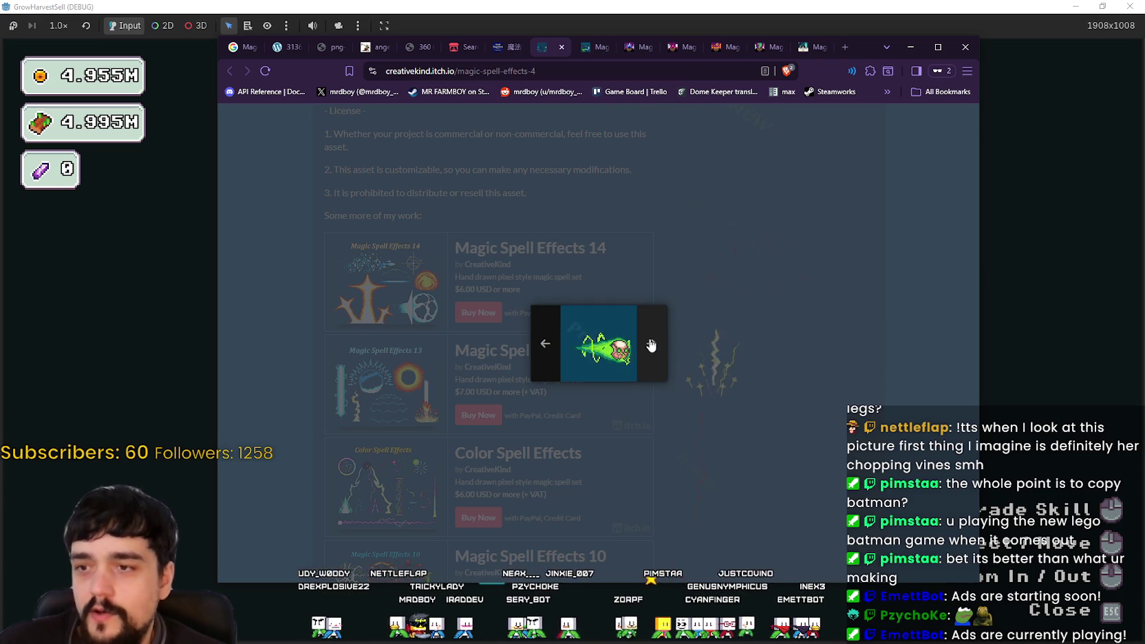
{"action": "left_click", "coordinate": [653, 347]}
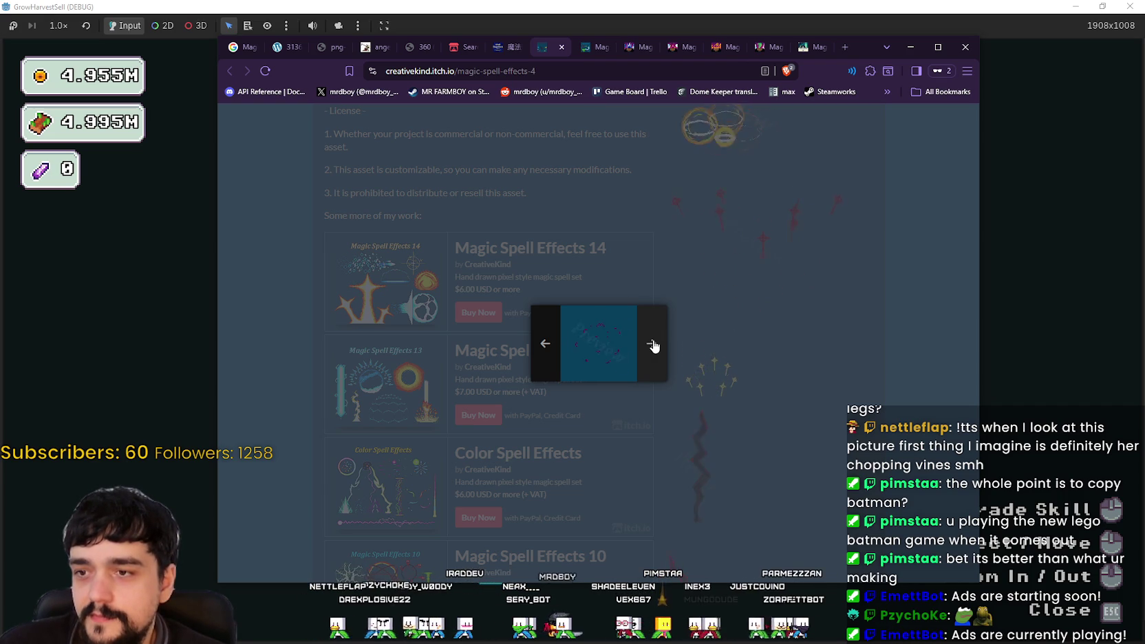
{"action": "left_click", "coordinate": [653, 346]}
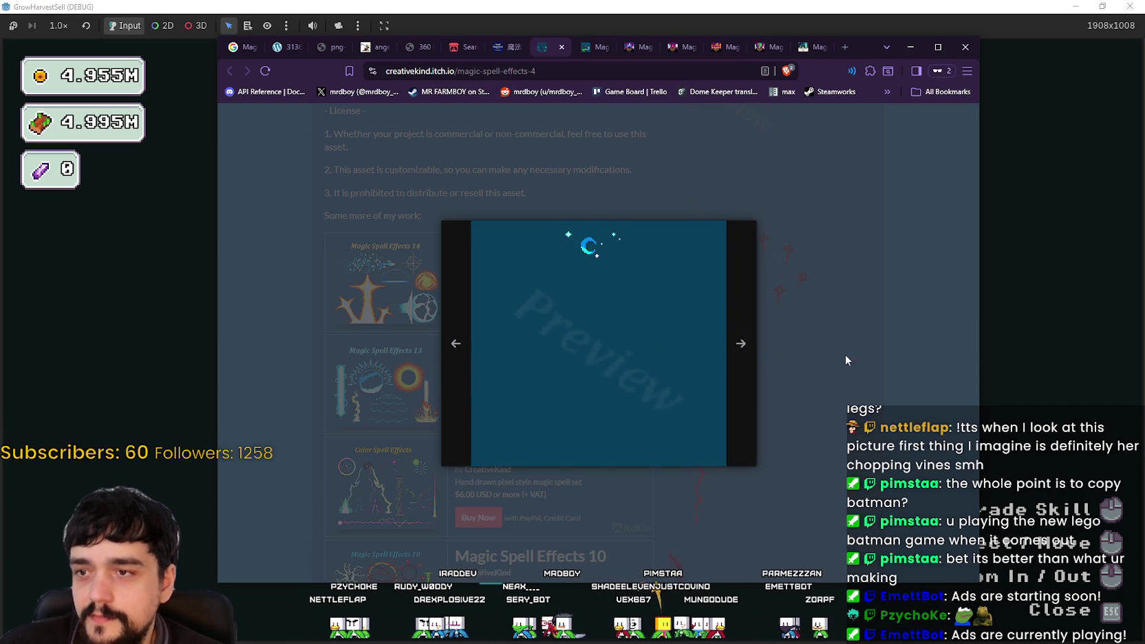
{"action": "left_click", "coordinate": [750, 503]}
{"action": "scroll", "coordinate": [751, 499], "scroll_direction": "down", "scroll_amount": 7}
{"action": "scroll", "coordinate": [755, 487], "scroll_direction": "up", "scroll_amount": 3}
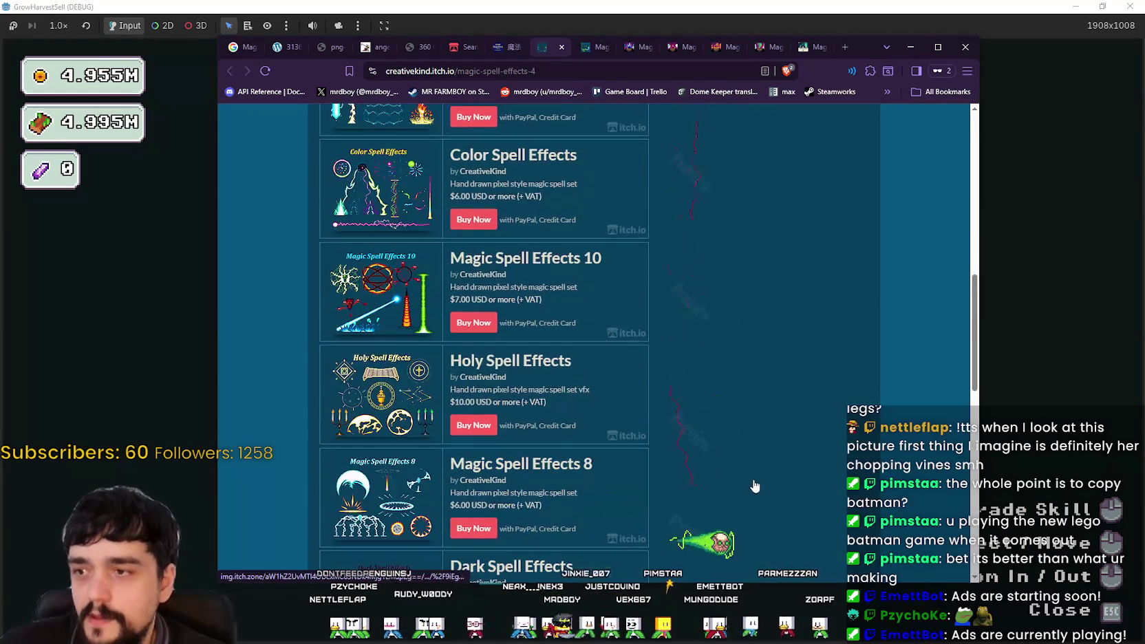
- Open Magic Spell Effects 14 in a new tab and switch to it
{"action": "scroll", "coordinate": [585, 387], "scroll_direction": "up", "scroll_amount": 5}
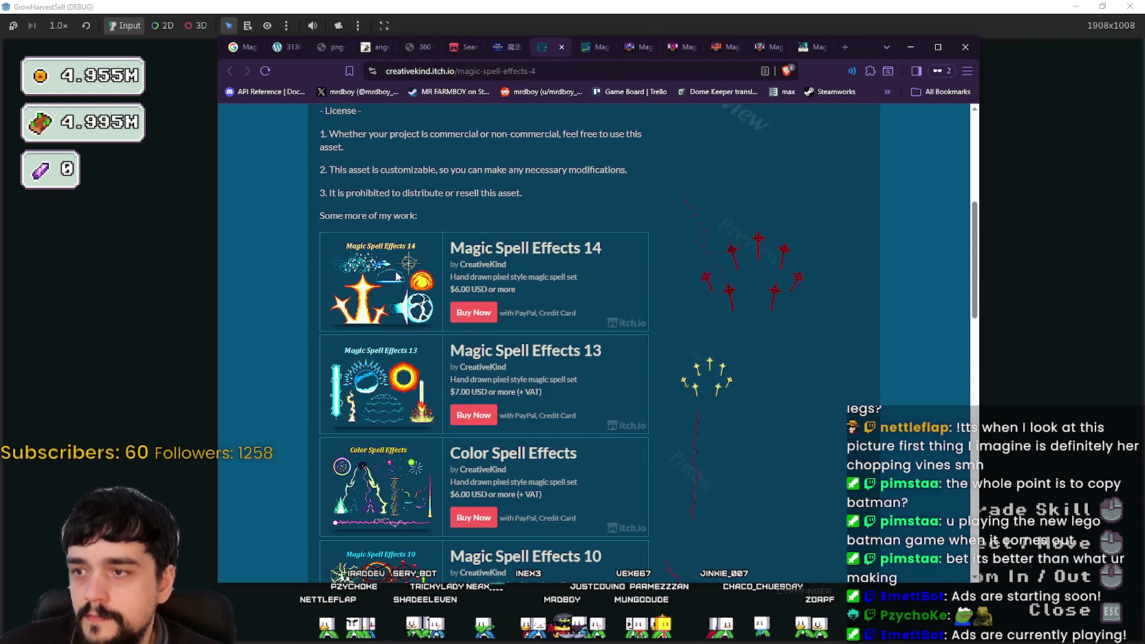
{"action": "right_click", "coordinate": [528, 246]}
{"action": "left_click", "coordinate": [578, 253]}
{"action": "left_click", "coordinate": [575, 51]}
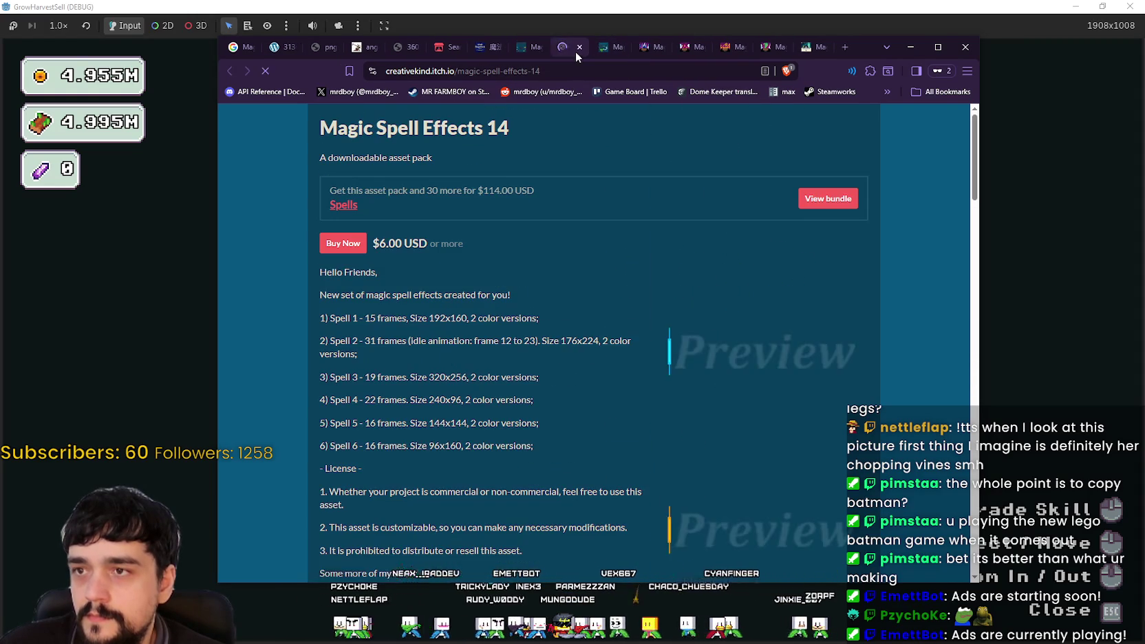
- Page through the Magic Spell Effects 14 previews in the lightbox, then close it and scroll down
{"action": "scroll", "coordinate": [703, 353], "scroll_direction": "down", "scroll_amount": 1}
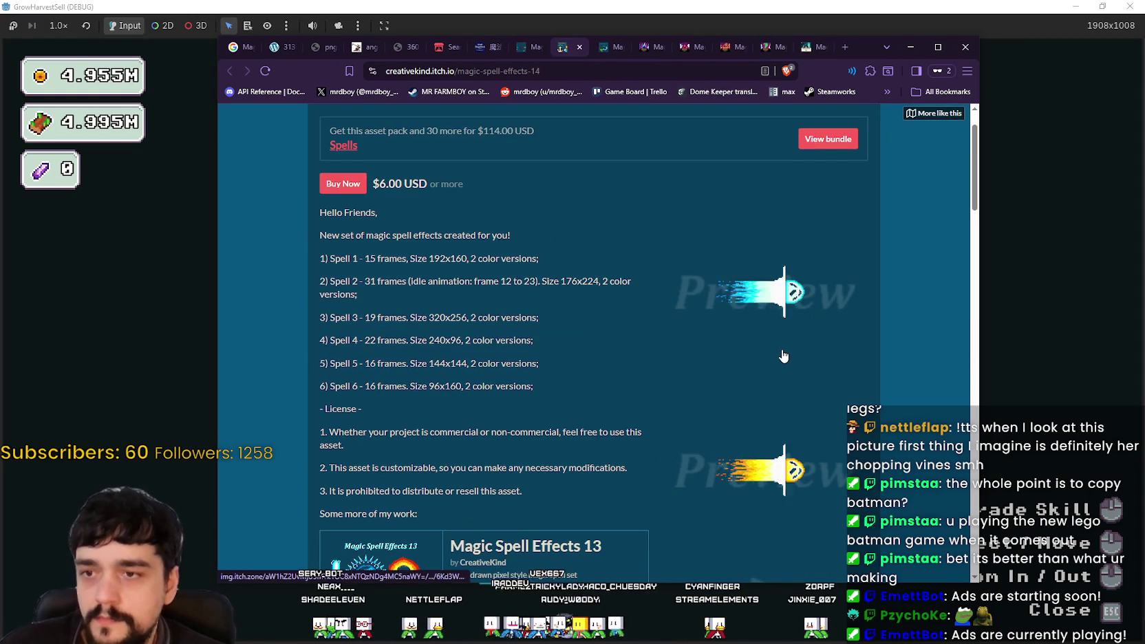
{"action": "scroll", "coordinate": [783, 356], "scroll_direction": "down", "scroll_amount": 1}
{"action": "left_click", "coordinate": [720, 241]}
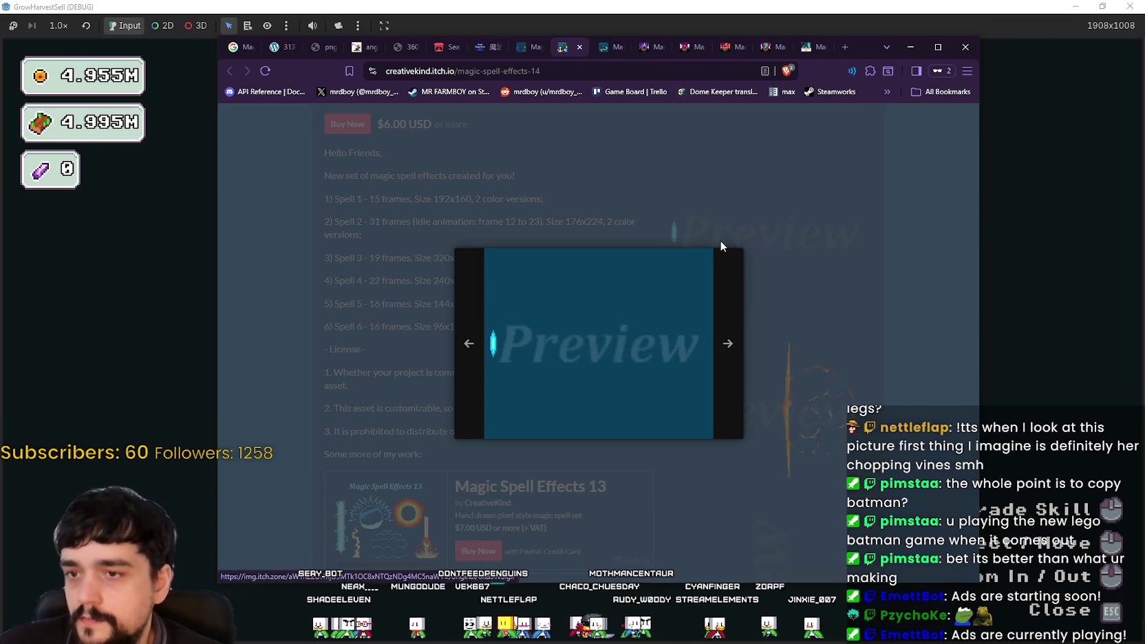
{"action": "left_click", "coordinate": [731, 368]}
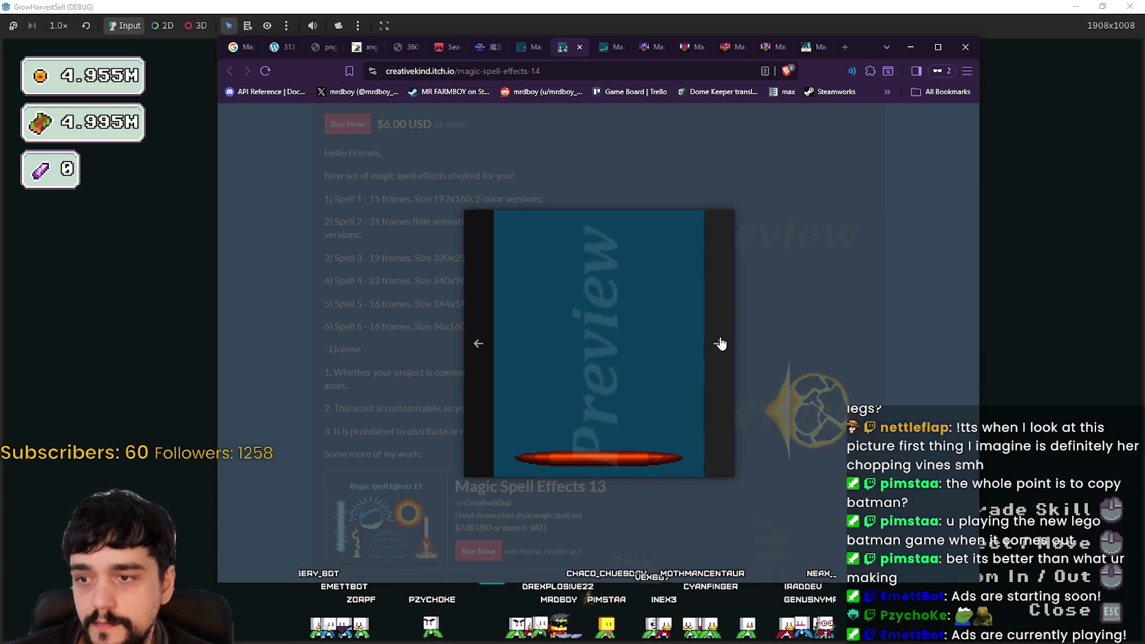
{"action": "left_click", "coordinate": [720, 343]}
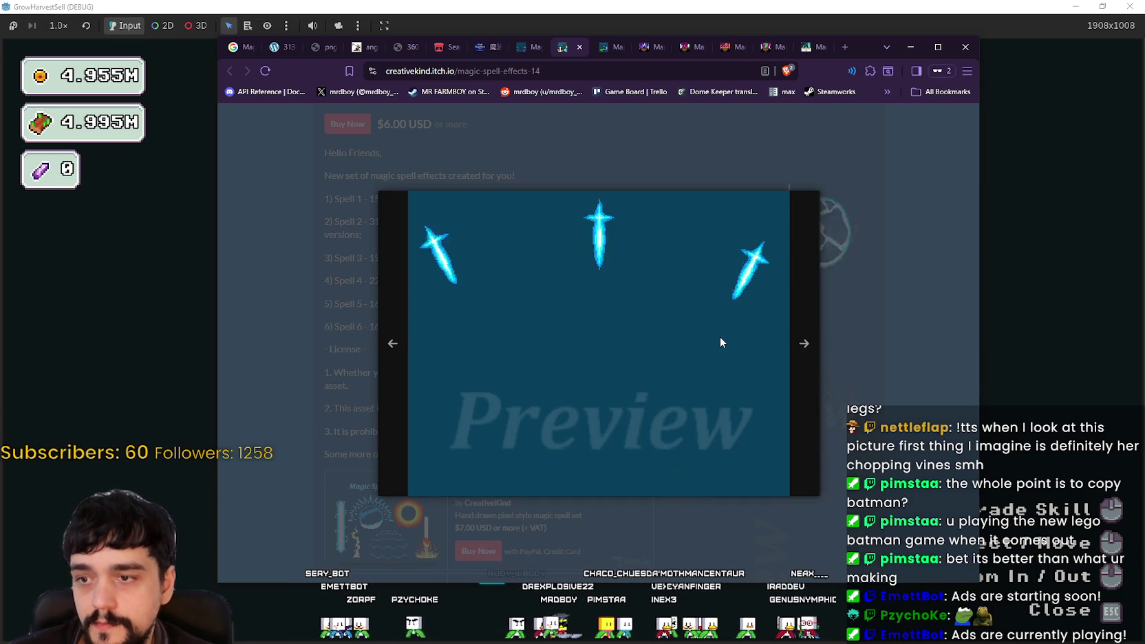
{"action": "left_click", "coordinate": [796, 387]}
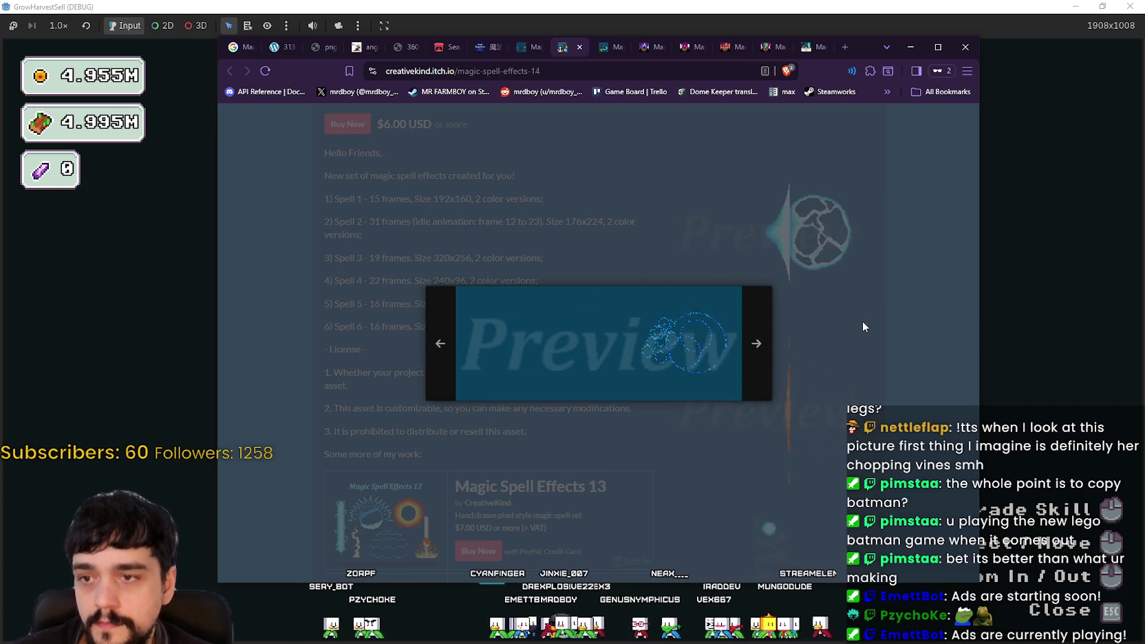
{"action": "left_click", "coordinate": [756, 344]}
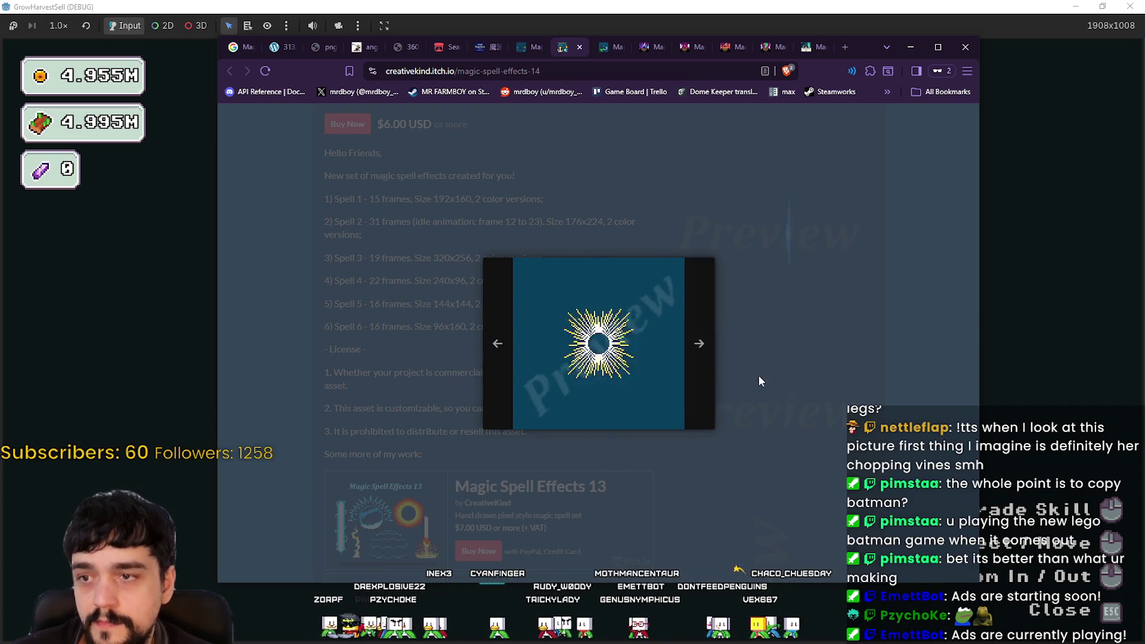
{"action": "left_click", "coordinate": [708, 355]}
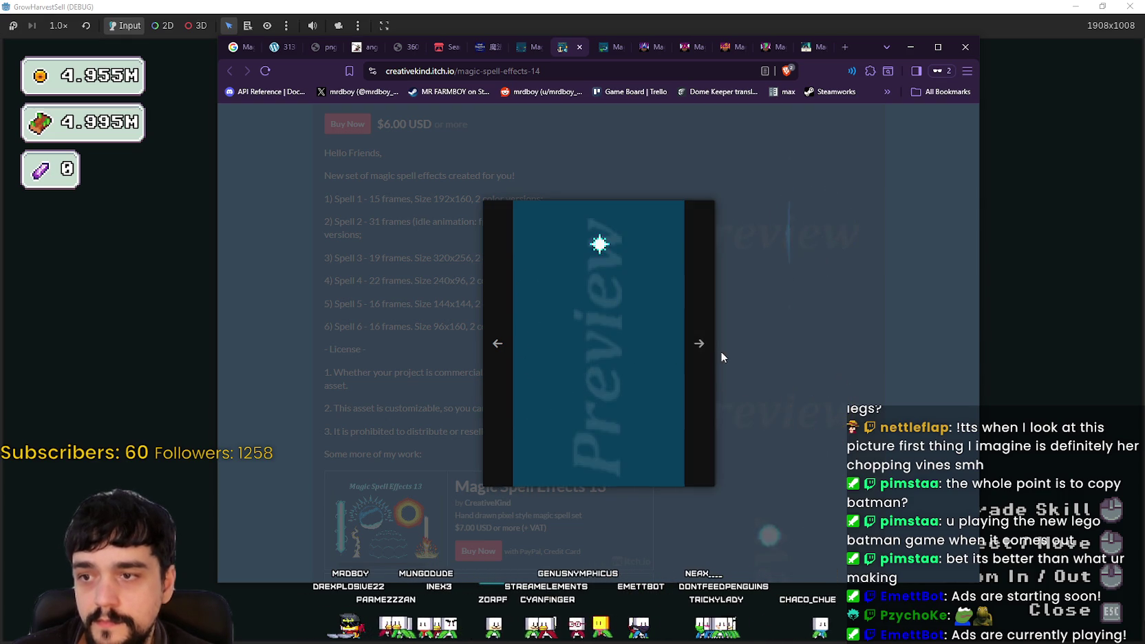
{"action": "left_click", "coordinate": [701, 402]}
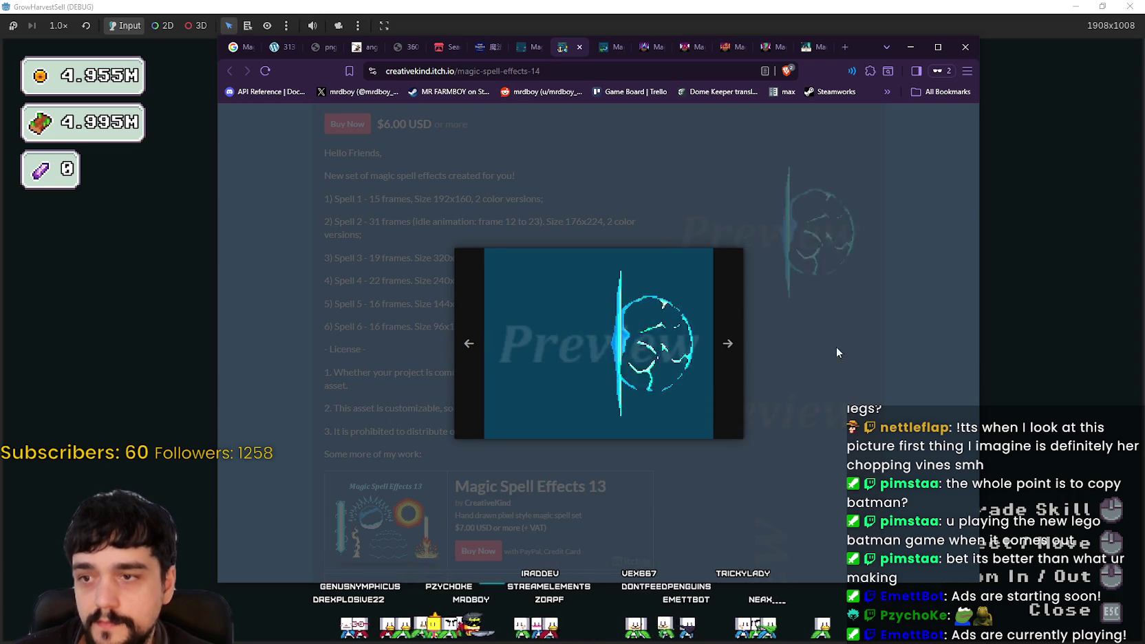
{"action": "left_click", "coordinate": [838, 350]}
{"action": "scroll", "coordinate": [821, 404], "scroll_direction": "down", "scroll_amount": 2}
{"action": "scroll", "coordinate": [613, 249], "scroll_direction": "down", "scroll_amount": 5}
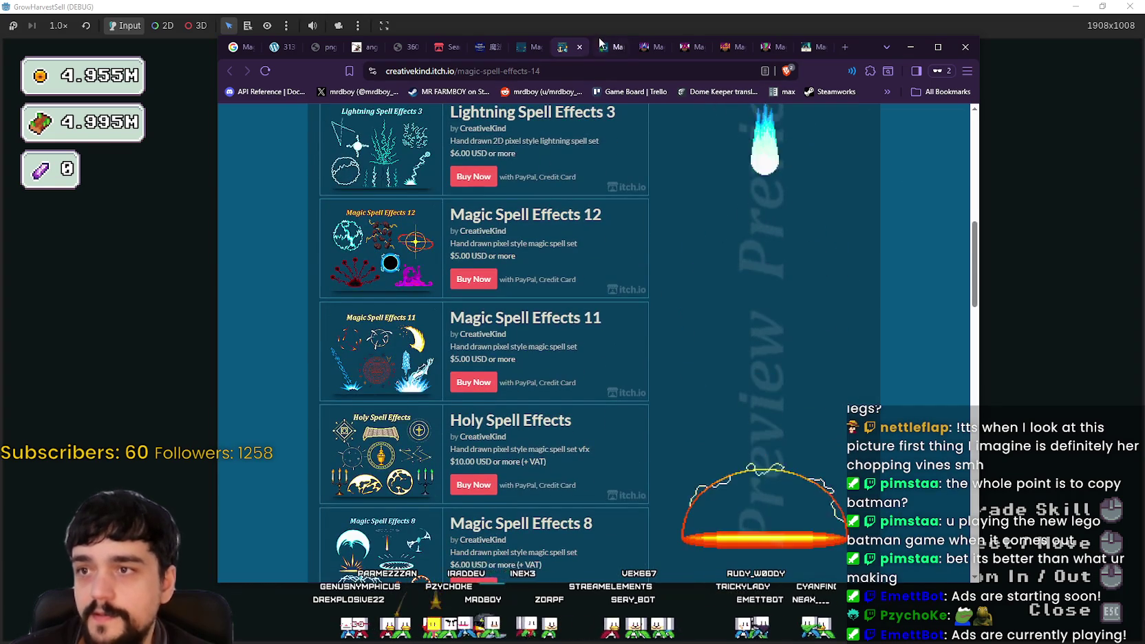
{"action": "left_click", "coordinate": [603, 47]}
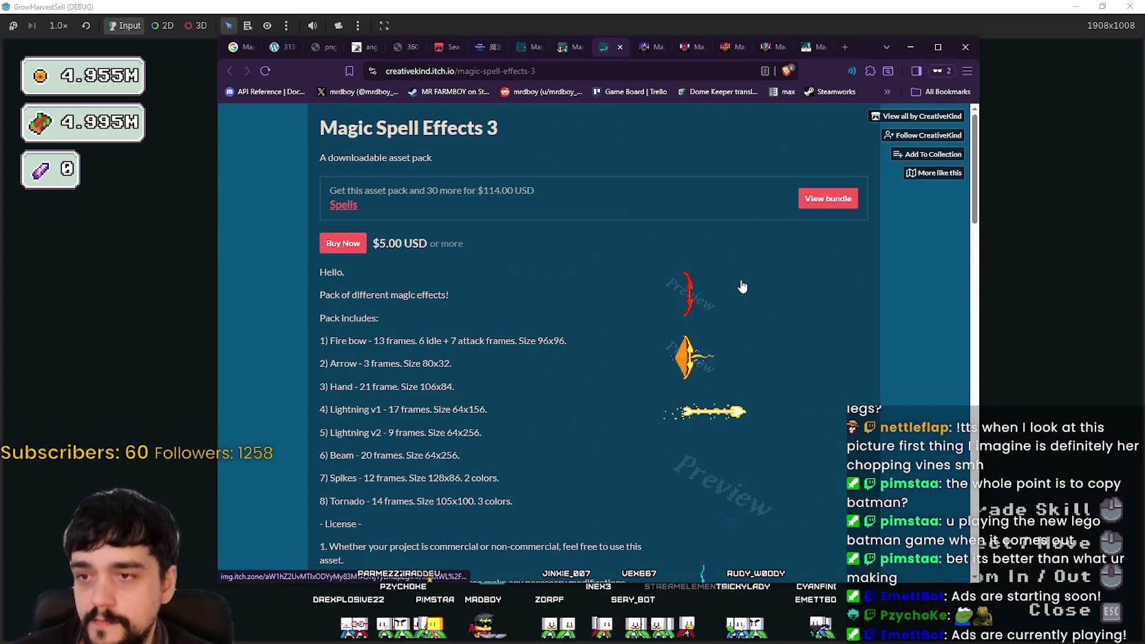
{"action": "scroll", "coordinate": [741, 288], "scroll_direction": "down", "scroll_amount": 3}
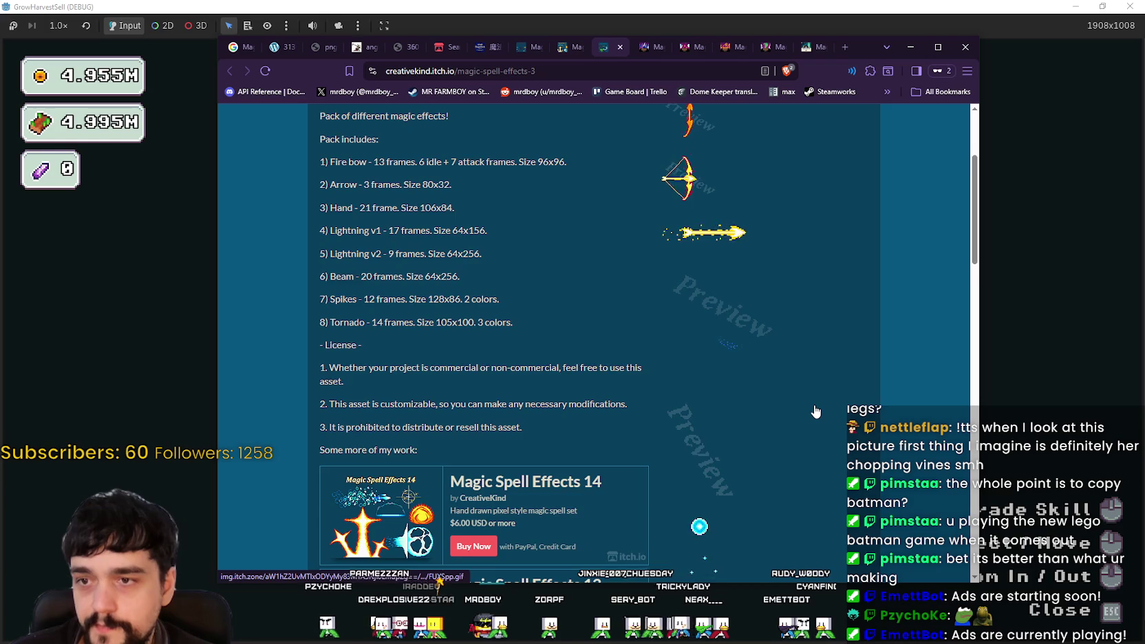
{"action": "scroll", "coordinate": [816, 412], "scroll_direction": "down", "scroll_amount": 3}
{"action": "scroll", "coordinate": [809, 434], "scroll_direction": "down", "scroll_amount": 2}
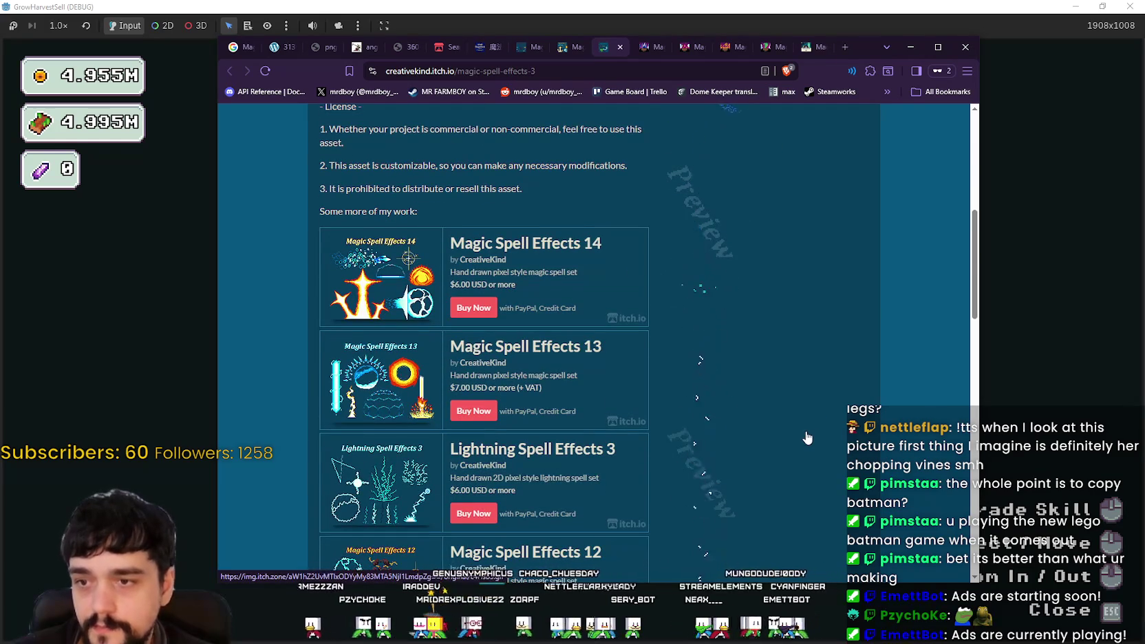
{"action": "scroll", "coordinate": [808, 440], "scroll_direction": "down", "scroll_amount": 3}
{"action": "scroll", "coordinate": [808, 446], "scroll_direction": "down", "scroll_amount": 3}
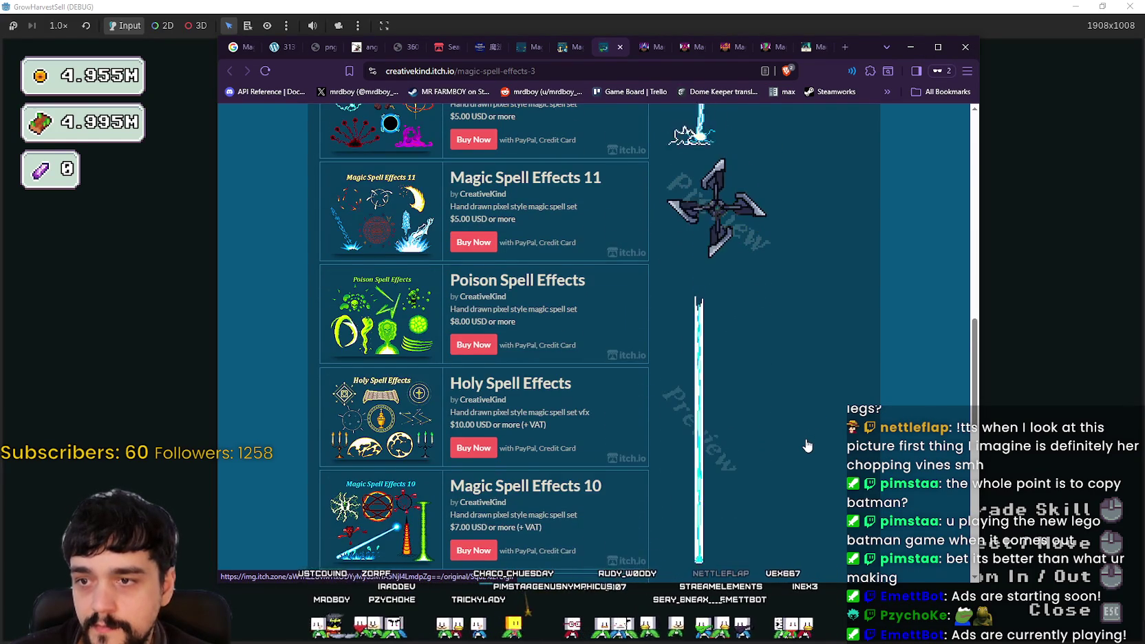
{"action": "scroll", "coordinate": [808, 446], "scroll_direction": "down", "scroll_amount": 2}
{"action": "scroll", "coordinate": [807, 446], "scroll_direction": "down", "scroll_amount": 3}
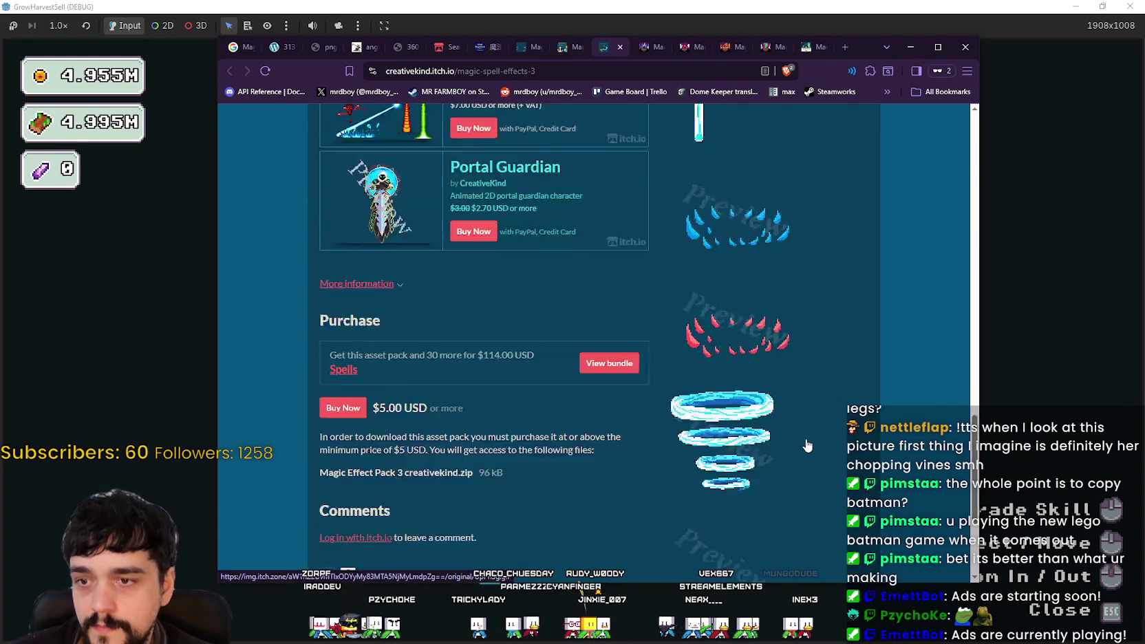
{"action": "scroll", "coordinate": [807, 446], "scroll_direction": "down", "scroll_amount": 1}
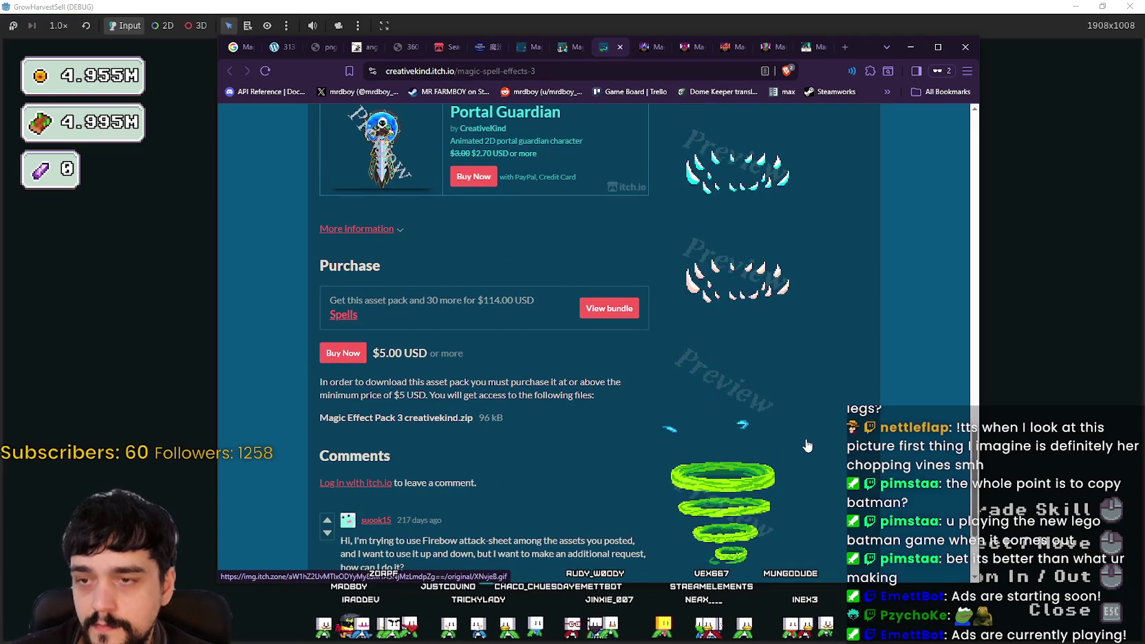
{"action": "scroll", "coordinate": [806, 445], "scroll_direction": "down", "scroll_amount": 2}
{"action": "scroll", "coordinate": [804, 451], "scroll_direction": "up", "scroll_amount": 4}
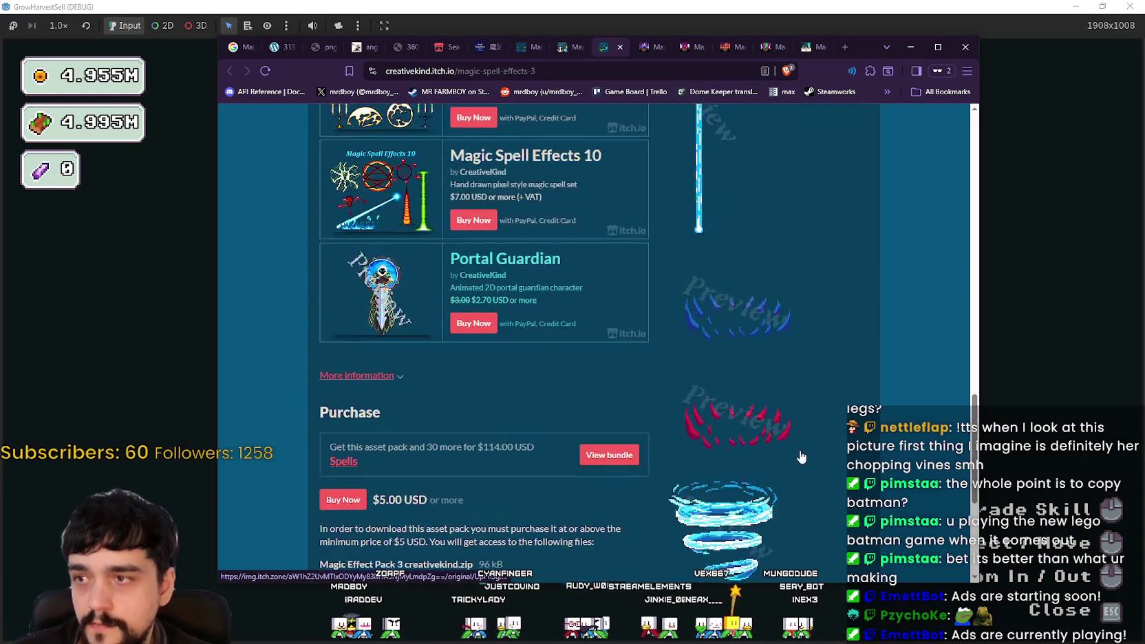
{"action": "scroll", "coordinate": [802, 456], "scroll_direction": "up", "scroll_amount": 4}
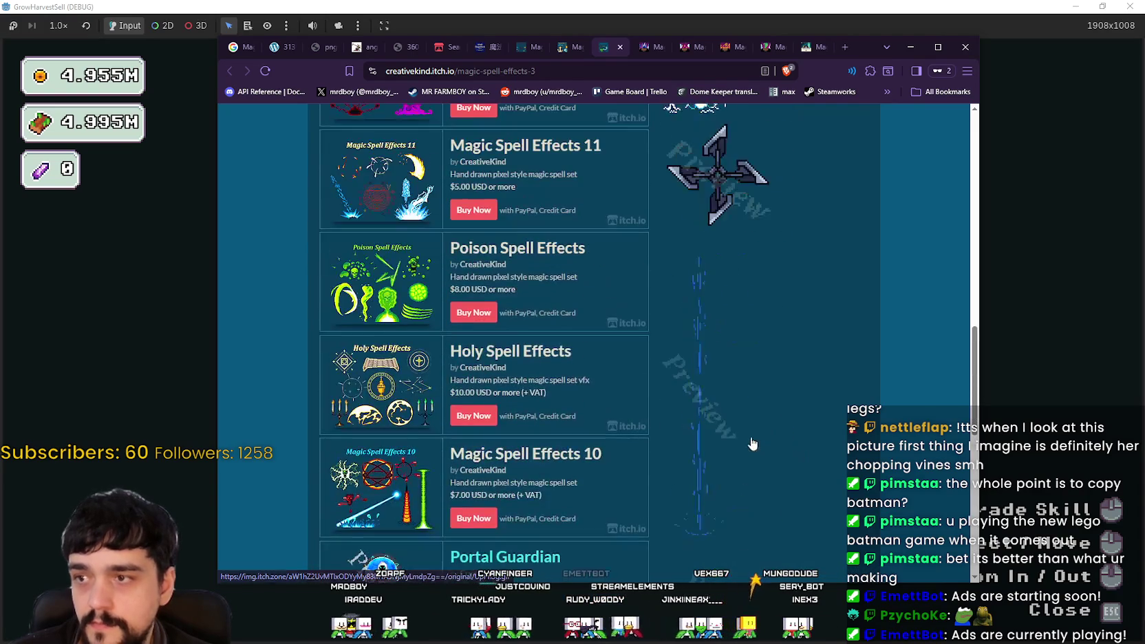
{"action": "left_click", "coordinate": [497, 352]}
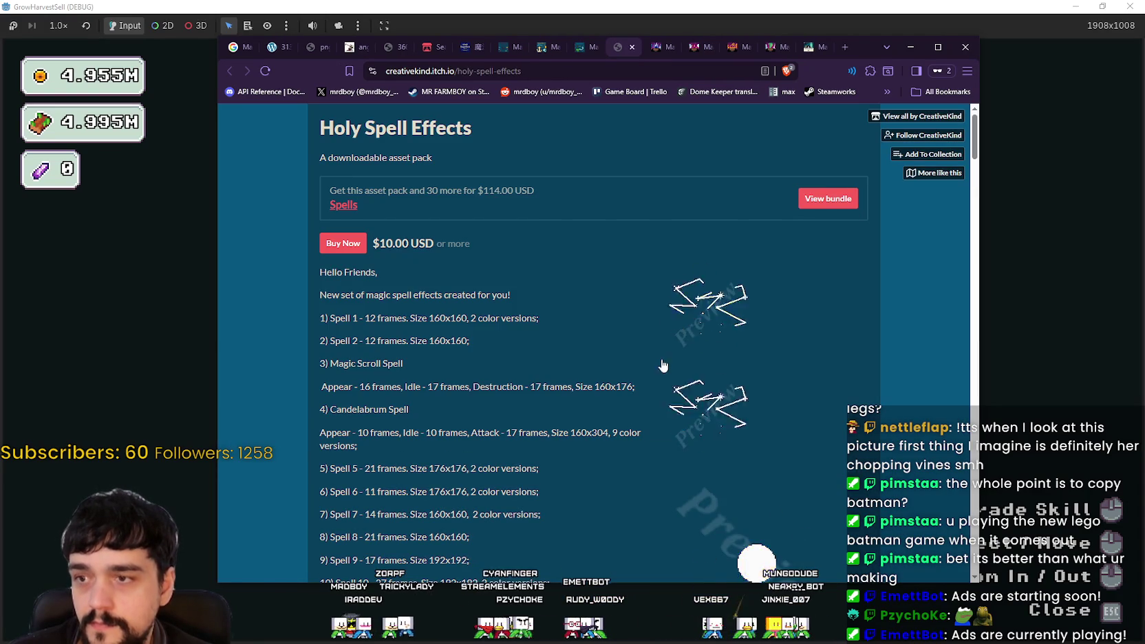
- Page through the Holy Spell Effects previews, including the magic scroll, candelabrum and cross, then close the lightbox
{"action": "left_click", "coordinate": [709, 320]}
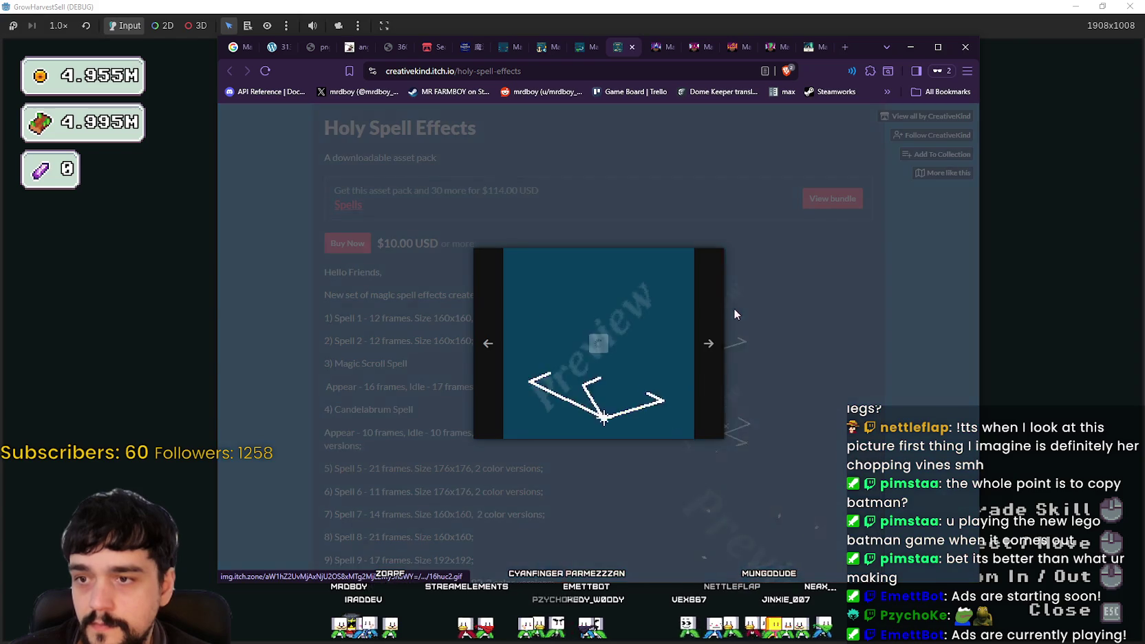
{"action": "left_click", "coordinate": [715, 353]}
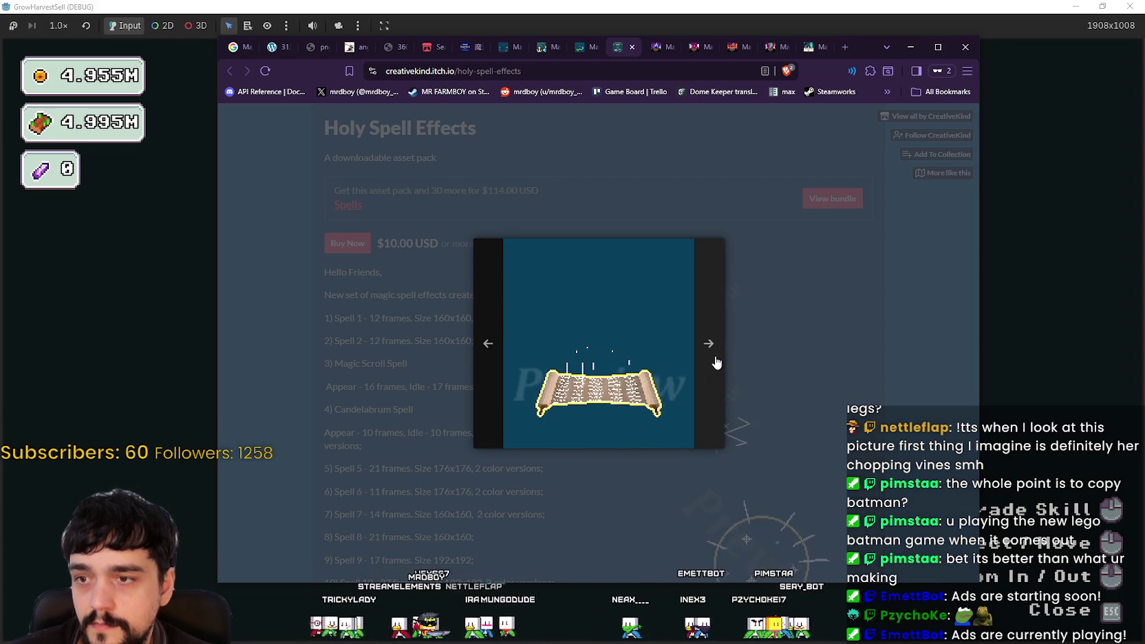
{"action": "left_click", "coordinate": [715, 358]}
{"action": "left_click", "coordinate": [492, 347]}
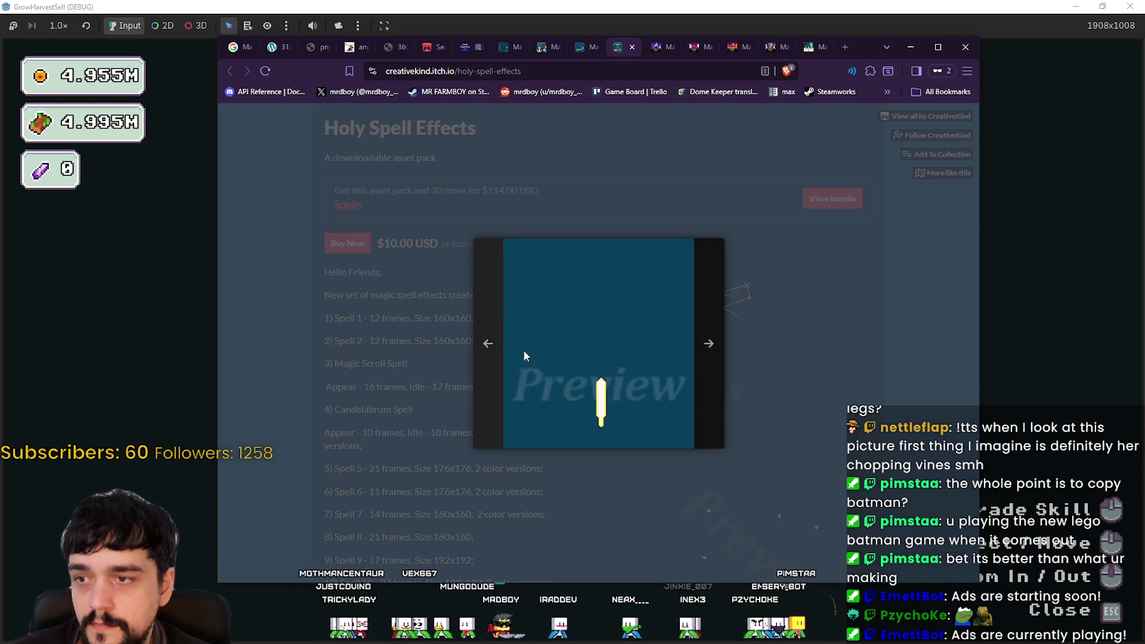
{"action": "left_click", "coordinate": [713, 366]}
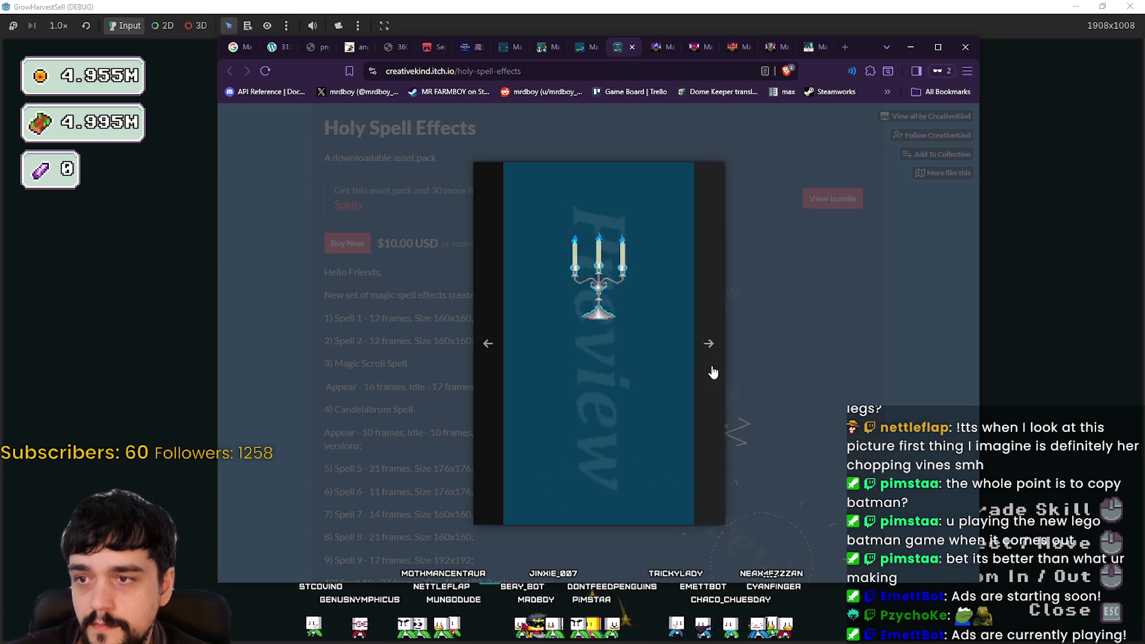
{"action": "left_click", "coordinate": [712, 368]}
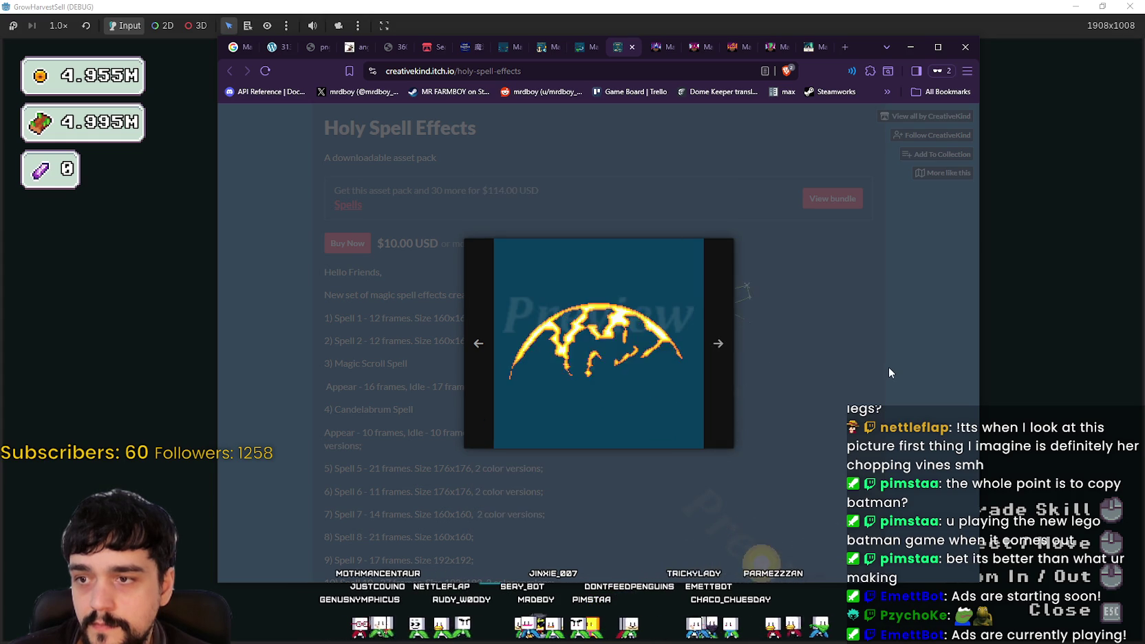
{"action": "left_click", "coordinate": [719, 347]}
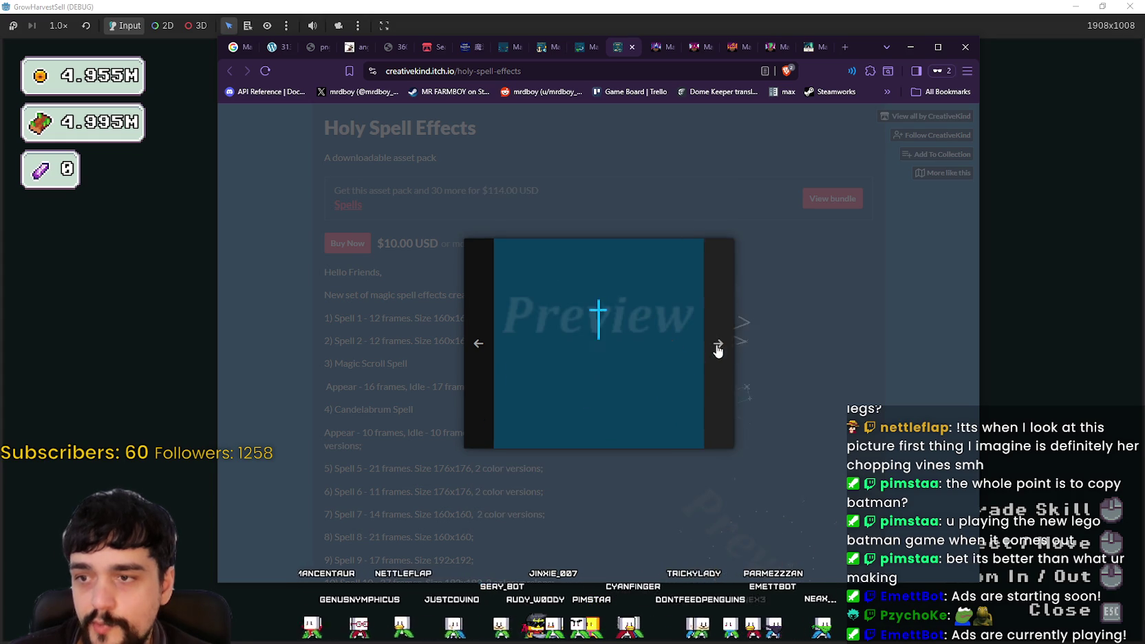
{"action": "left_click", "coordinate": [763, 387]}
{"action": "scroll", "coordinate": [767, 393], "scroll_direction": "down", "scroll_amount": 7}
{"action": "scroll", "coordinate": [773, 396], "scroll_direction": "down", "scroll_amount": 15}
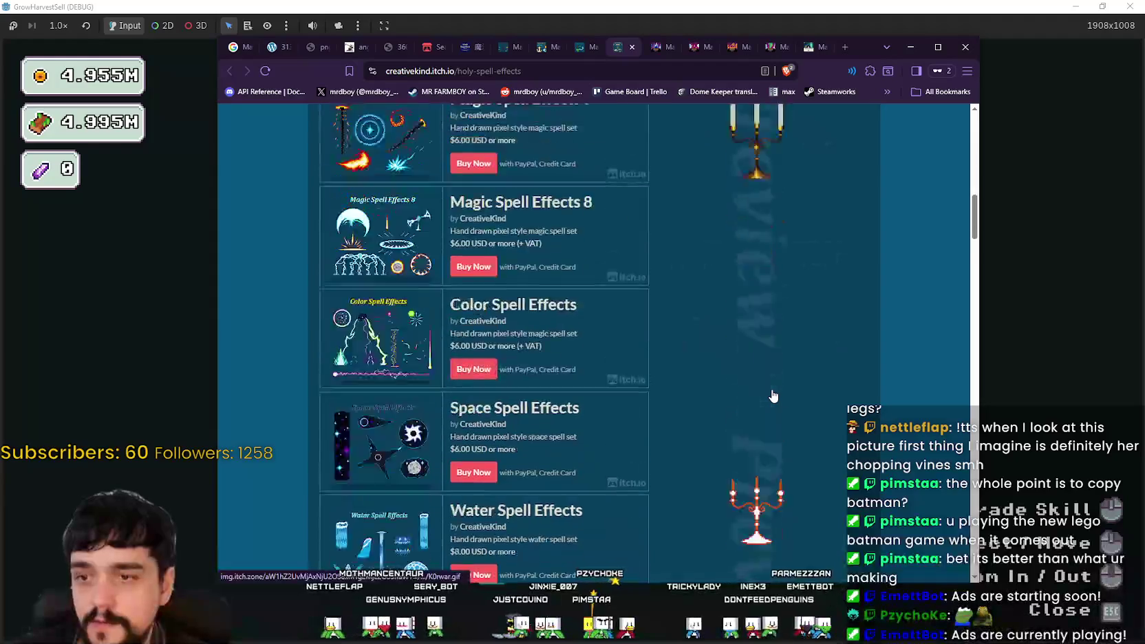
- Scroll to the Holy Spell Effects preview GIFs, enlarge one, and advance to the next
{"action": "scroll", "coordinate": [959, 329], "scroll_direction": "down", "scroll_amount": 15}
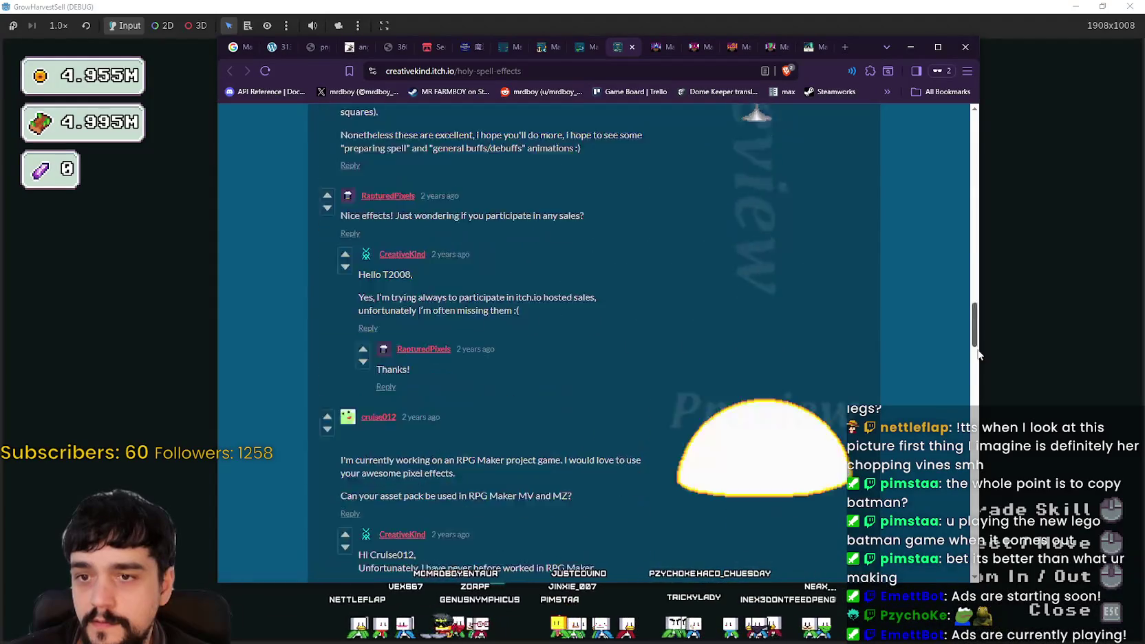
{"action": "scroll", "coordinate": [956, 410], "scroll_direction": "up", "scroll_amount": 10}
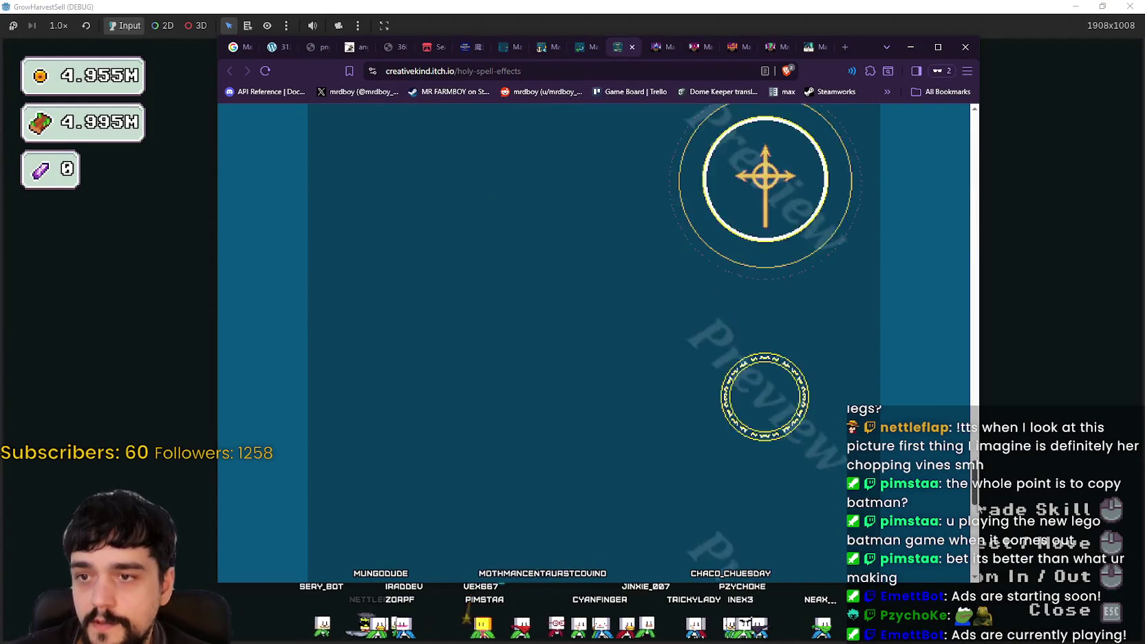
{"action": "scroll", "coordinate": [955, 399], "scroll_direction": "up", "scroll_amount": 3}
{"action": "scroll", "coordinate": [955, 387], "scroll_direction": "down", "scroll_amount": 10}
{"action": "left_click", "coordinate": [745, 317]}
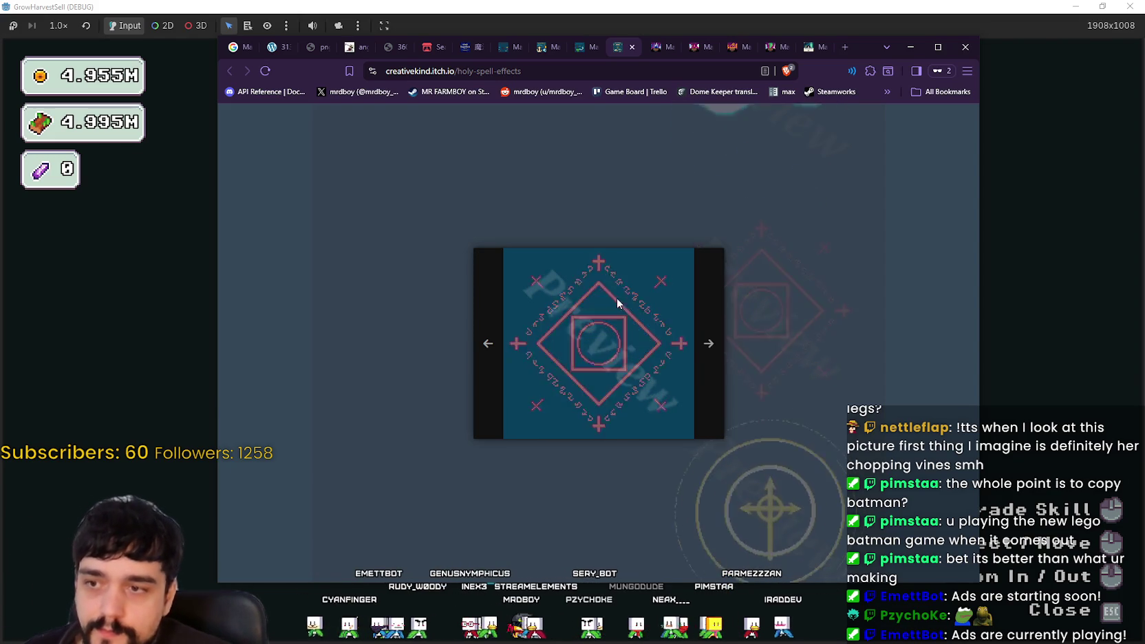
{"action": "left_click", "coordinate": [719, 355]}
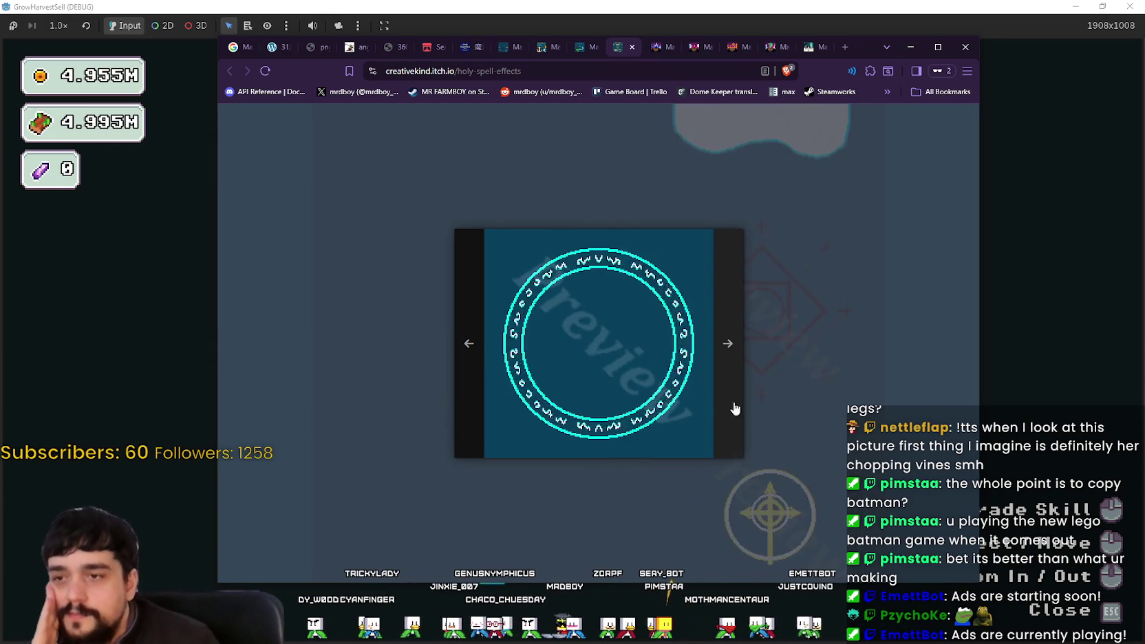
- Advance through two more Holy Spell Effects previews and close the lightbox
{"action": "left_click", "coordinate": [729, 314]}
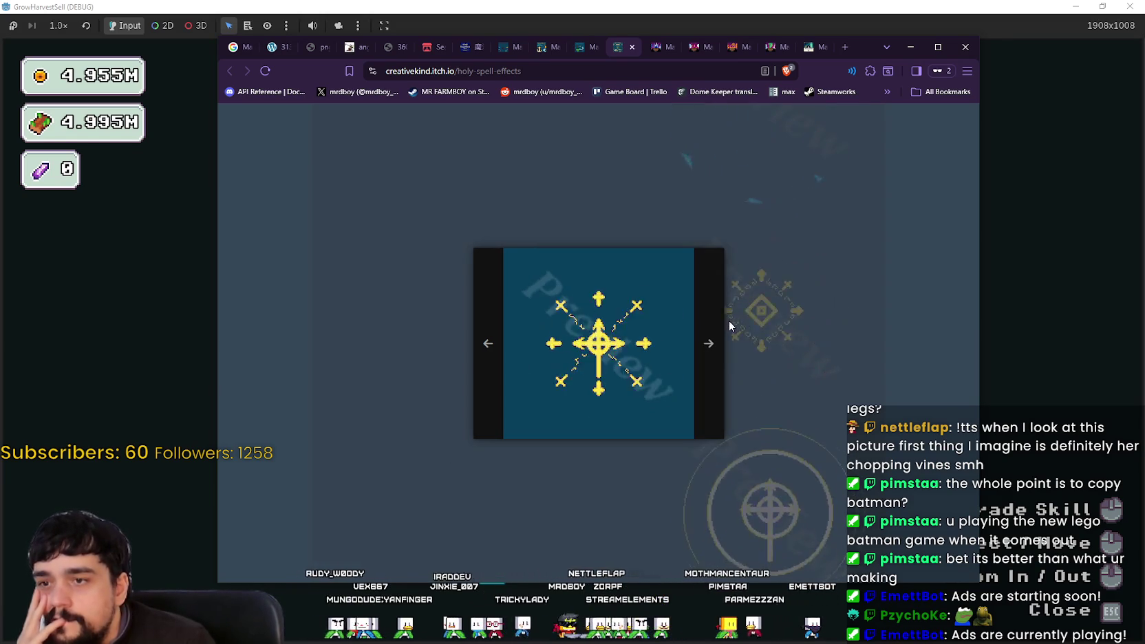
{"action": "left_click", "coordinate": [700, 352]}
{"action": "left_click", "coordinate": [856, 460]}
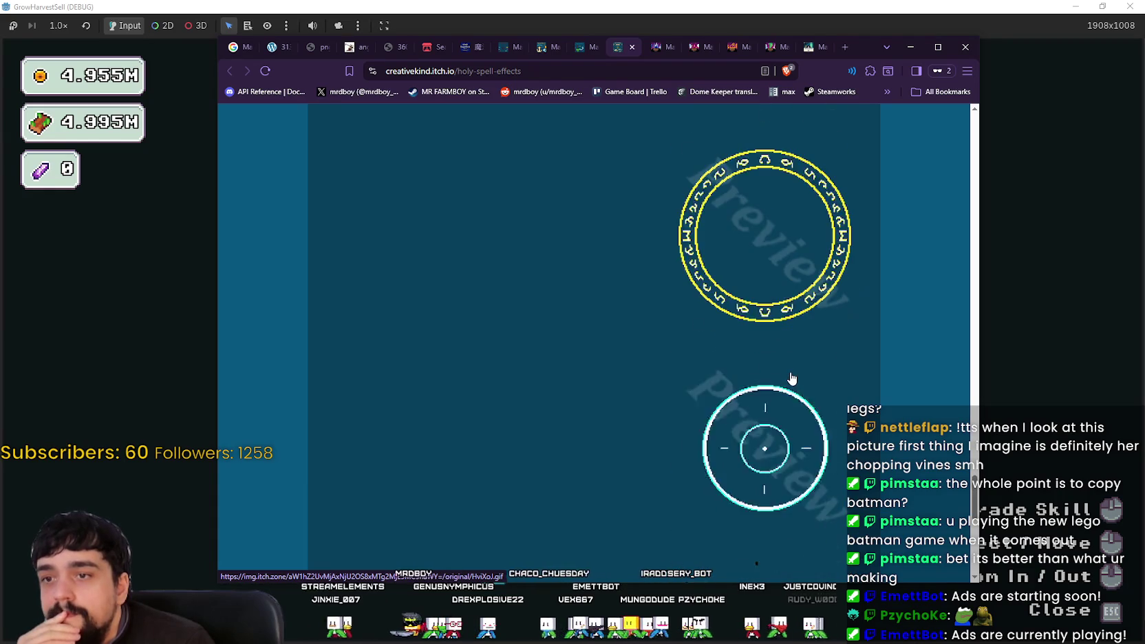
- Scroll over the preview GIFs, then return to the magic-spell-effects-3 tab
{"action": "scroll", "coordinate": [789, 377], "scroll_direction": "down", "scroll_amount": 2}
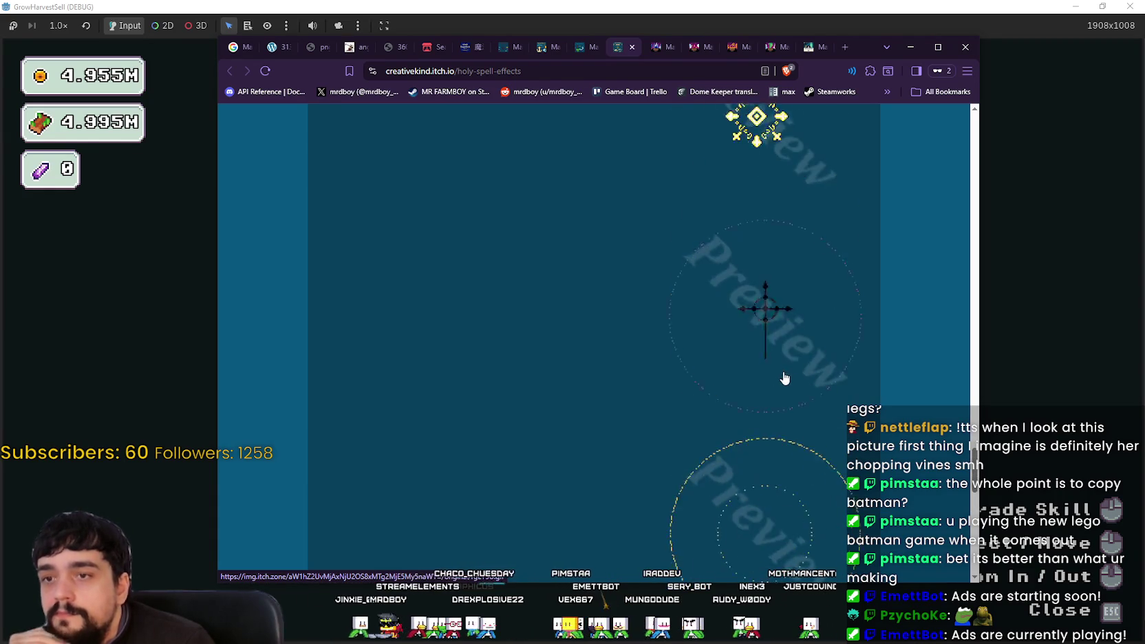
{"action": "scroll", "coordinate": [810, 410], "scroll_direction": "up", "scroll_amount": 4}
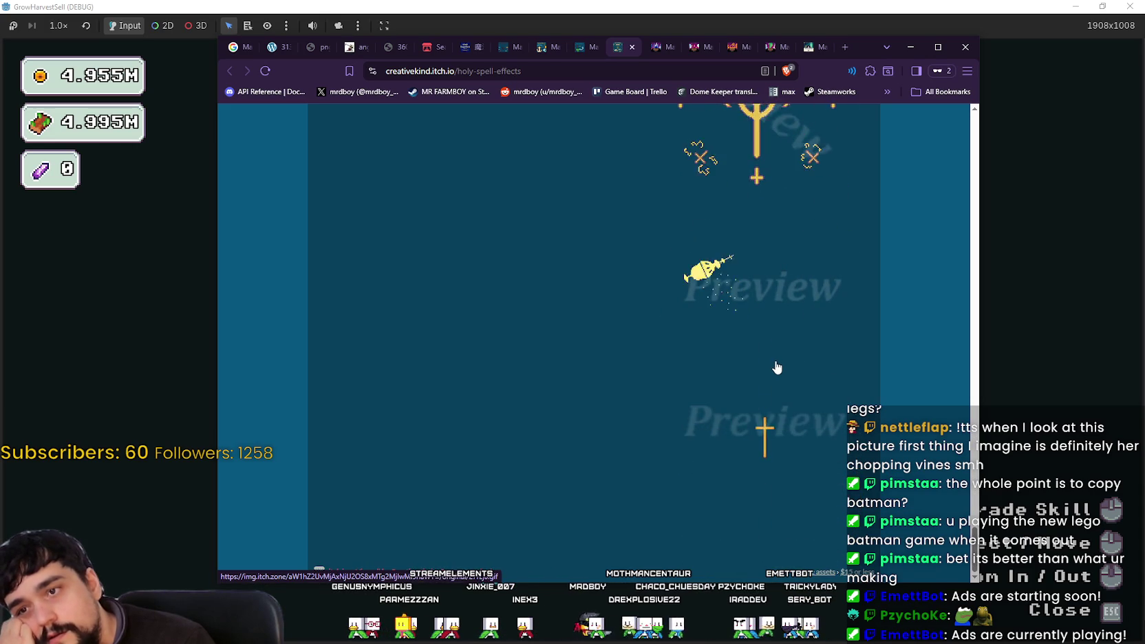
{"action": "left_click", "coordinate": [586, 49]}
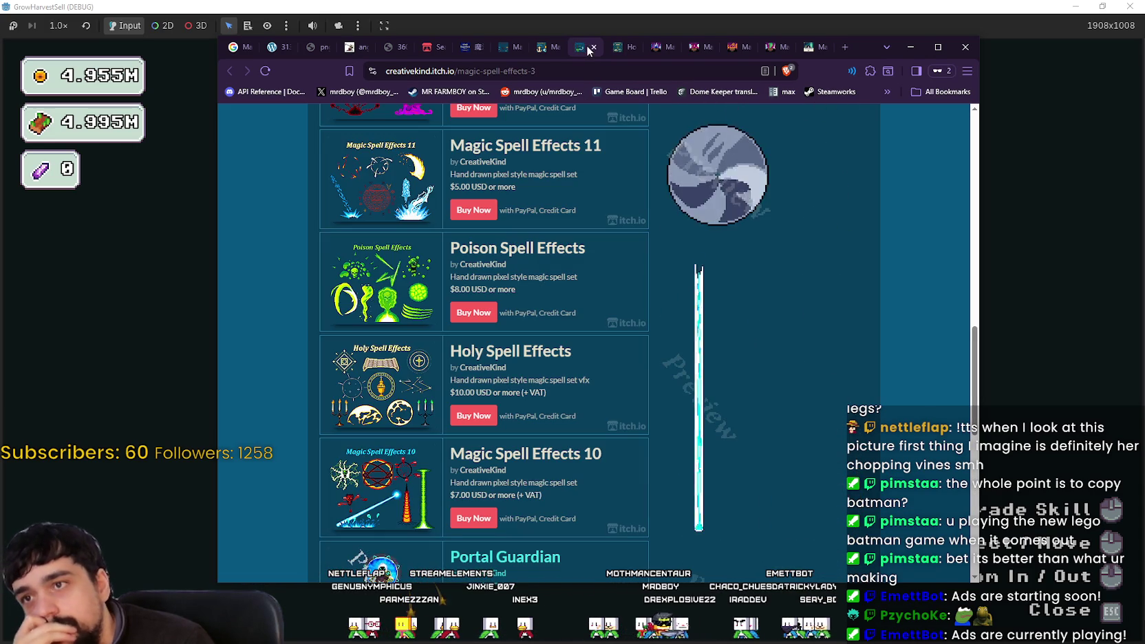
- Glance at the Magic Pack 11 and Holy Spell Effects tabs, then return to the Magic Spell Effects 3 listing
{"action": "left_click", "coordinate": [648, 52]}
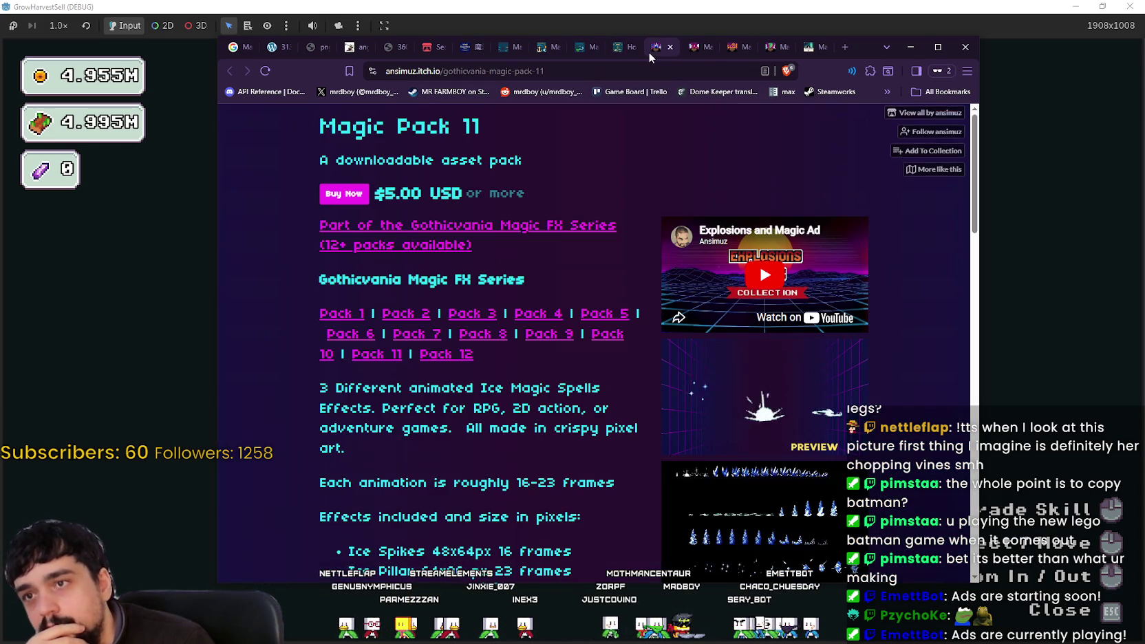
{"action": "scroll", "coordinate": [652, 169], "scroll_direction": "down", "scroll_amount": 3}
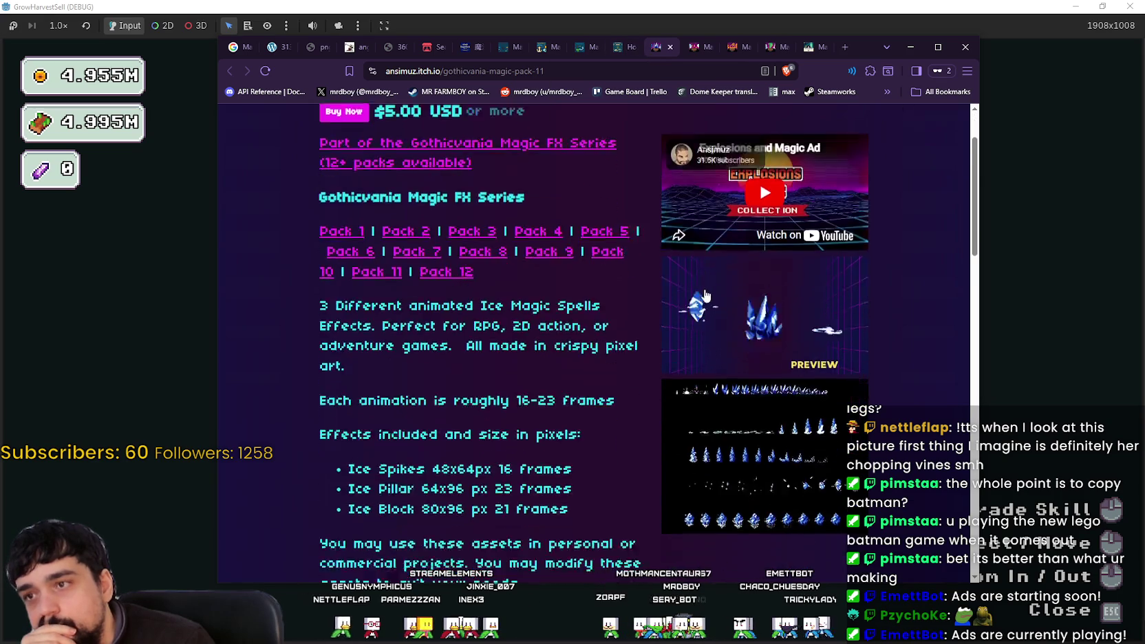
{"action": "scroll", "coordinate": [653, 168], "scroll_direction": "up", "scroll_amount": 1}
{"action": "key", "text": "ctrl+shift+Tab"}
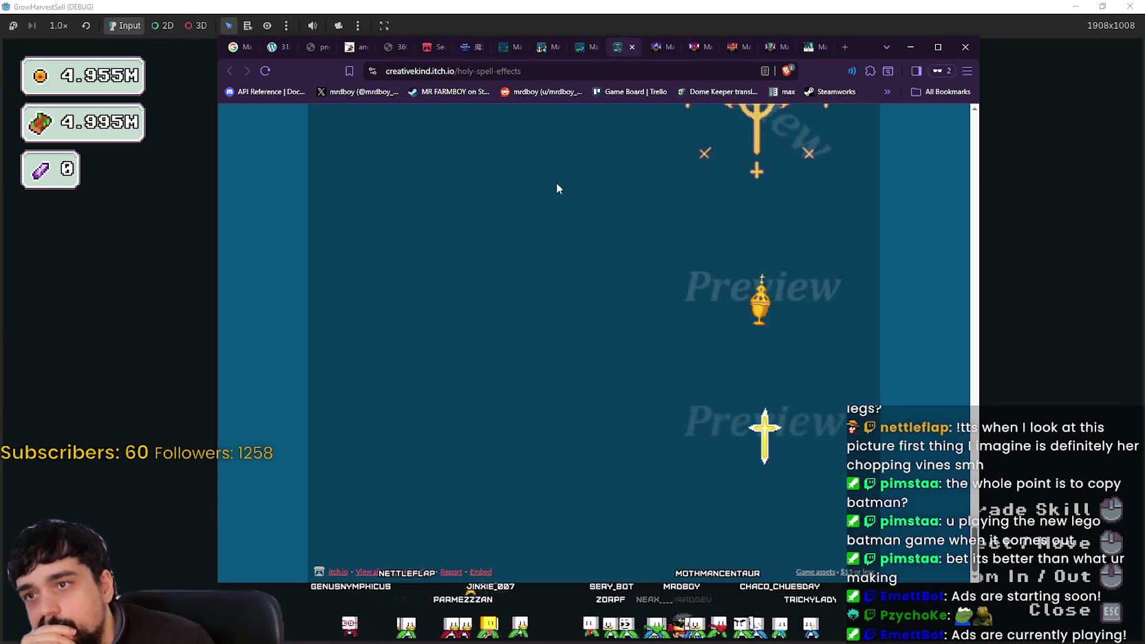
{"action": "left_click", "coordinate": [588, 49]}
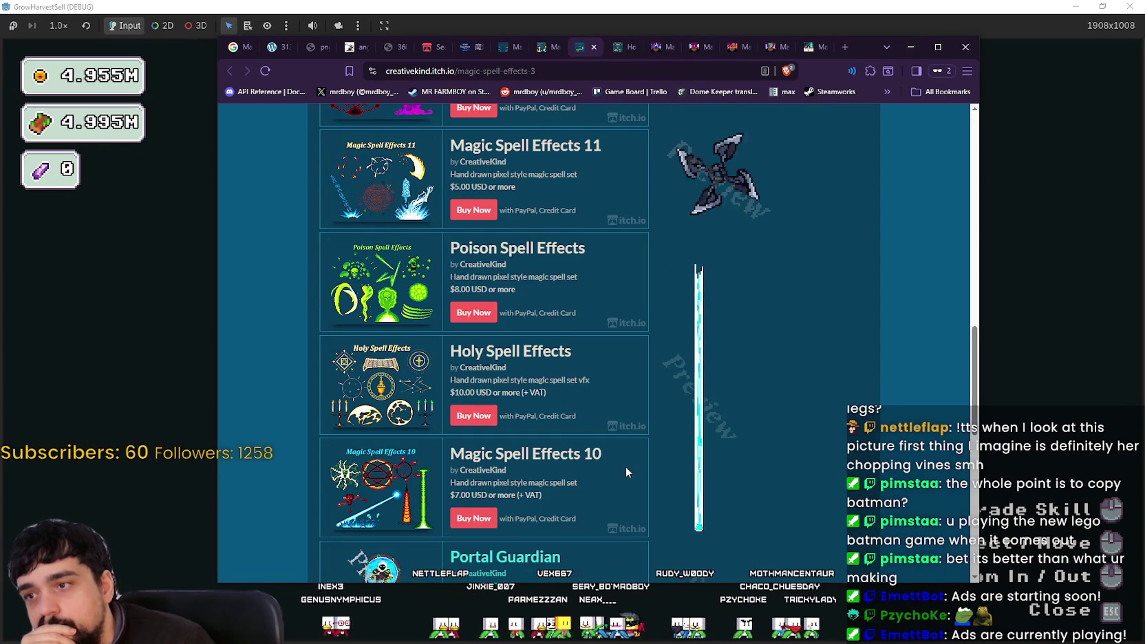
{"action": "scroll", "coordinate": [600, 453], "scroll_direction": "down", "scroll_amount": 1}
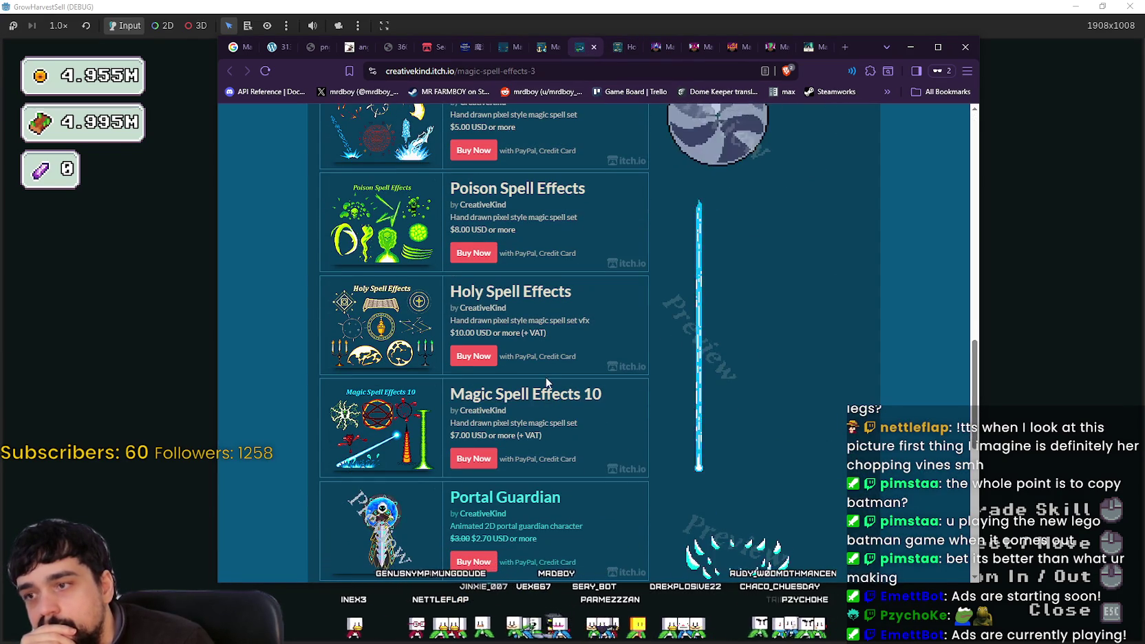
- Open Magic Spell Effects 10, Portal Guardian and Magic Spell Effects 11 in new background tabs
{"action": "right_click", "coordinate": [542, 395]}
{"action": "left_click", "coordinate": [567, 402]}
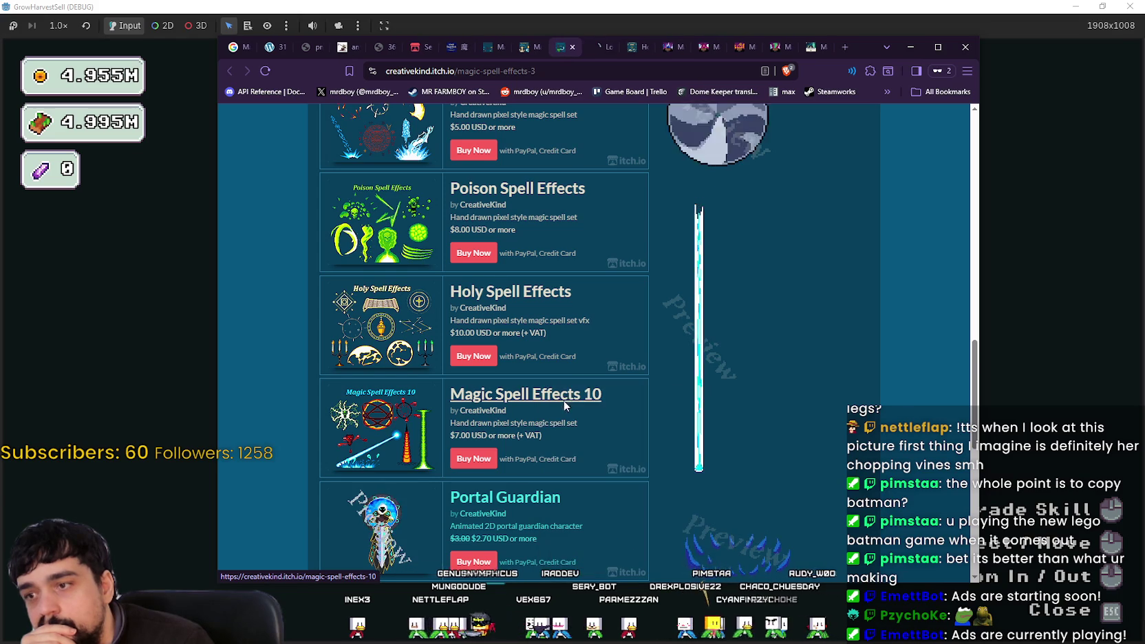
{"action": "scroll", "coordinate": [555, 405], "scroll_direction": "down", "scroll_amount": 2}
{"action": "right_click", "coordinate": [536, 383]}
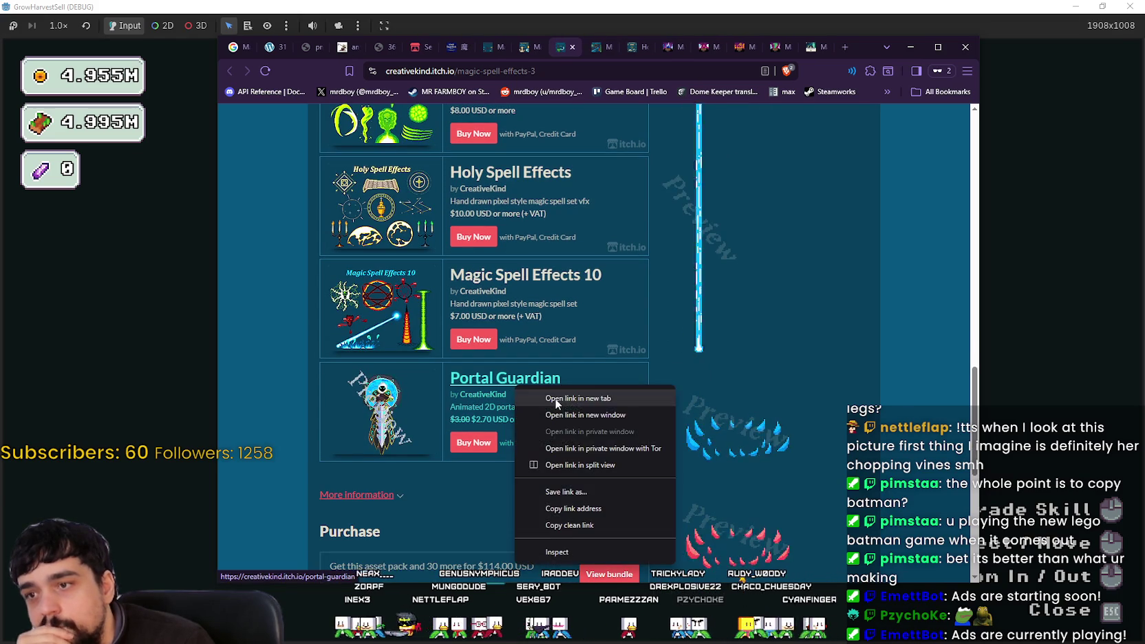
{"action": "left_click", "coordinate": [566, 395]}
{"action": "scroll", "coordinate": [536, 405], "scroll_direction": "down", "scroll_amount": 1}
{"action": "scroll", "coordinate": [482, 408], "scroll_direction": "down", "scroll_amount": 2}
{"action": "scroll", "coordinate": [436, 411], "scroll_direction": "up", "scroll_amount": 9}
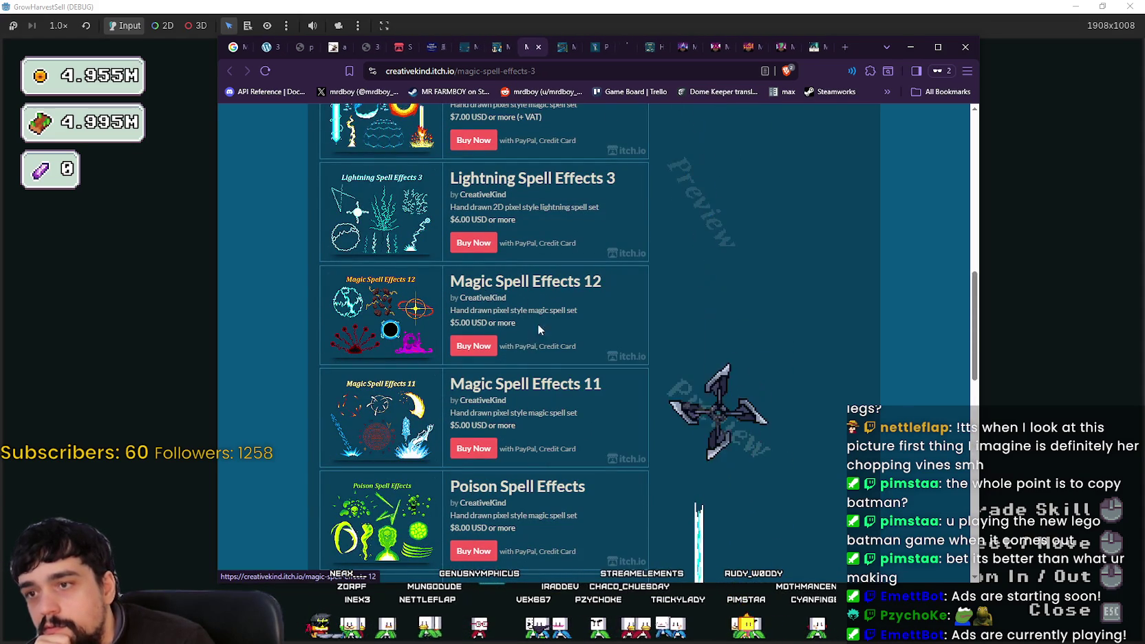
{"action": "right_click", "coordinate": [510, 380]}
{"action": "left_click", "coordinate": [575, 393]}
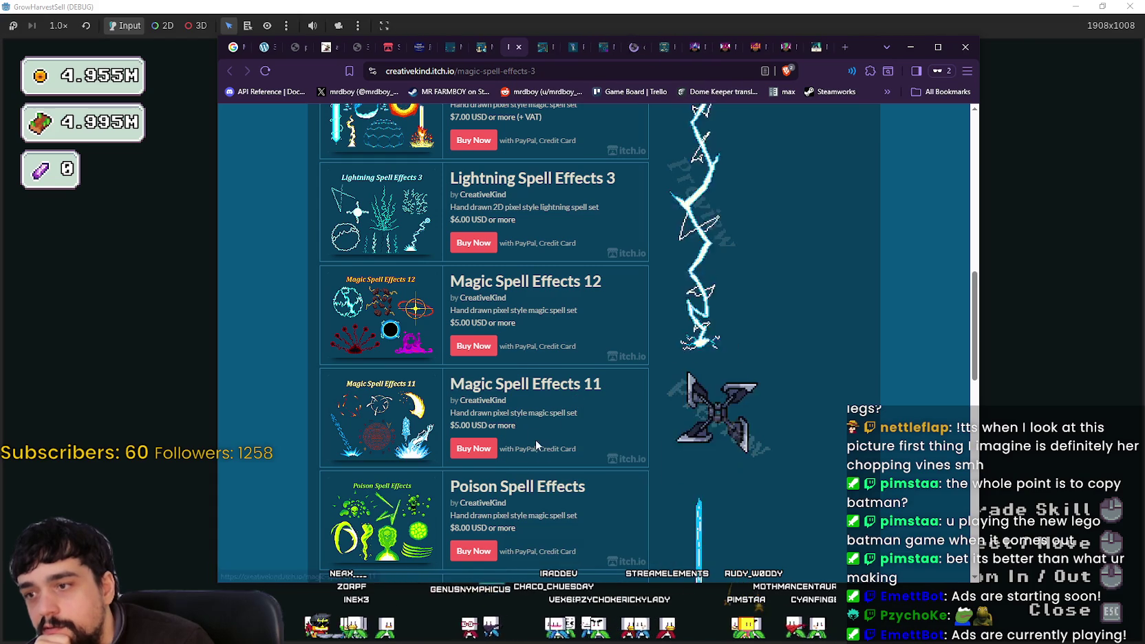
{"action": "scroll", "coordinate": [513, 485], "scroll_direction": "up", "scroll_amount": 1}
{"action": "scroll", "coordinate": [513, 485], "scroll_direction": "down", "scroll_amount": 4}
- Open Poison, Lightning Spell Effects 3, Magic Spell Effects 13 and 14 in new background tabs
{"action": "right_click", "coordinate": [521, 308]}
{"action": "left_click", "coordinate": [537, 323]}
{"action": "scroll", "coordinate": [551, 387], "scroll_direction": "up", "scroll_amount": 2}
{"action": "scroll", "coordinate": [550, 388], "scroll_direction": "up", "scroll_amount": 3}
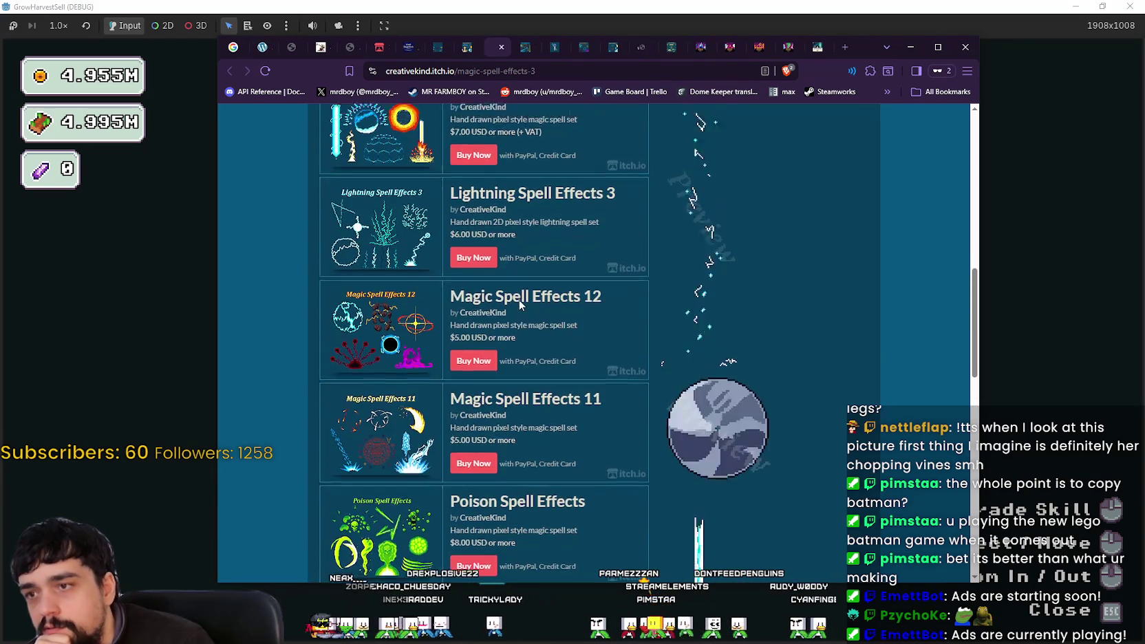
{"action": "right_click", "coordinate": [544, 300]}
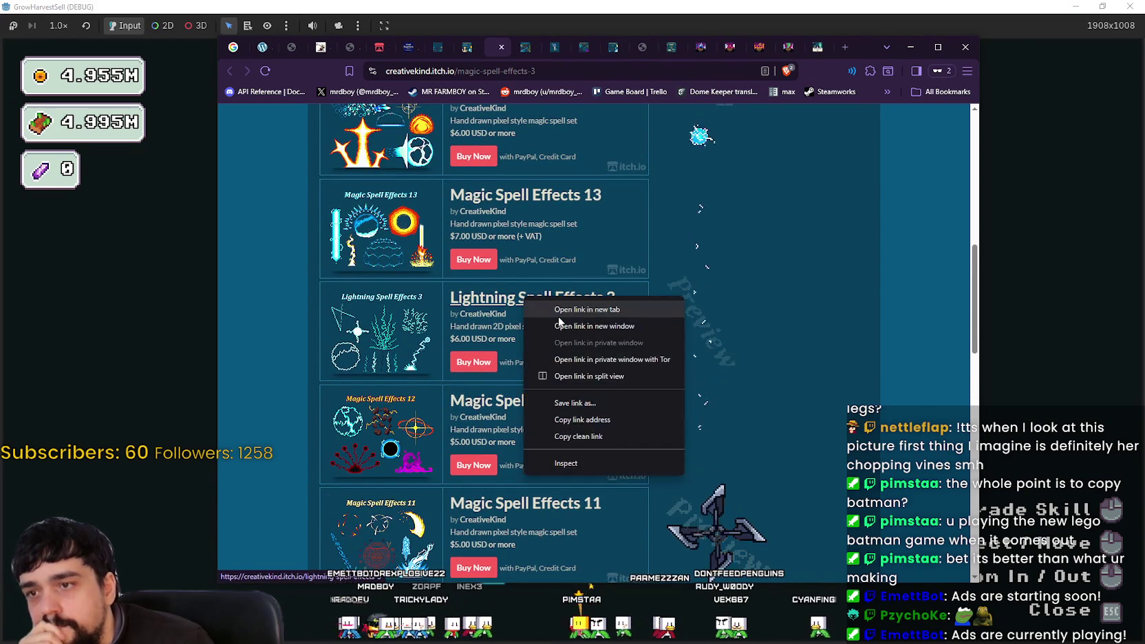
{"action": "left_click", "coordinate": [561, 306]}
{"action": "scroll", "coordinate": [550, 377], "scroll_direction": "up", "scroll_amount": 3}
{"action": "right_click", "coordinate": [584, 382]}
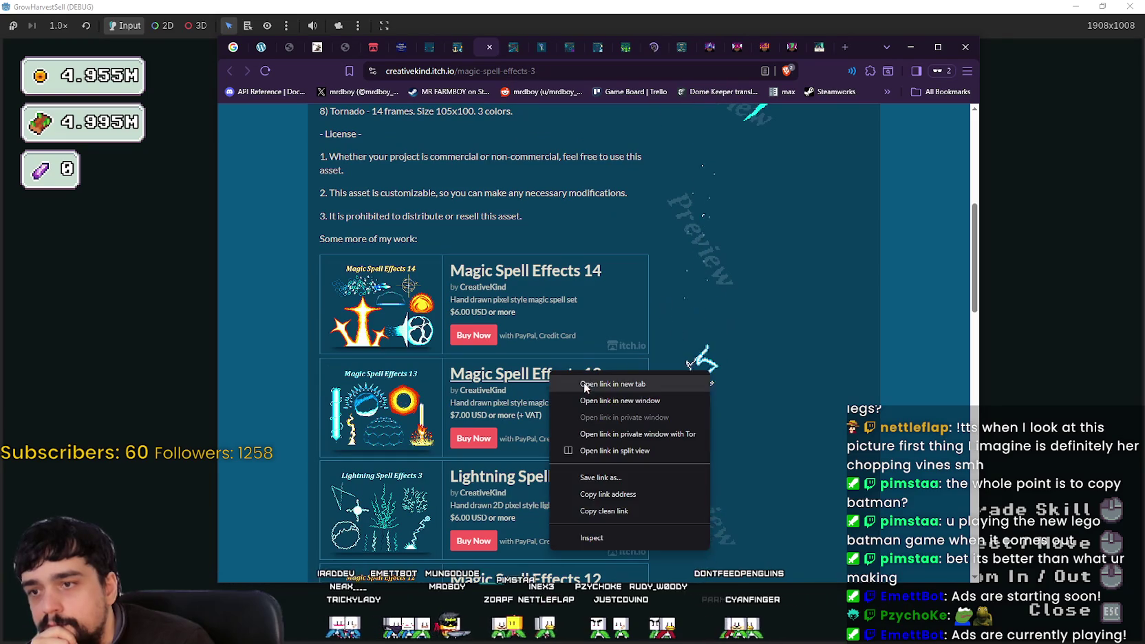
{"action": "left_click", "coordinate": [602, 388]}
{"action": "right_click", "coordinate": [542, 282]}
{"action": "left_click", "coordinate": [547, 286]}
{"action": "scroll", "coordinate": [545, 312], "scroll_direction": "up", "scroll_amount": 6}
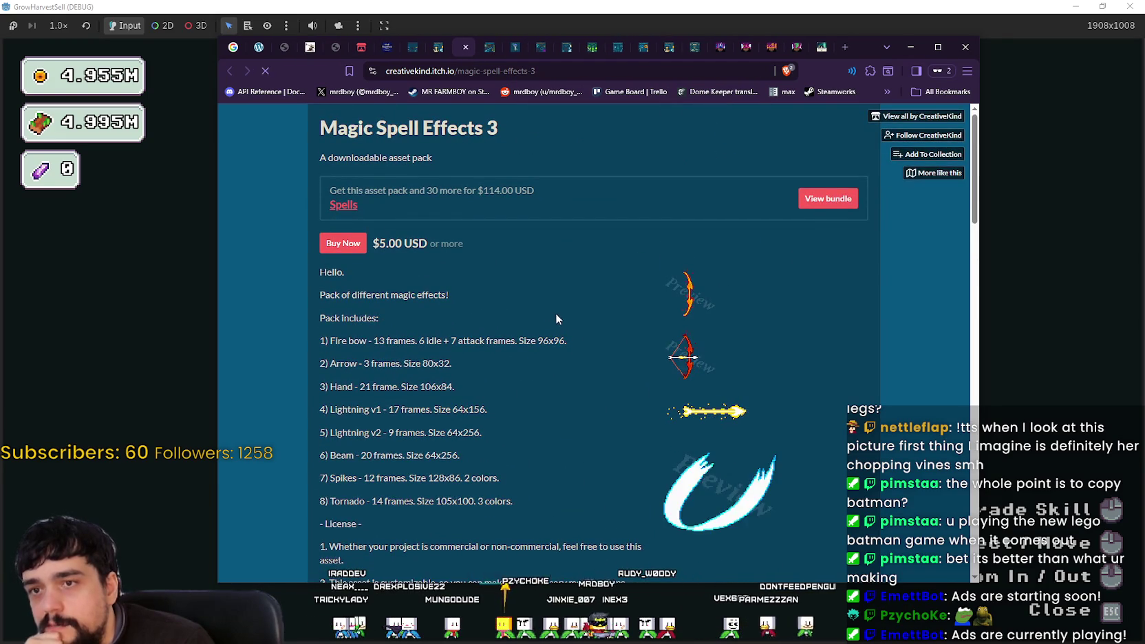
{"action": "key", "text": "alt+Left"}
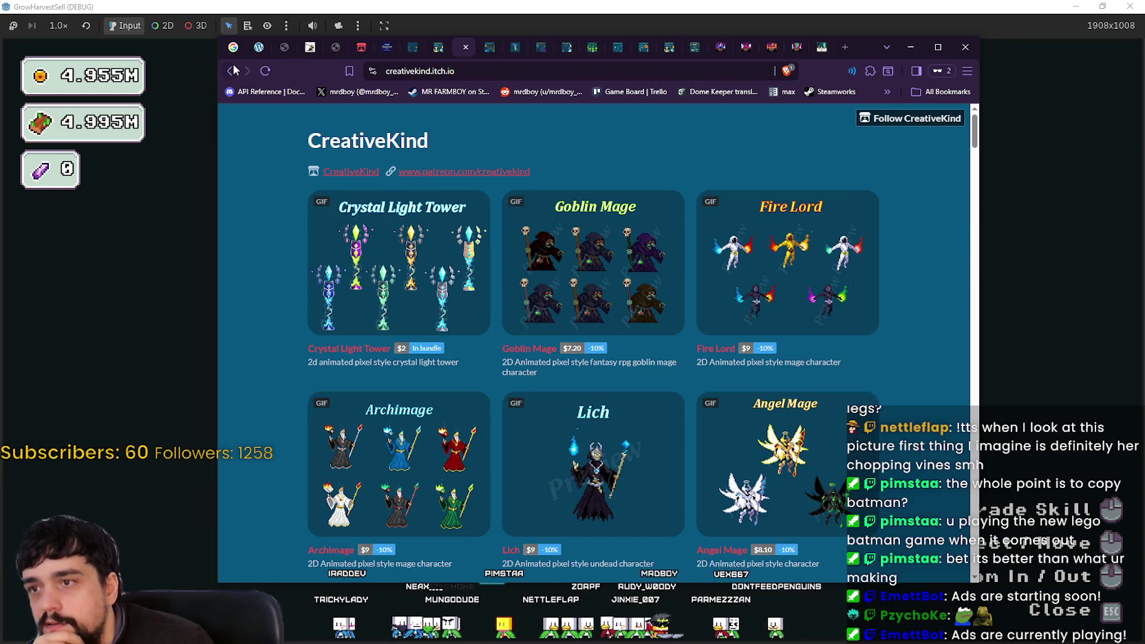
{"action": "scroll", "coordinate": [640, 509], "scroll_direction": "down", "scroll_amount": 5}
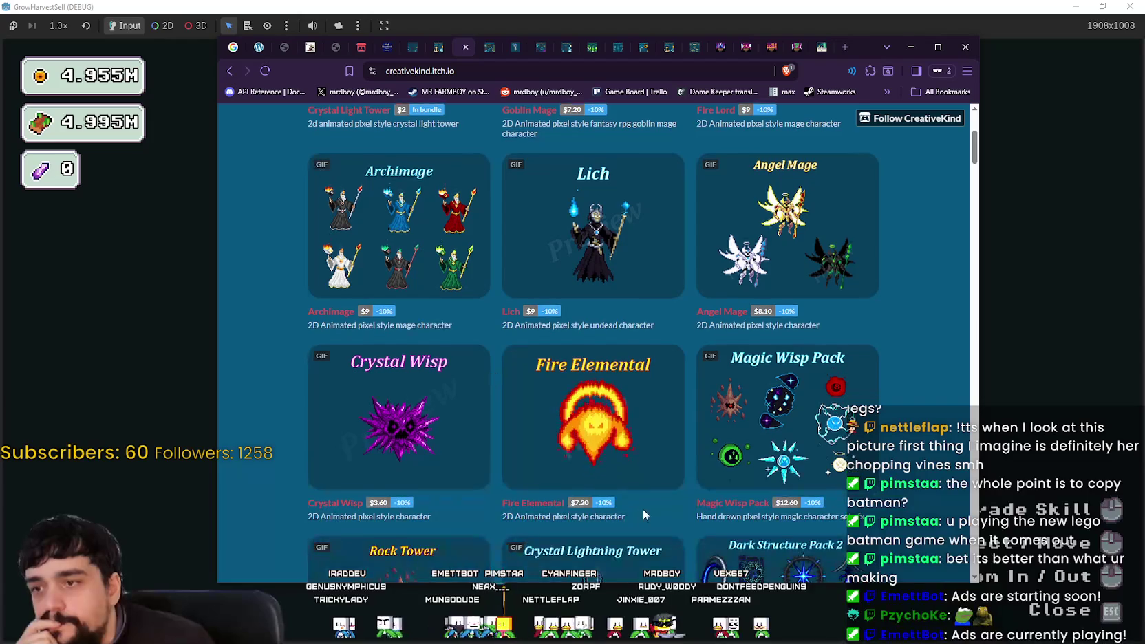
{"action": "scroll", "coordinate": [638, 512], "scroll_direction": "down", "scroll_amount": 3}
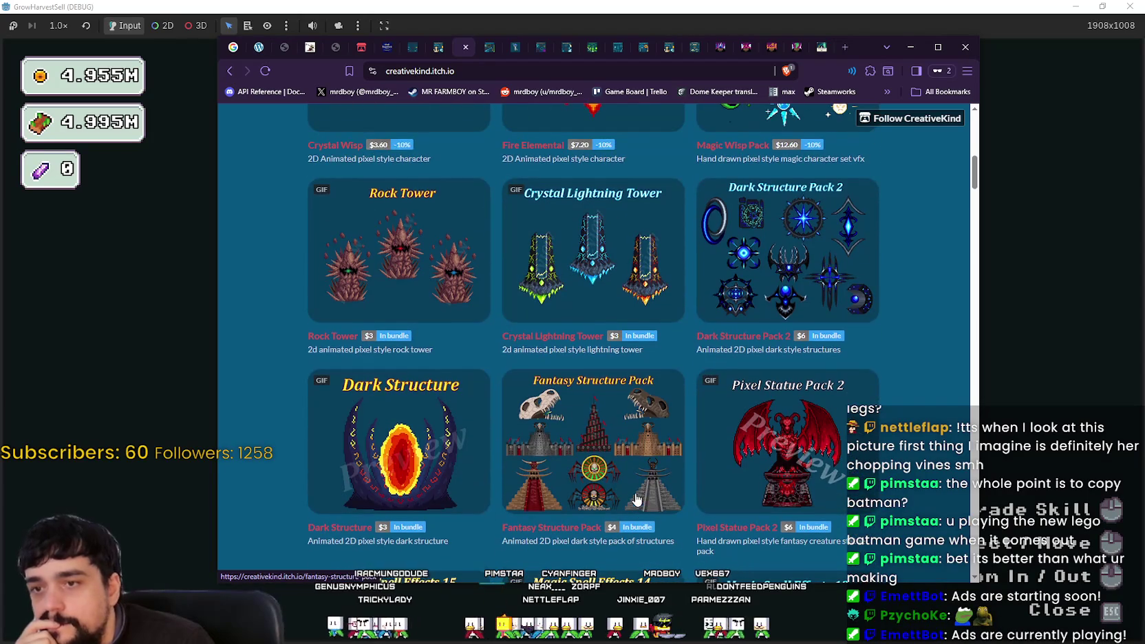
{"action": "scroll", "coordinate": [636, 499], "scroll_direction": "down", "scroll_amount": 4}
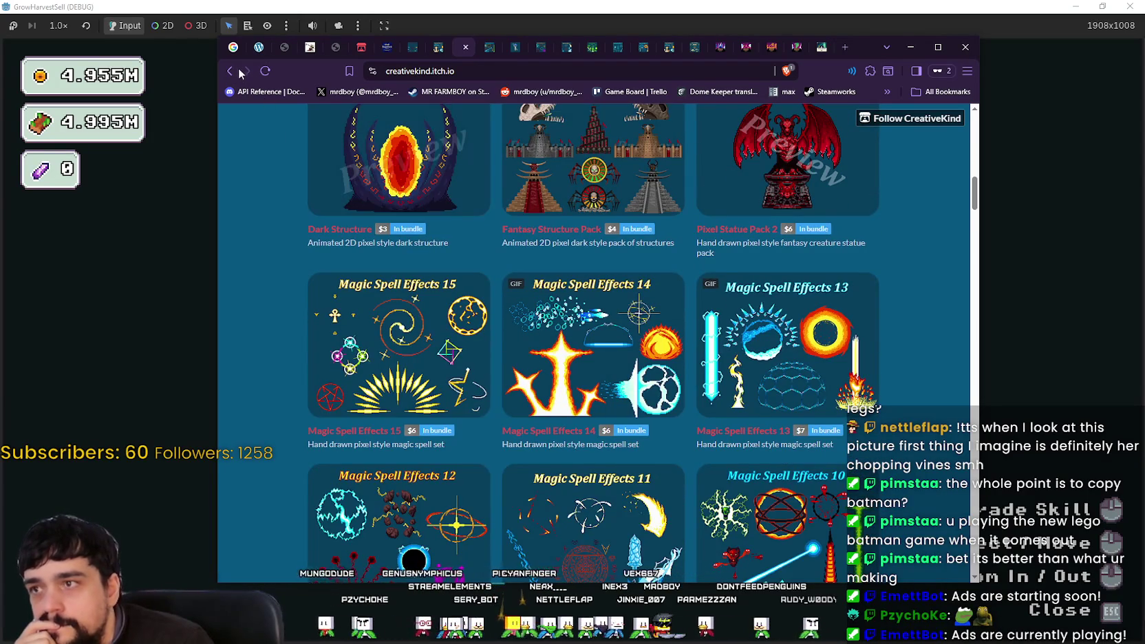
{"action": "left_click", "coordinate": [632, 500]}
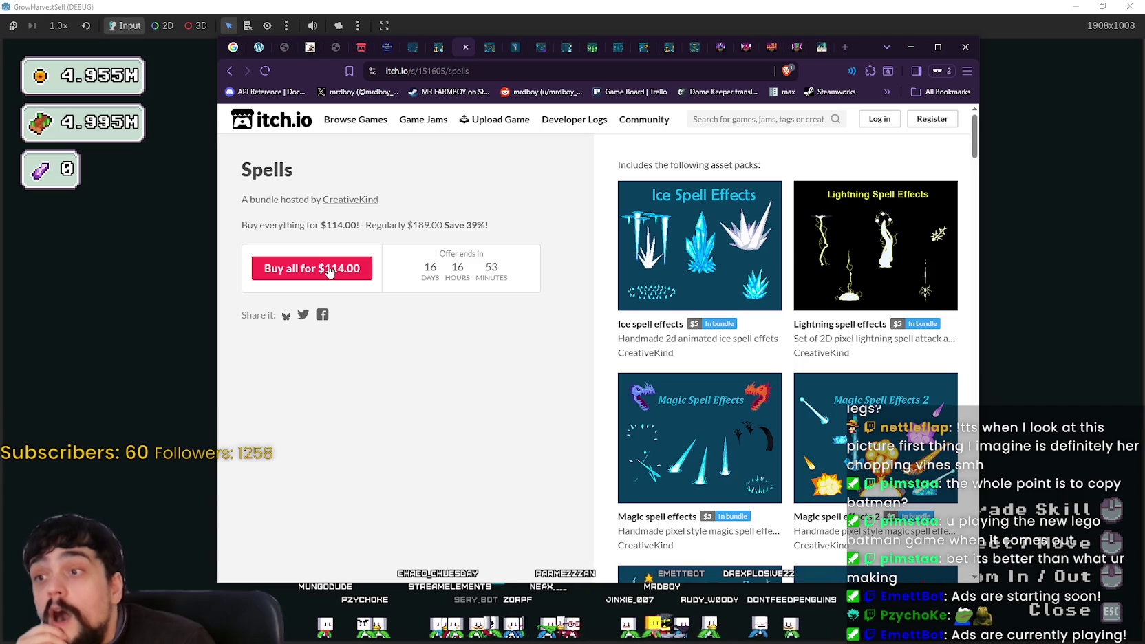
- Scroll the Spells bundle pack grid, bringing up preview cards for the first packs
{"action": "scroll", "coordinate": [839, 482], "scroll_direction": "down", "scroll_amount": 2}
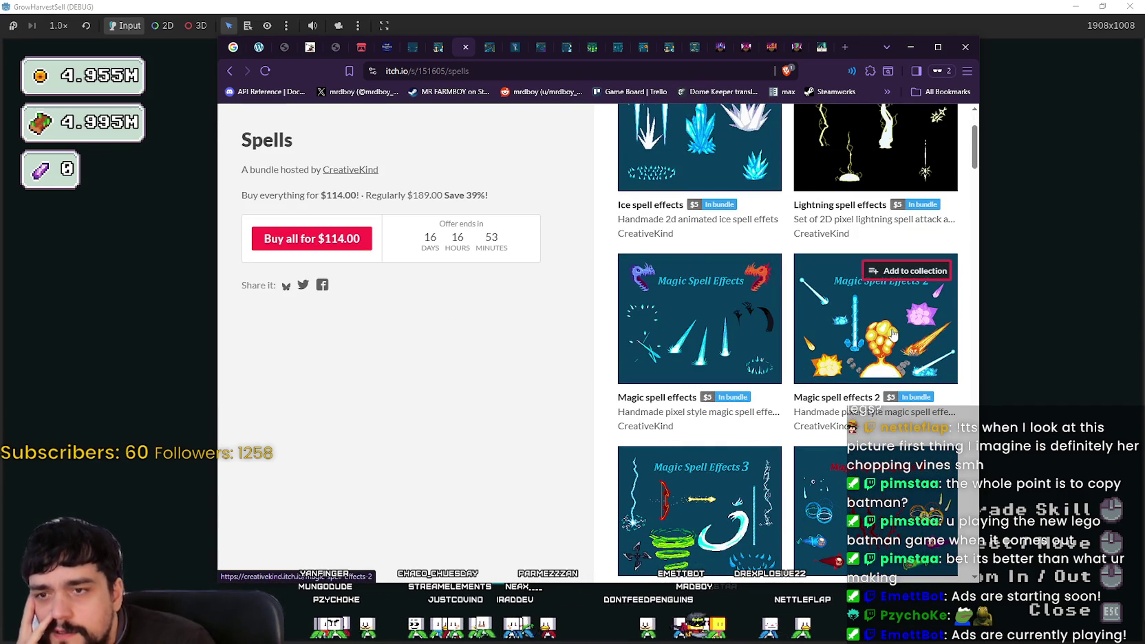
{"action": "mouse_move", "coordinate": [659, 365]}
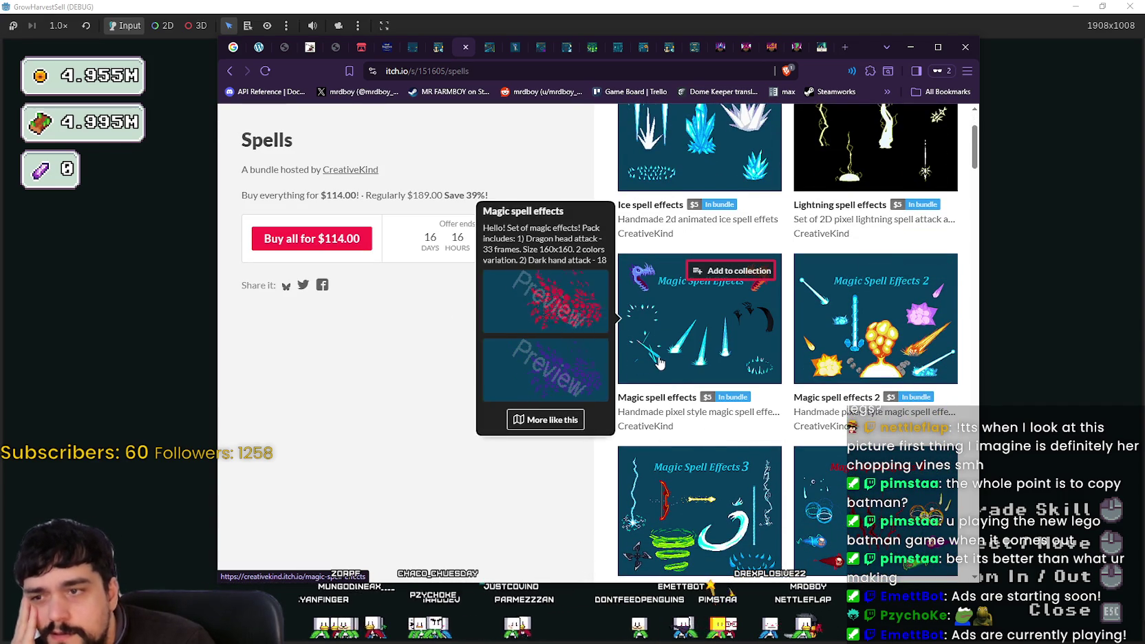
{"action": "scroll", "coordinate": [660, 364], "scroll_direction": "down", "scroll_amount": 3}
{"action": "scroll", "coordinate": [760, 420], "scroll_direction": "down", "scroll_amount": 1}
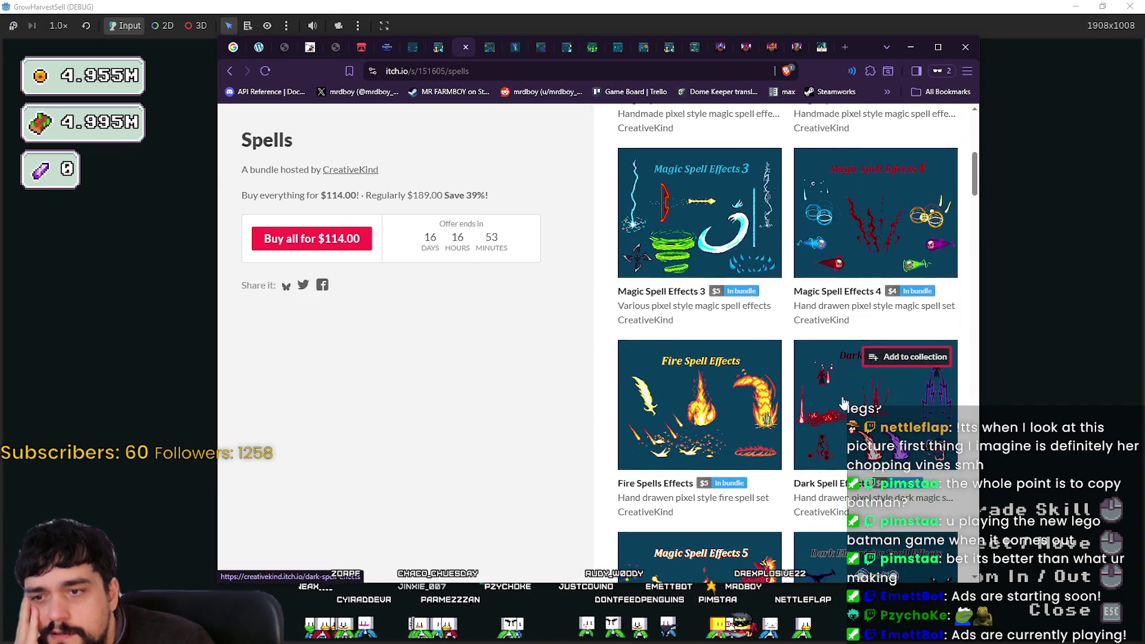
{"action": "mouse_move", "coordinate": [761, 424]}
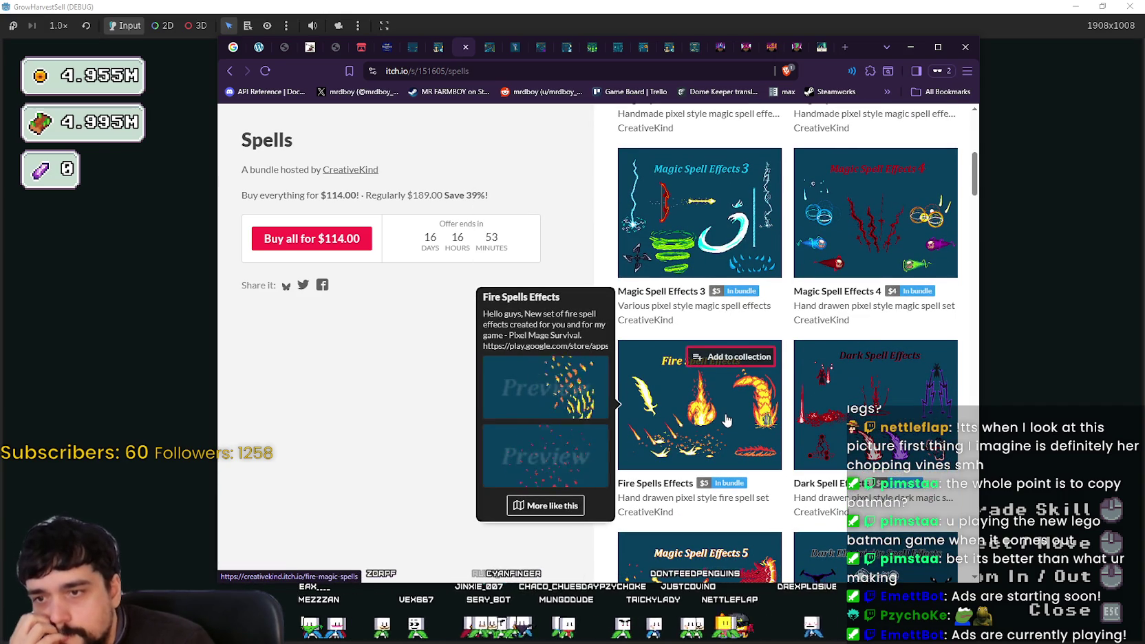
{"action": "mouse_move", "coordinate": [853, 441]}
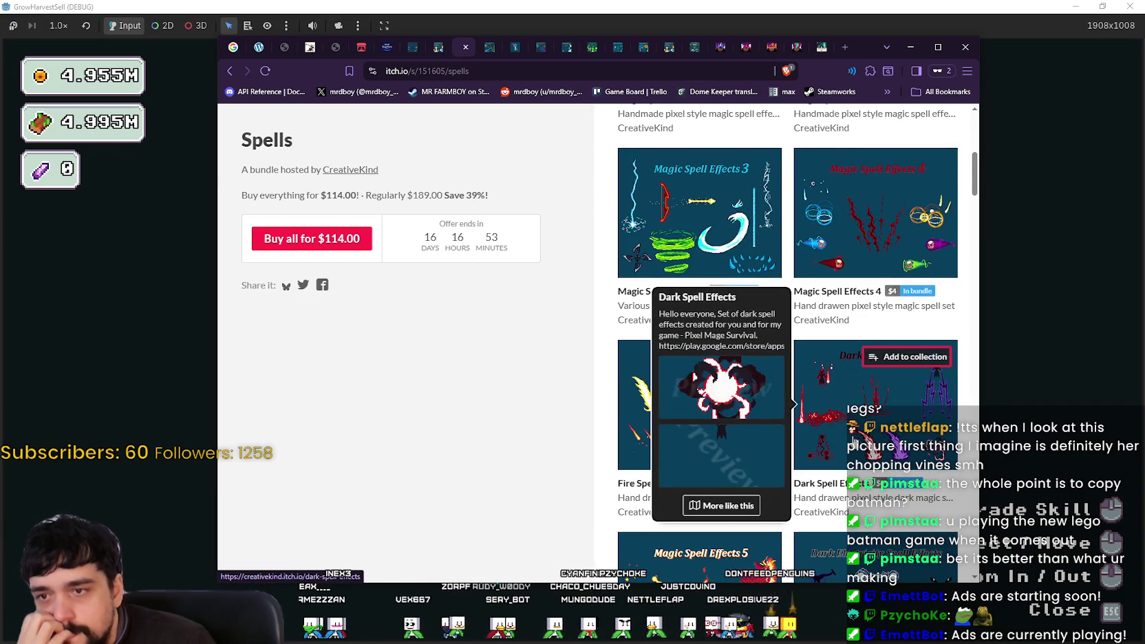
{"action": "scroll", "coordinate": [610, 442], "scroll_direction": "down", "scroll_amount": 3}
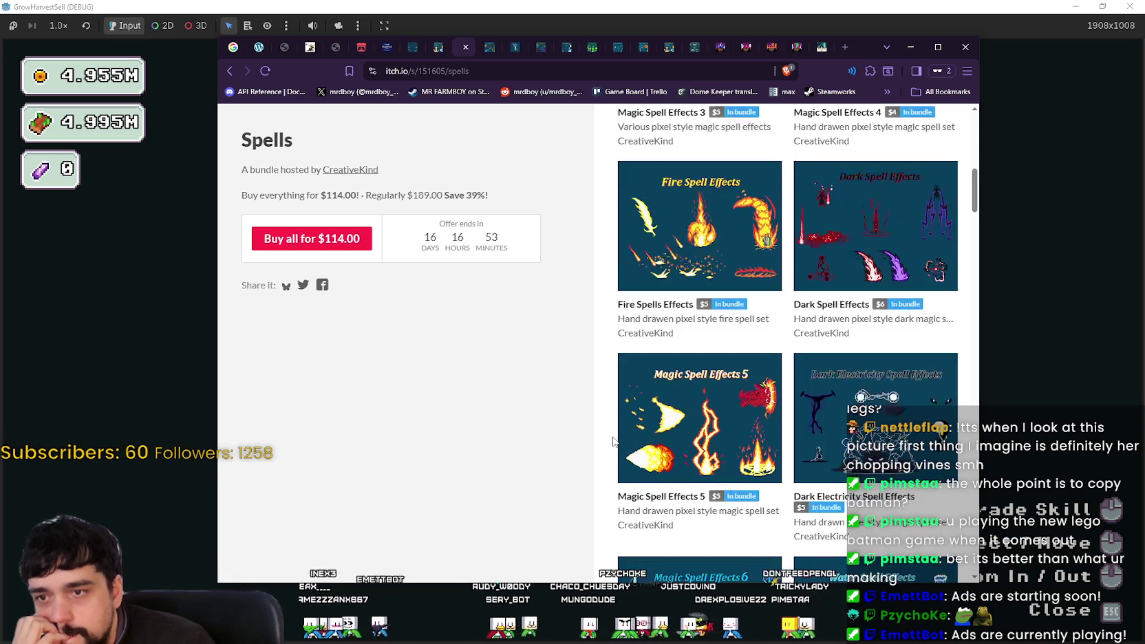
{"action": "scroll", "coordinate": [615, 441], "scroll_direction": "down", "scroll_amount": 3}
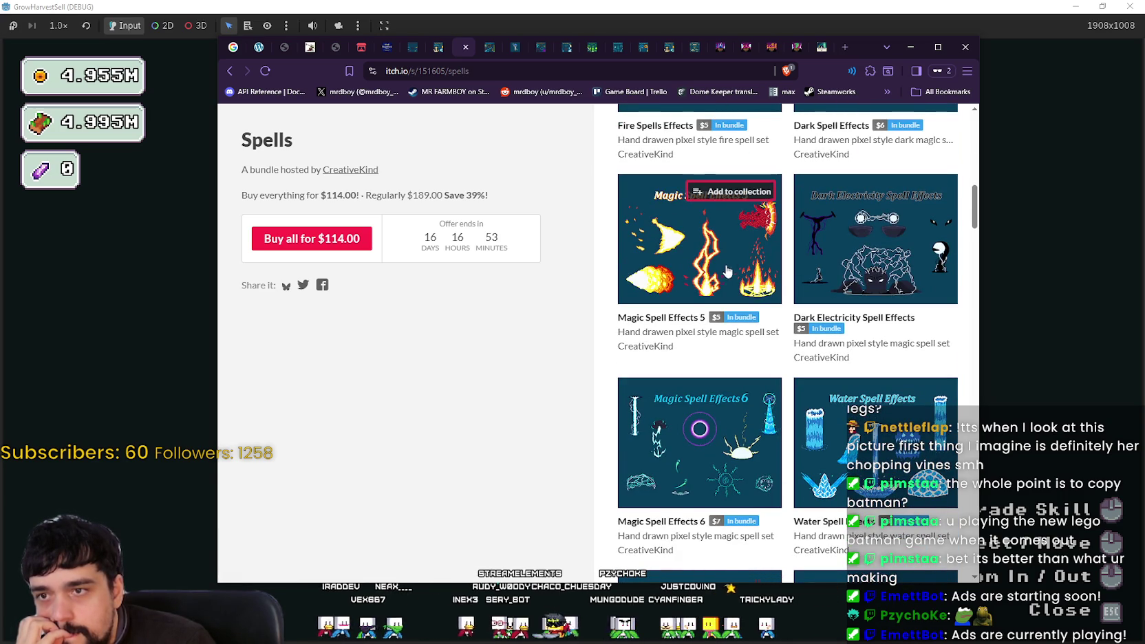
{"action": "mouse_move", "coordinate": [732, 264]}
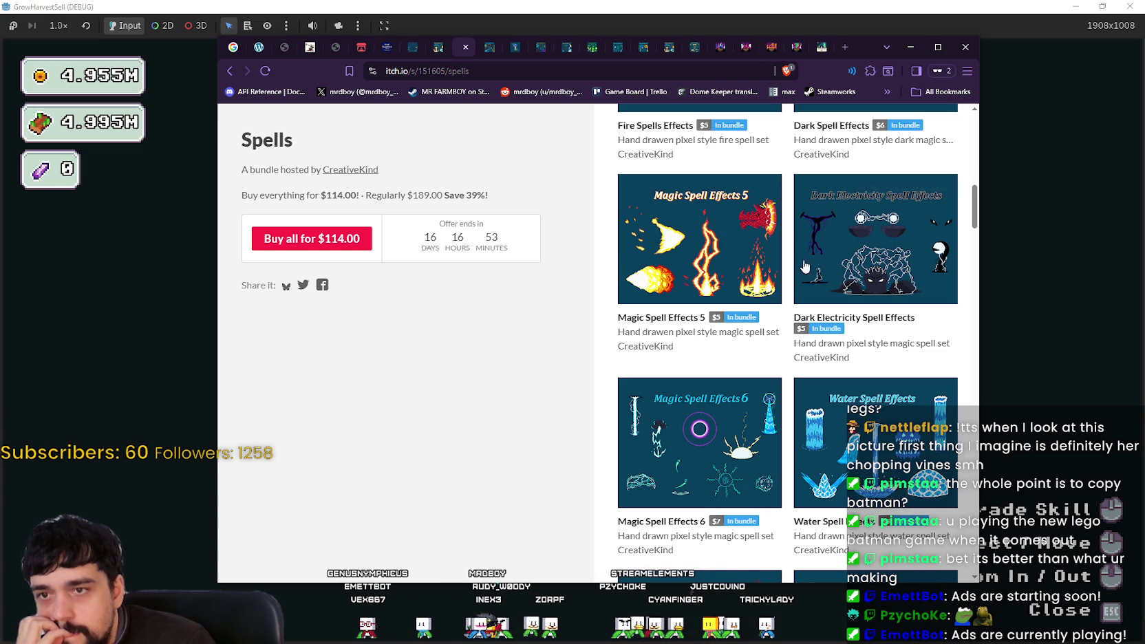
{"action": "mouse_move", "coordinate": [876, 273]}
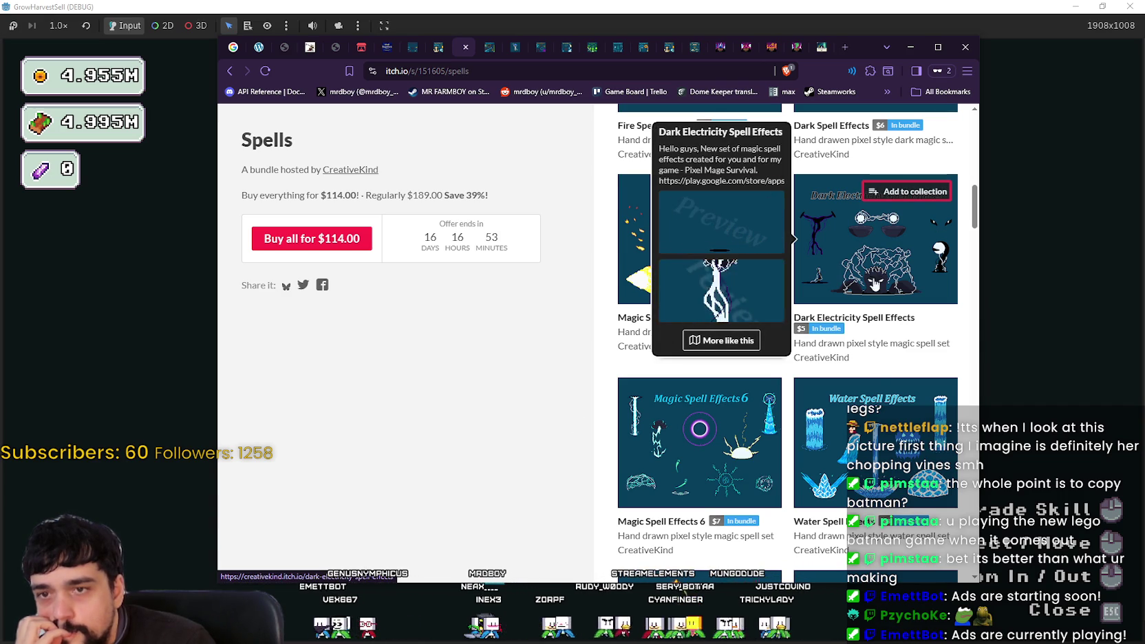
{"action": "scroll", "coordinate": [871, 317], "scroll_direction": "down", "scroll_amount": 2}
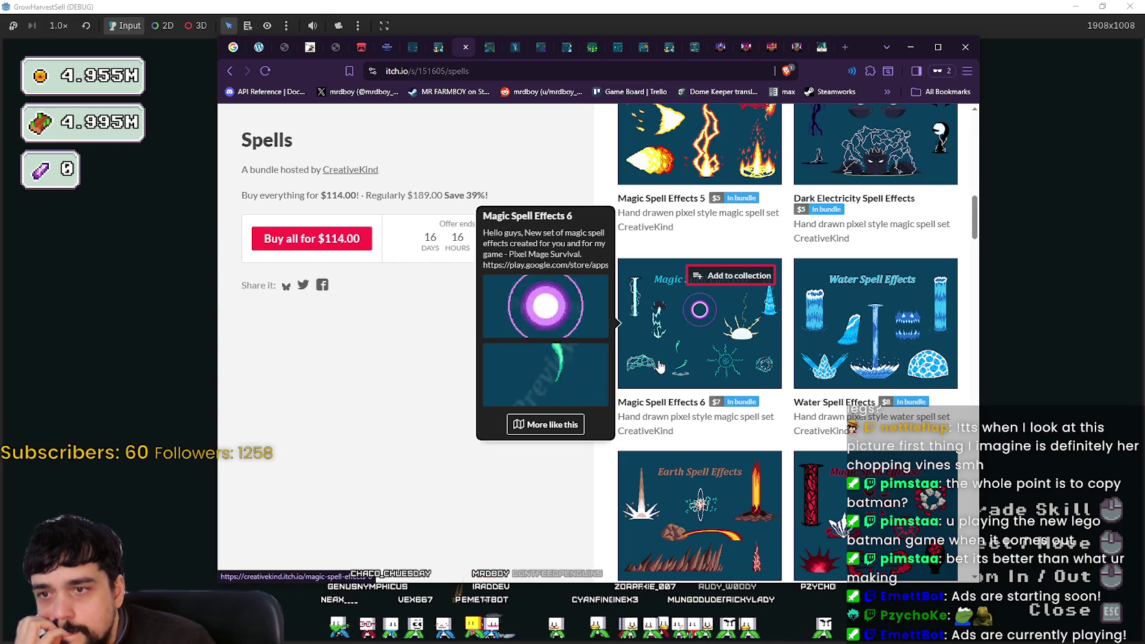
{"action": "scroll", "coordinate": [526, 465], "scroll_direction": "down", "scroll_amount": 3}
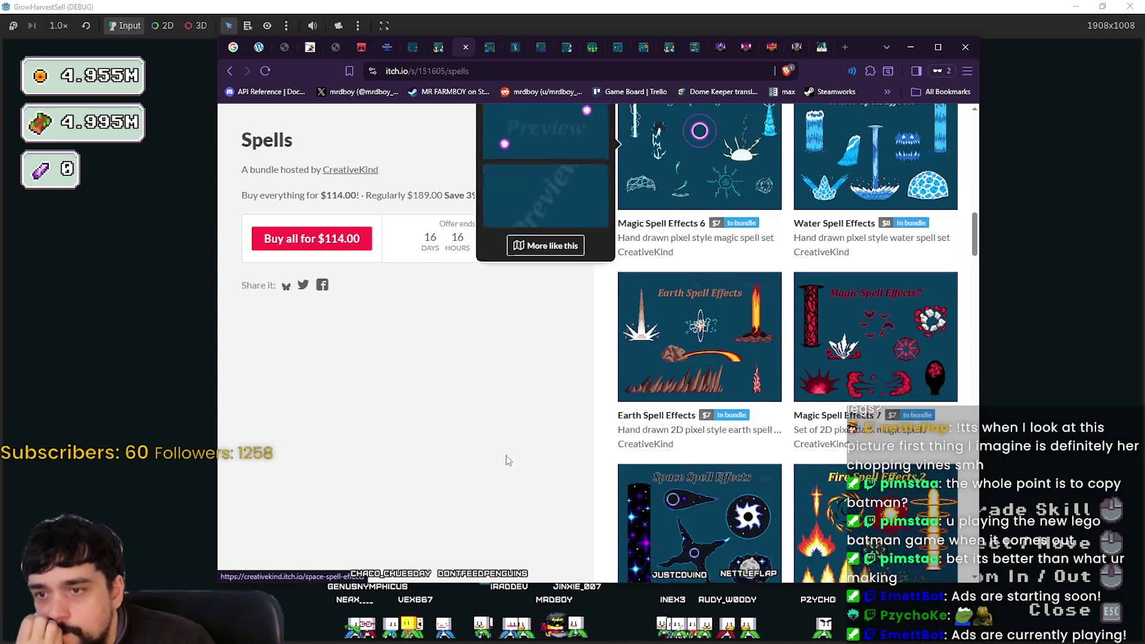
- Continue down the bundle grid and show the quick description card for Magic Spell Effects 11
{"action": "mouse_move", "coordinate": [665, 364]}
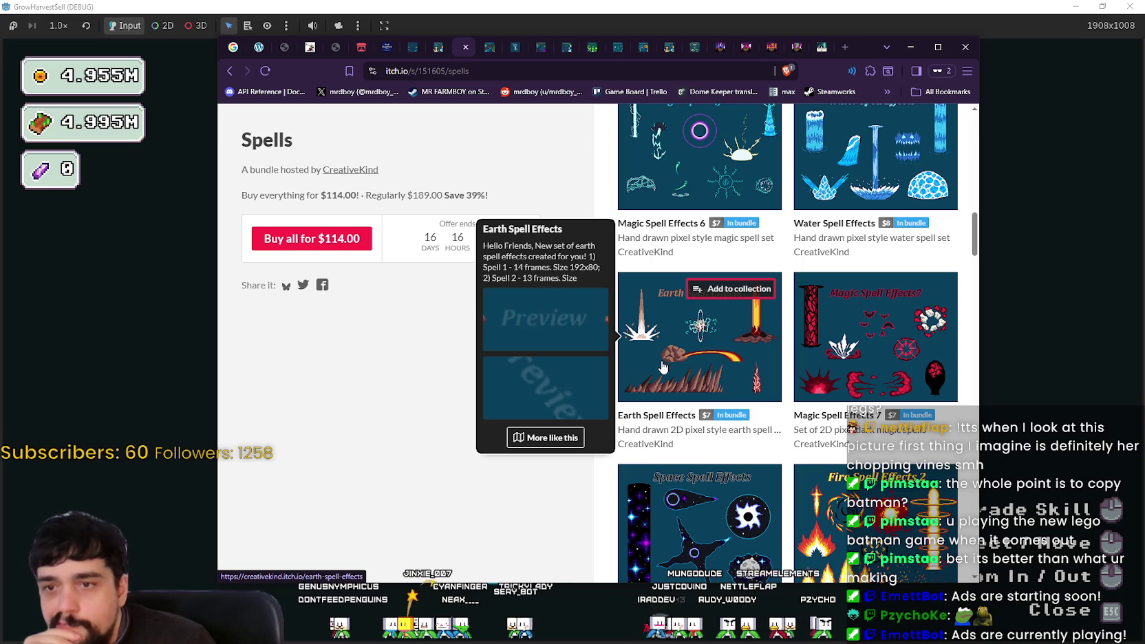
{"action": "mouse_move", "coordinate": [863, 334]}
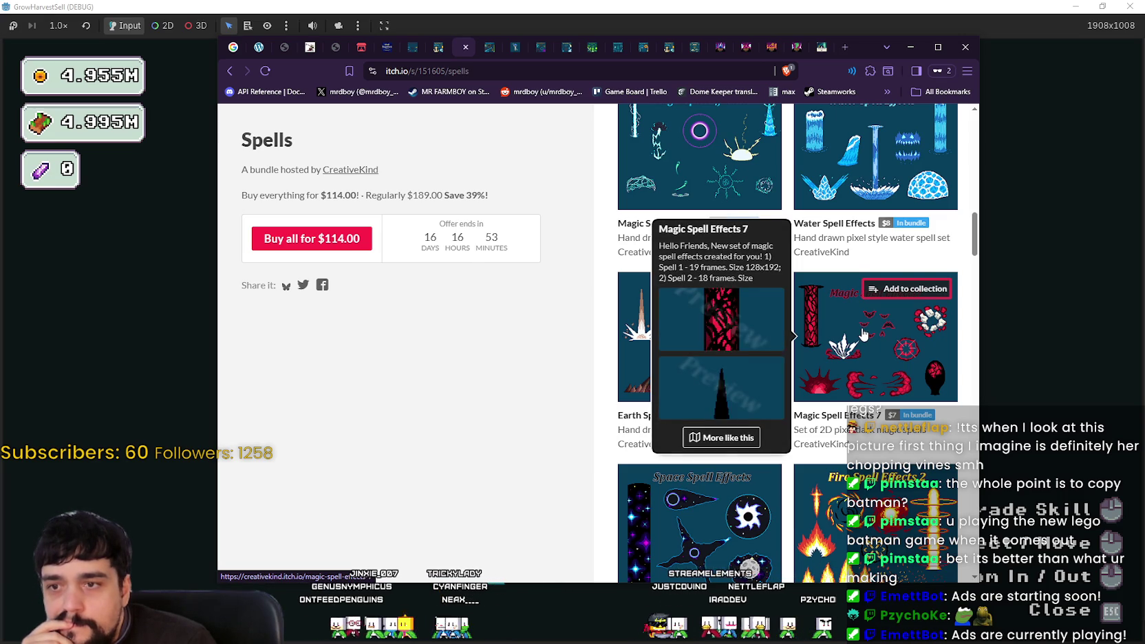
{"action": "scroll", "coordinate": [864, 333], "scroll_direction": "down", "scroll_amount": 3}
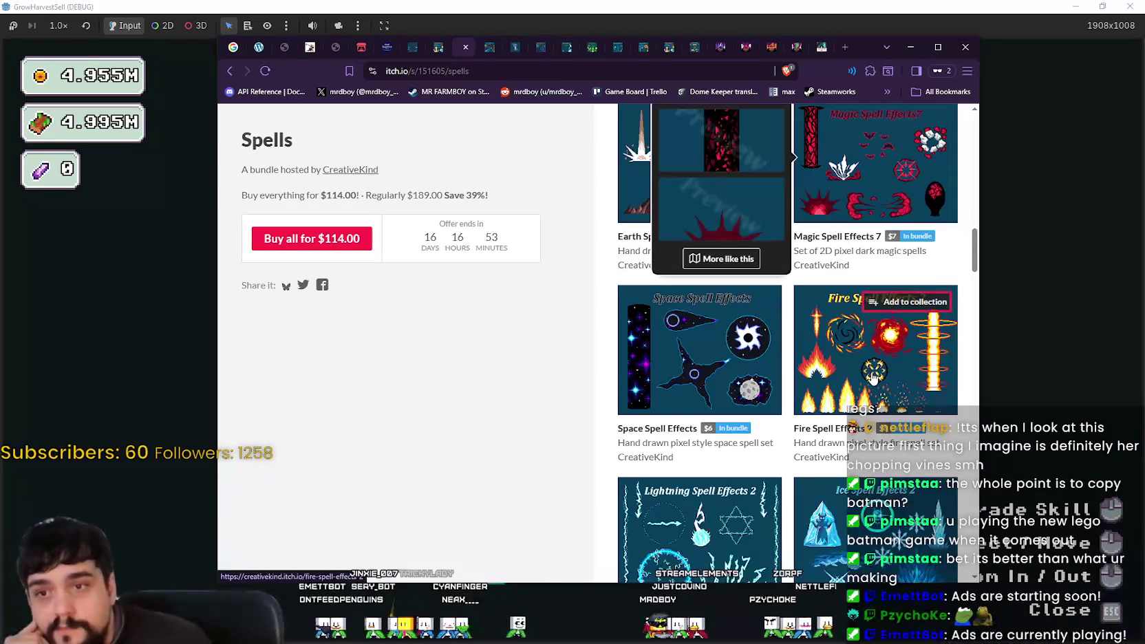
{"action": "scroll", "coordinate": [871, 374], "scroll_direction": "down", "scroll_amount": 3}
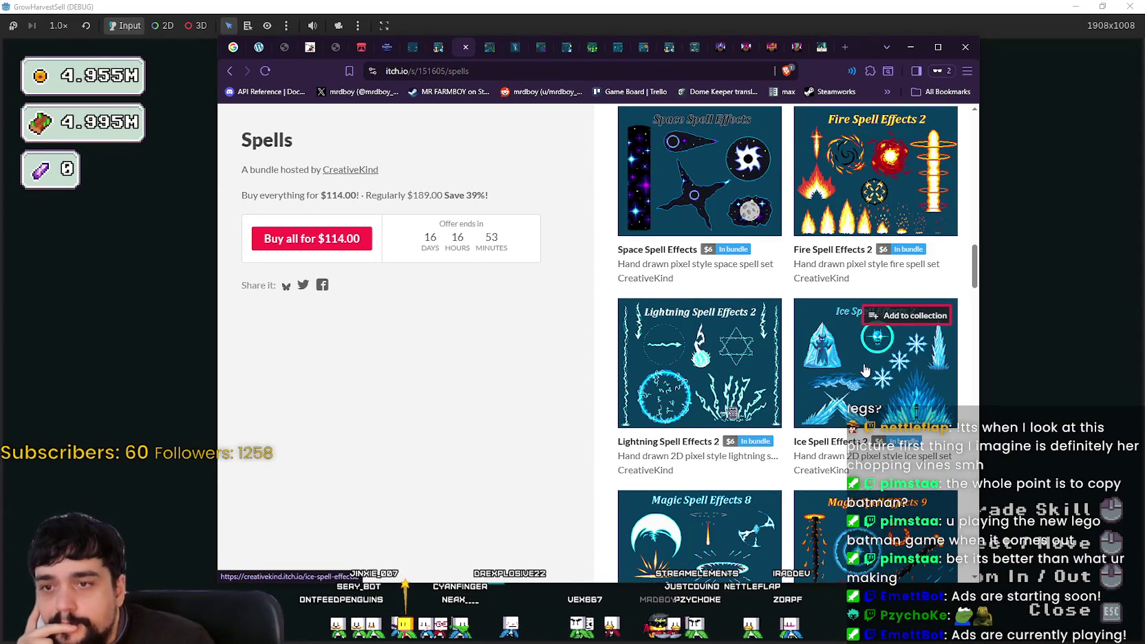
{"action": "mouse_move", "coordinate": [692, 394]}
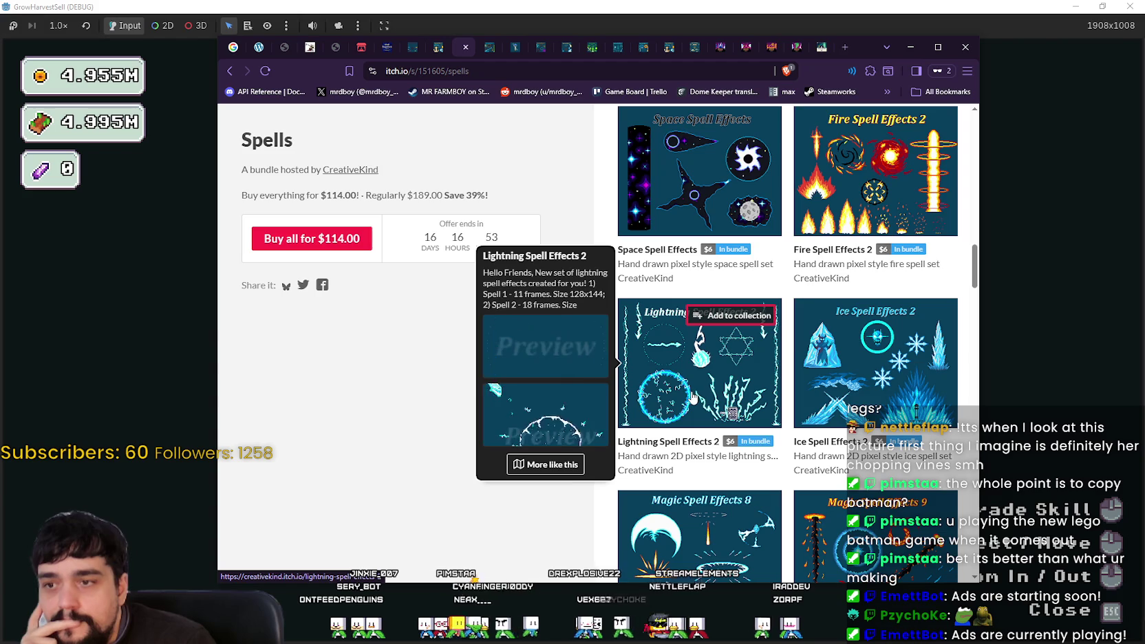
{"action": "scroll", "coordinate": [694, 398], "scroll_direction": "down", "scroll_amount": 3}
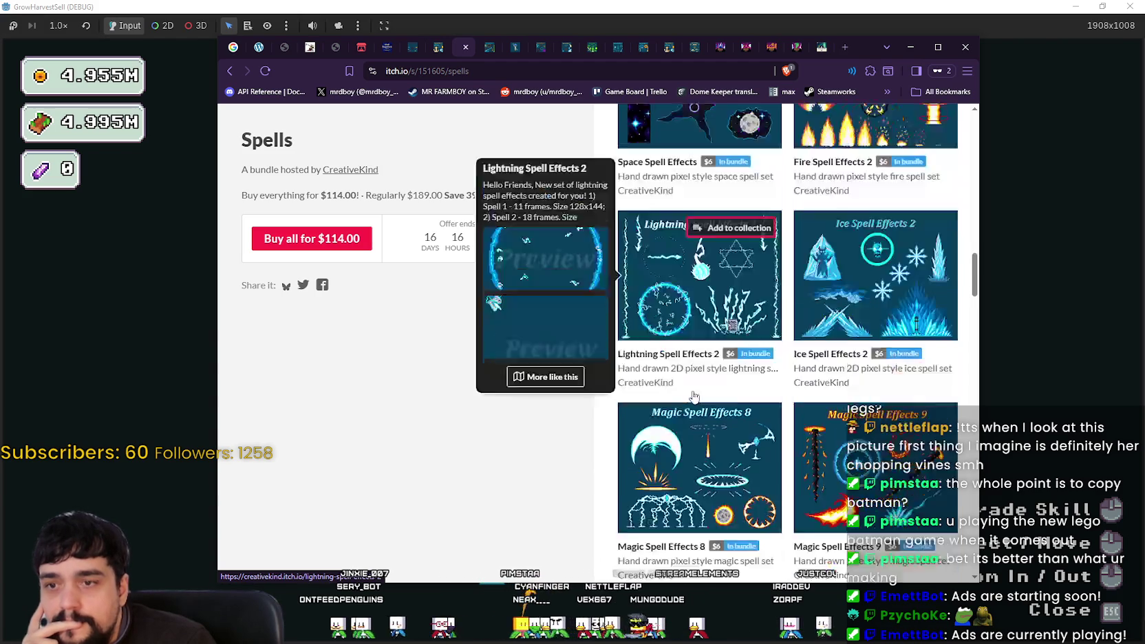
{"action": "scroll", "coordinate": [563, 433], "scroll_direction": "down", "scroll_amount": 1}
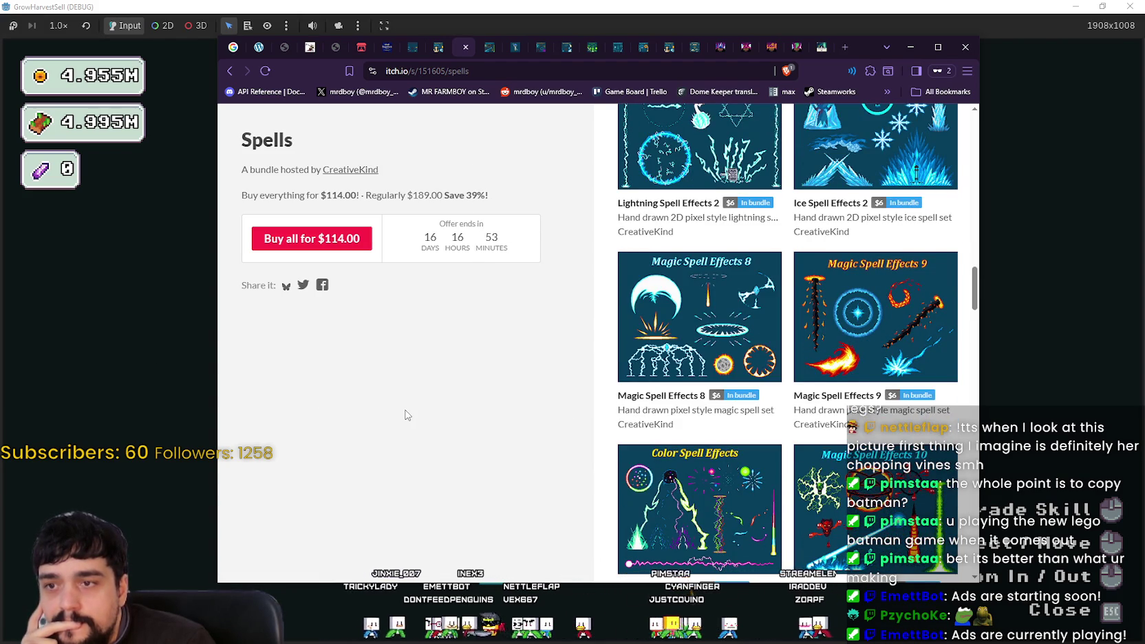
{"action": "scroll", "coordinate": [405, 414], "scroll_direction": "down", "scroll_amount": 1}
{"action": "scroll", "coordinate": [414, 410], "scroll_direction": "down", "scroll_amount": 2}
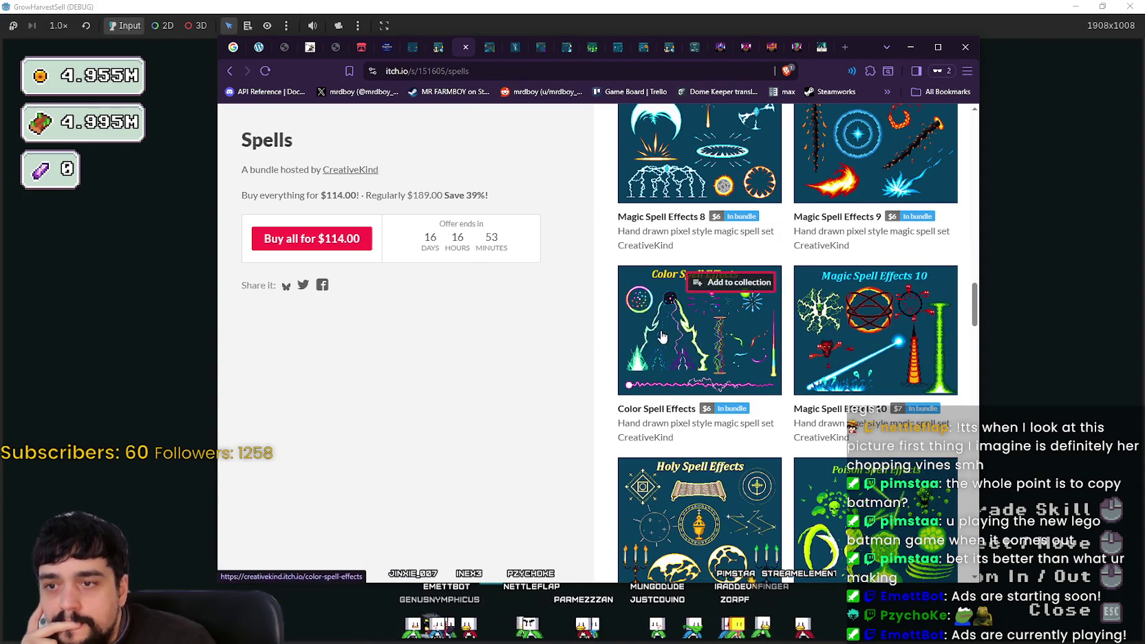
{"action": "mouse_move", "coordinate": [662, 337]}
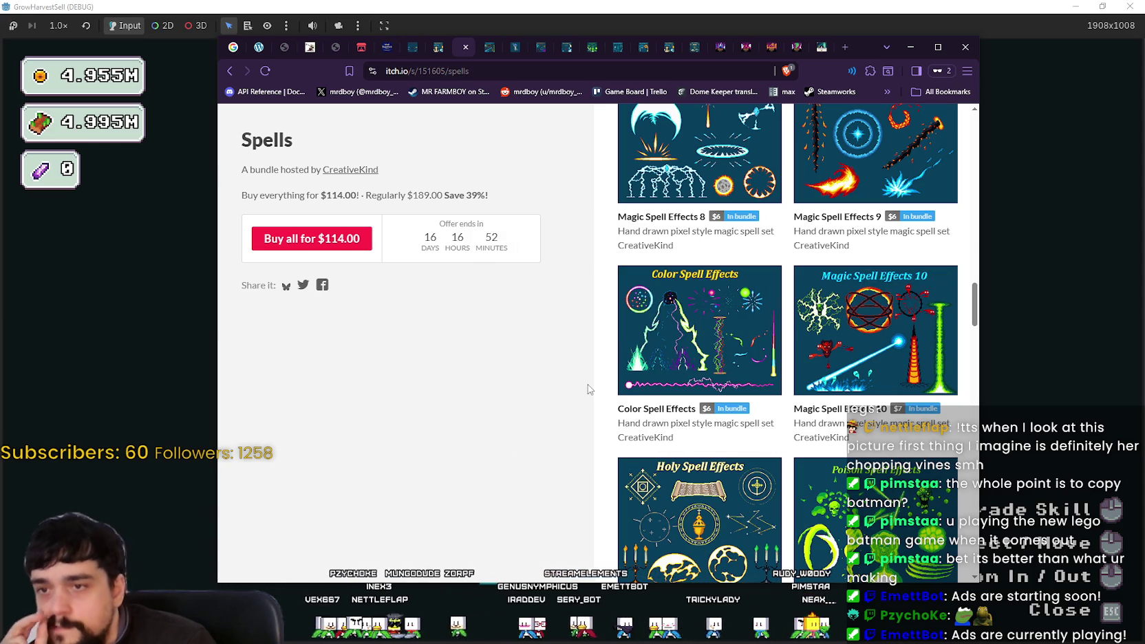
{"action": "scroll", "coordinate": [588, 390], "scroll_direction": "down", "scroll_amount": 1}
{"action": "scroll", "coordinate": [583, 389], "scroll_direction": "down", "scroll_amount": 2}
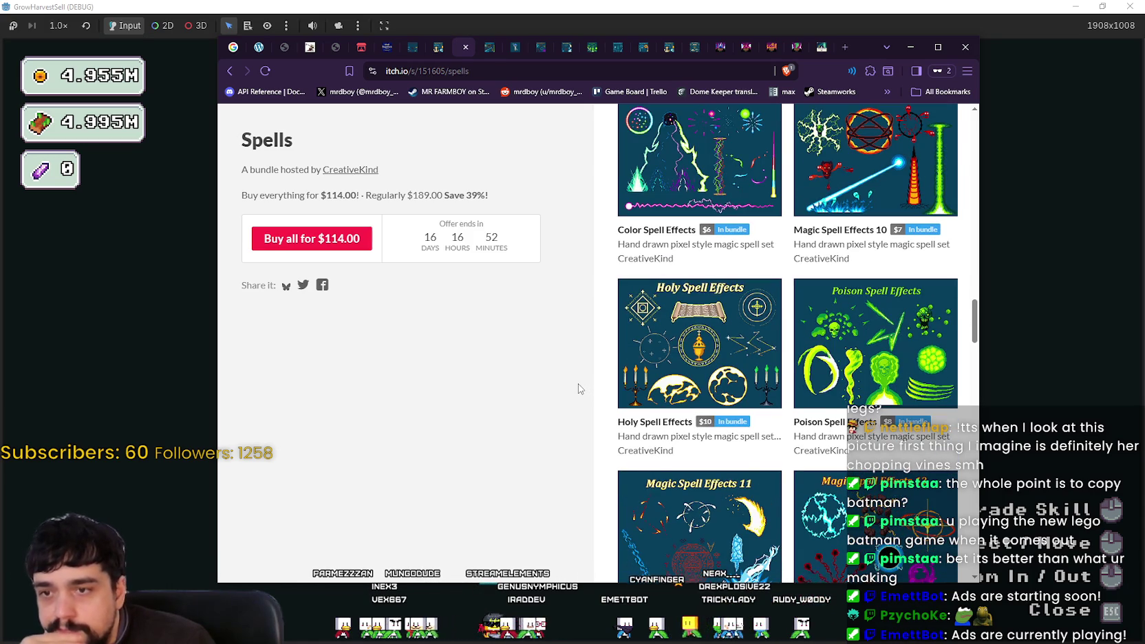
{"action": "scroll", "coordinate": [578, 388], "scroll_direction": "down", "scroll_amount": 2}
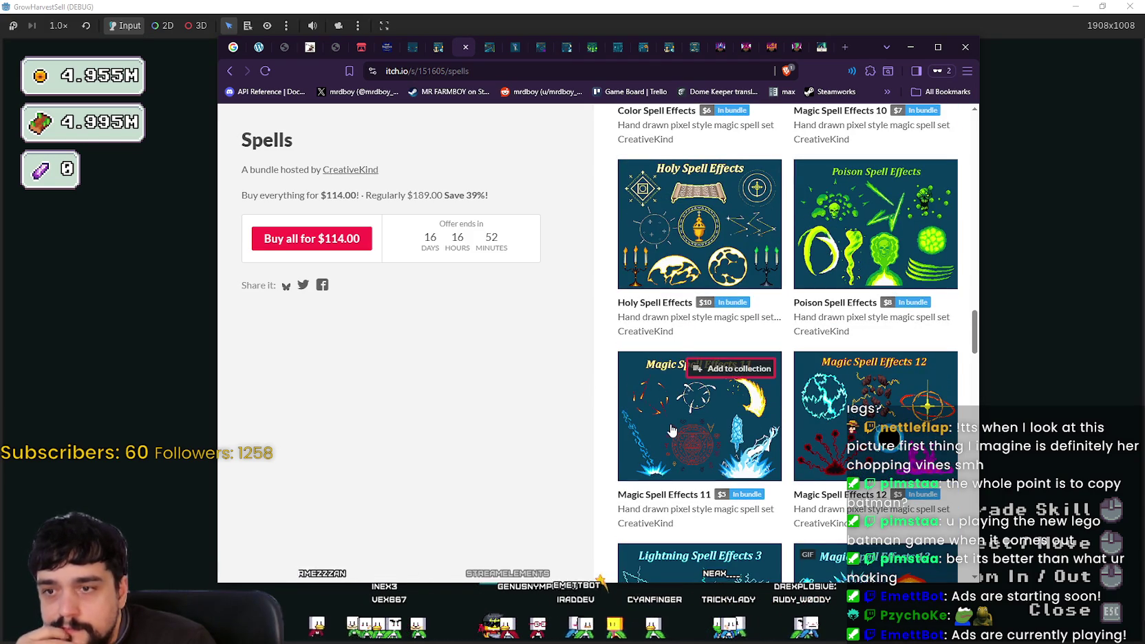
{"action": "mouse_move", "coordinate": [672, 430]}
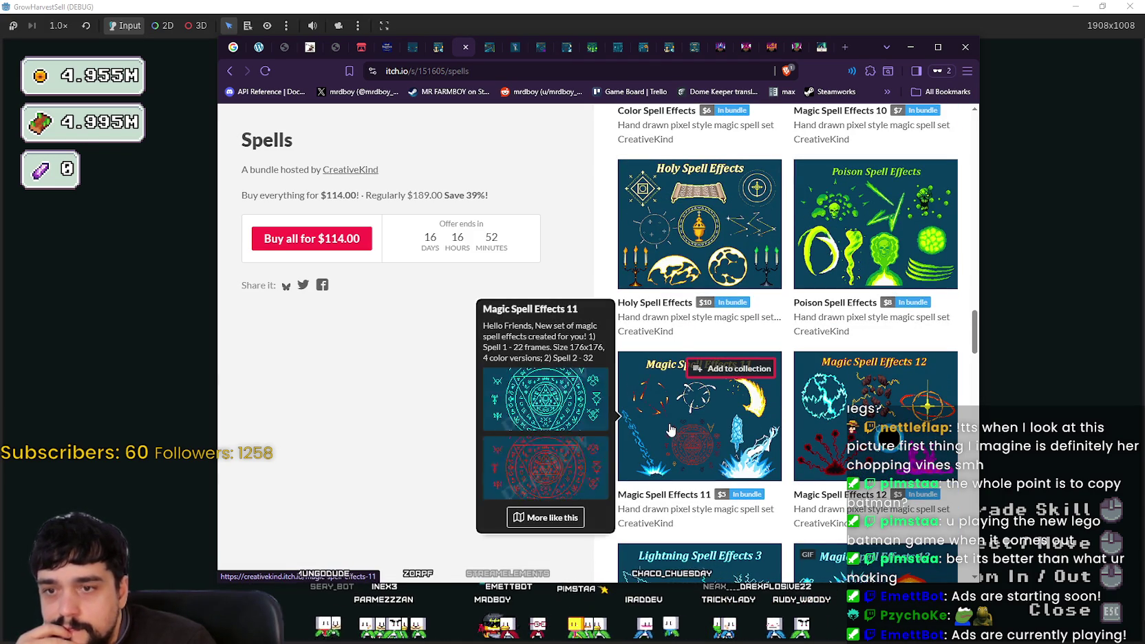
- Open the $7.00 Magic Spell Effects 10 pack and page through all its enlarged spell previews
{"action": "left_click", "coordinate": [839, 110]}
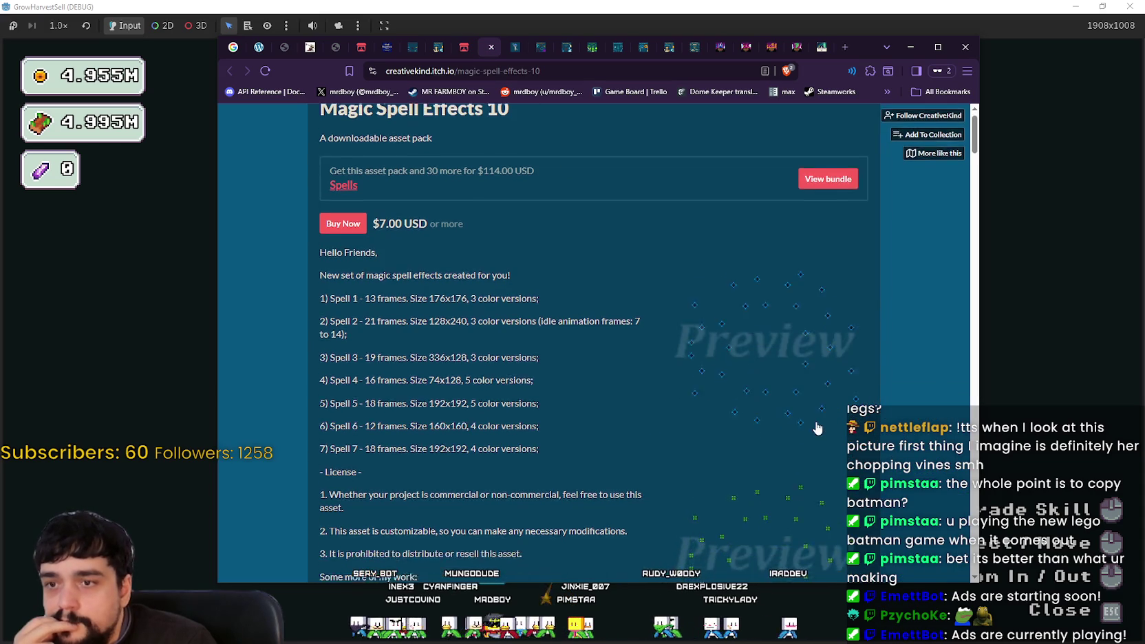
{"action": "left_click", "coordinate": [784, 351]}
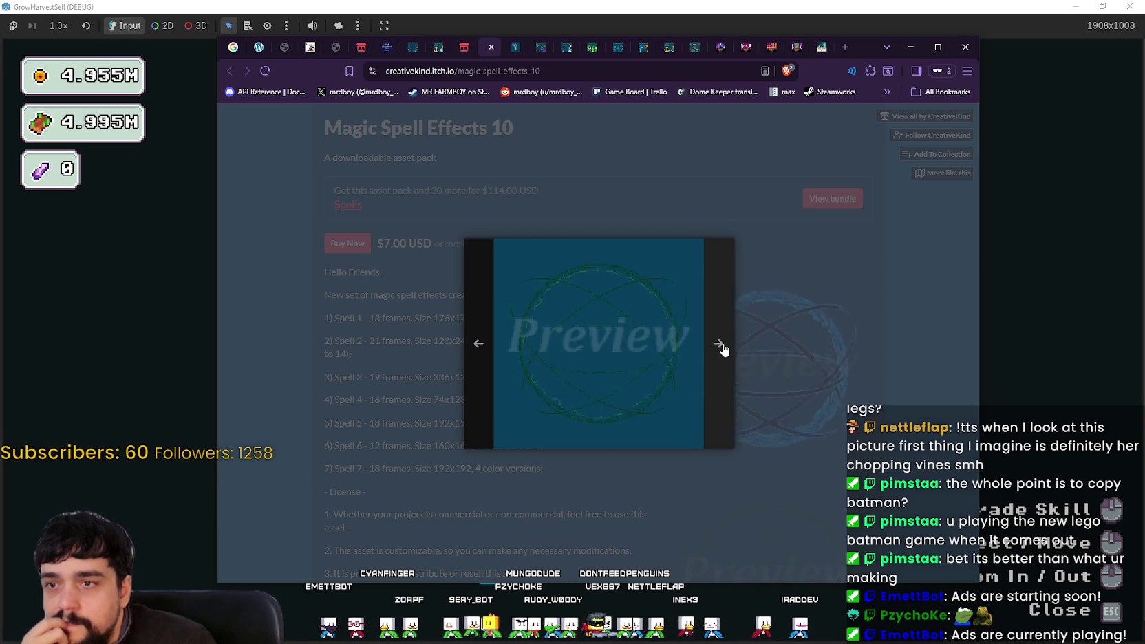
{"action": "left_click", "coordinate": [719, 344]}
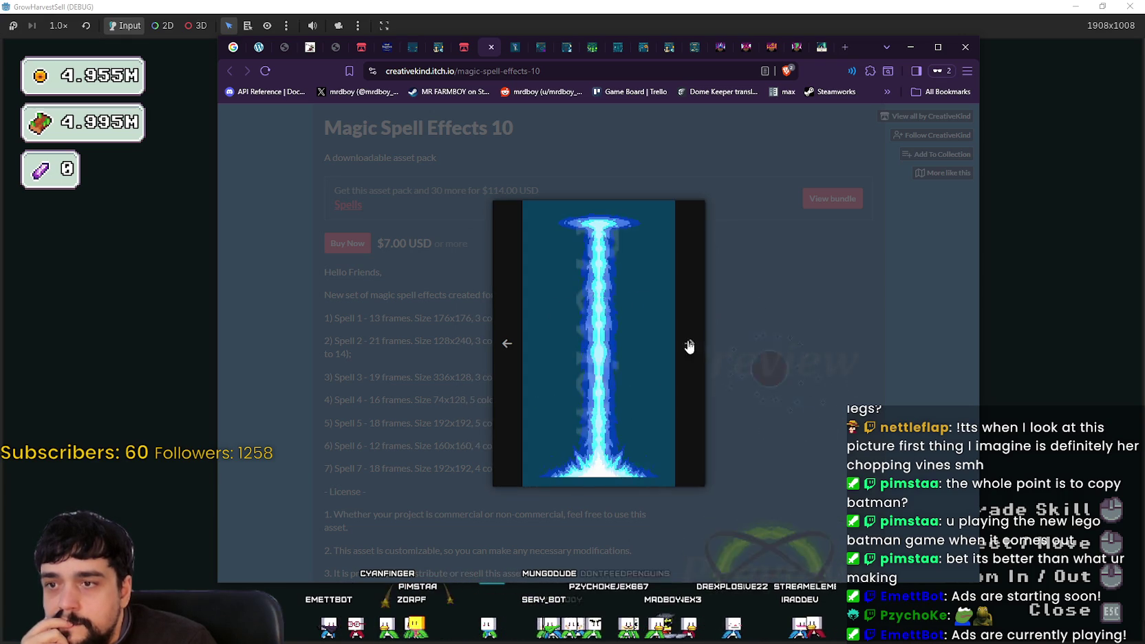
{"action": "left_click", "coordinate": [688, 348]}
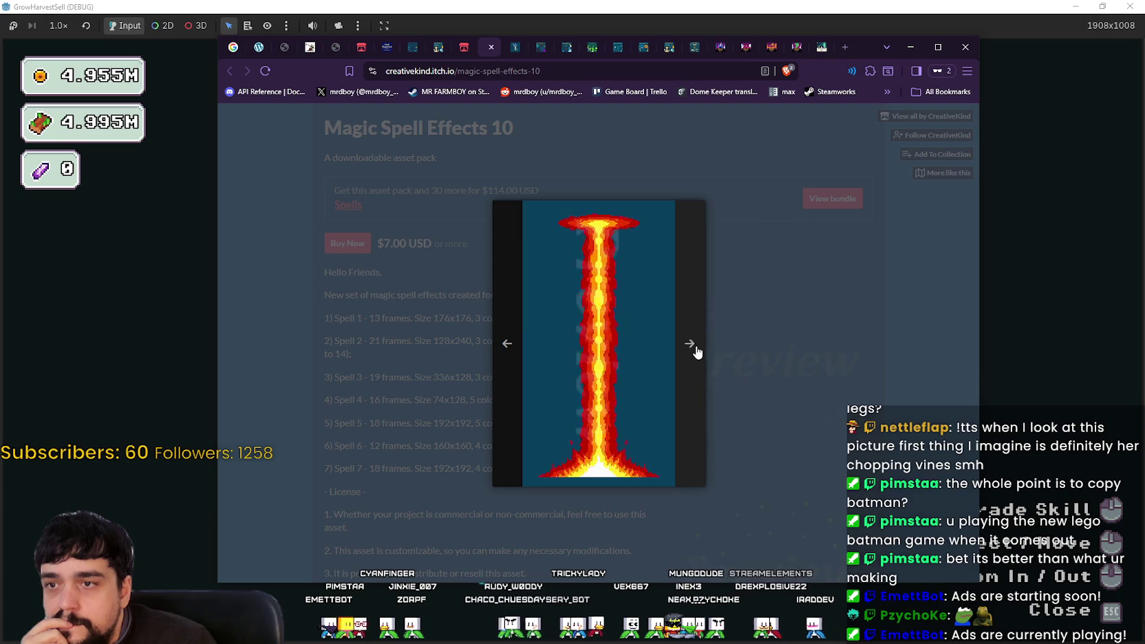
{"action": "left_click", "coordinate": [695, 350]}
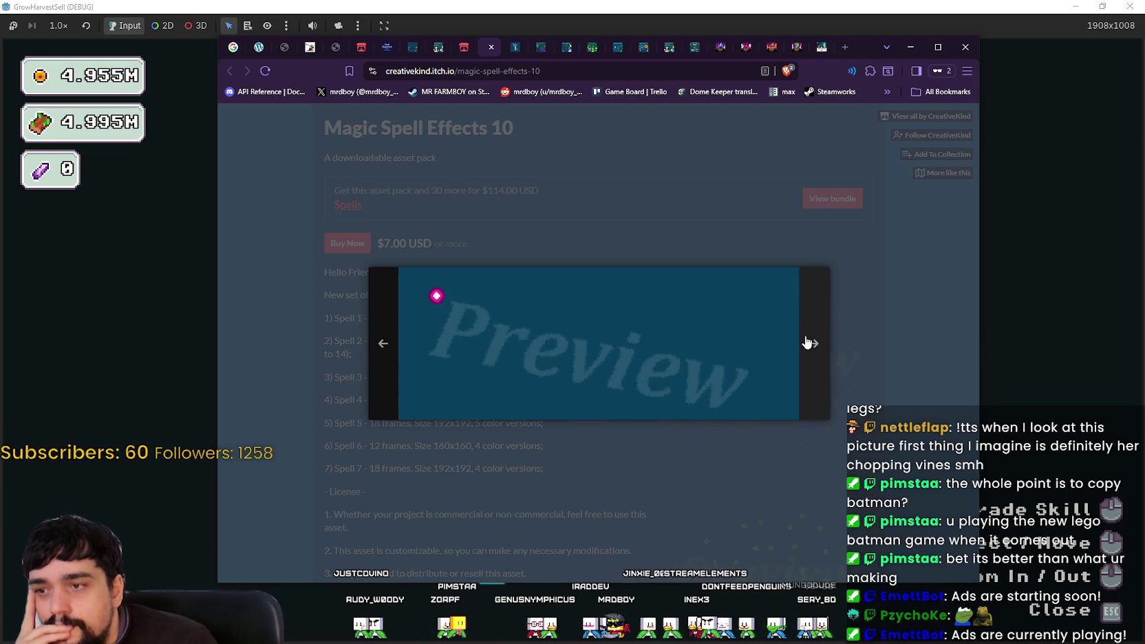
{"action": "left_click", "coordinate": [809, 342]}
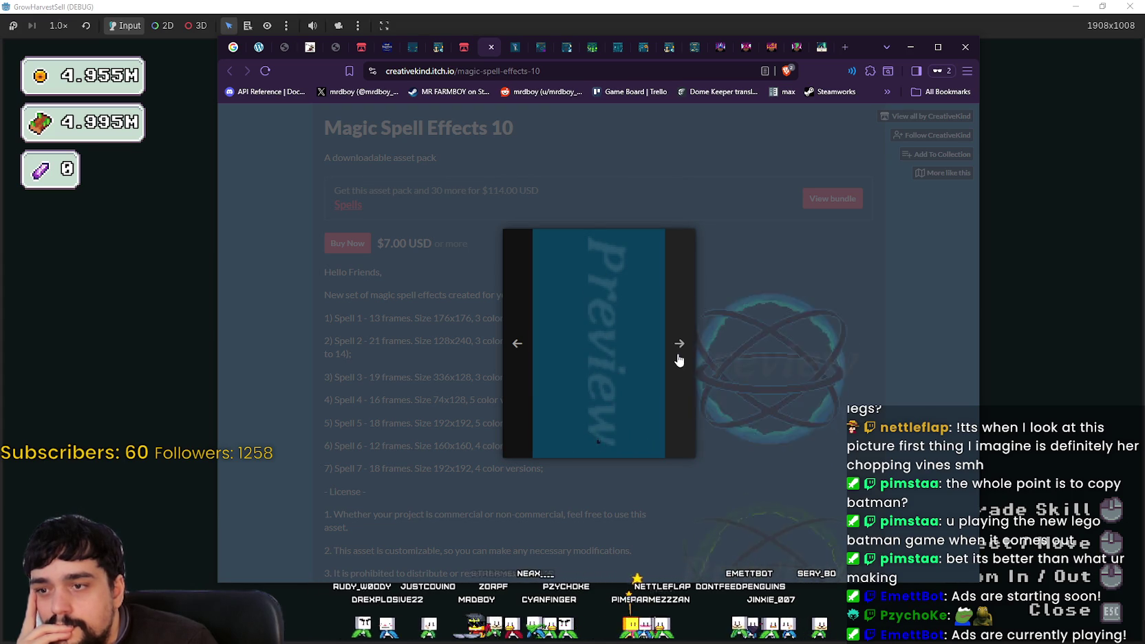
{"action": "left_click", "coordinate": [679, 358]}
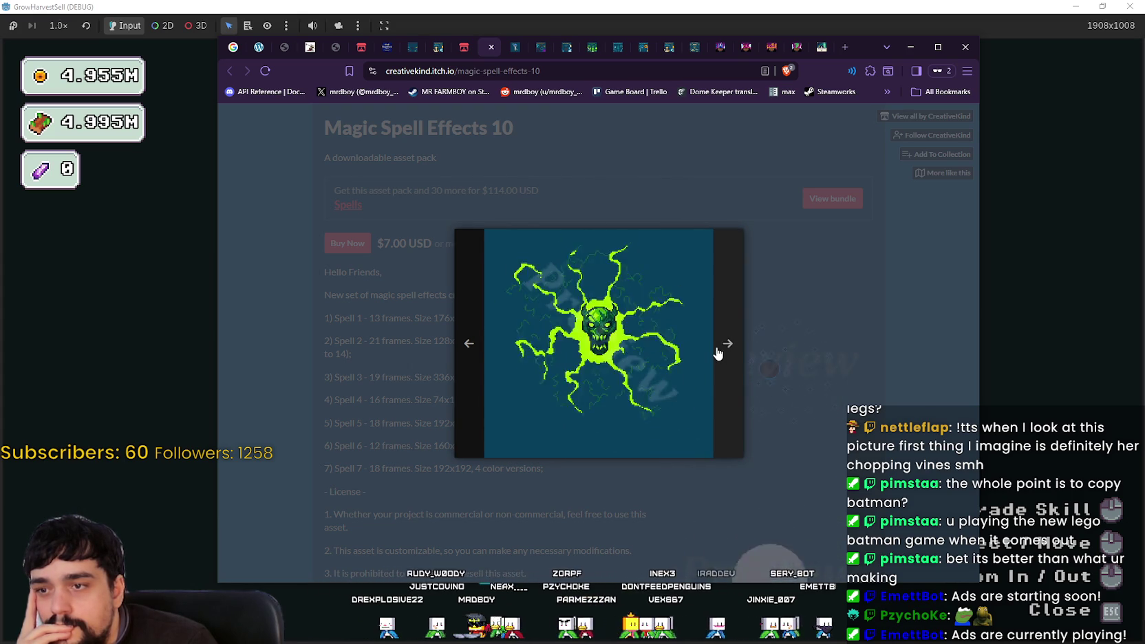
{"action": "left_click", "coordinate": [724, 347]}
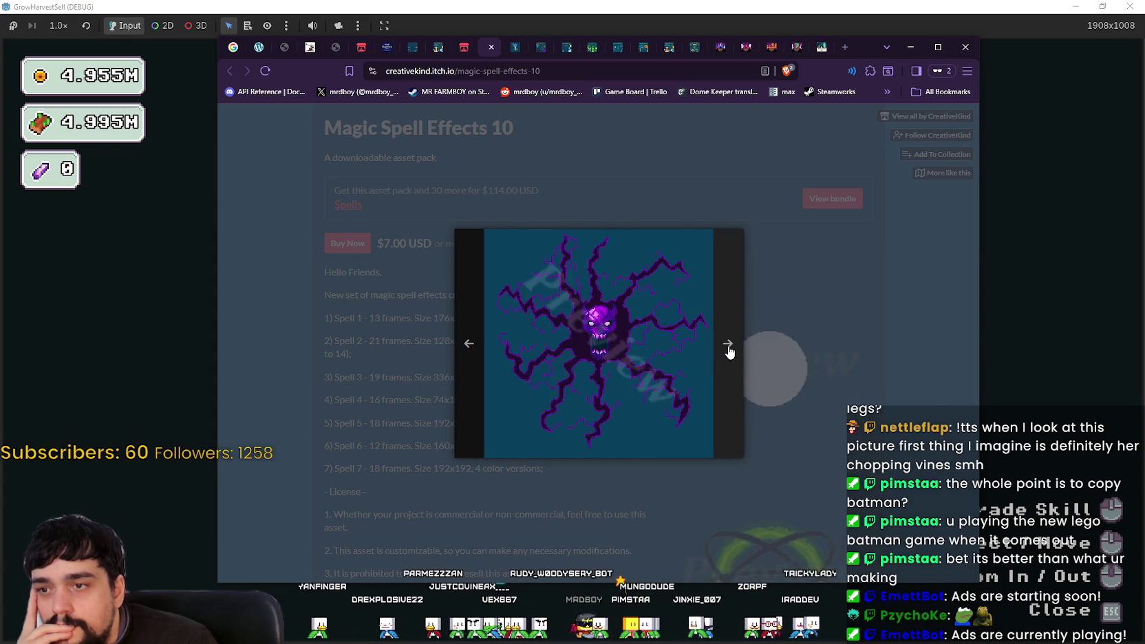
{"action": "left_click", "coordinate": [729, 351]}
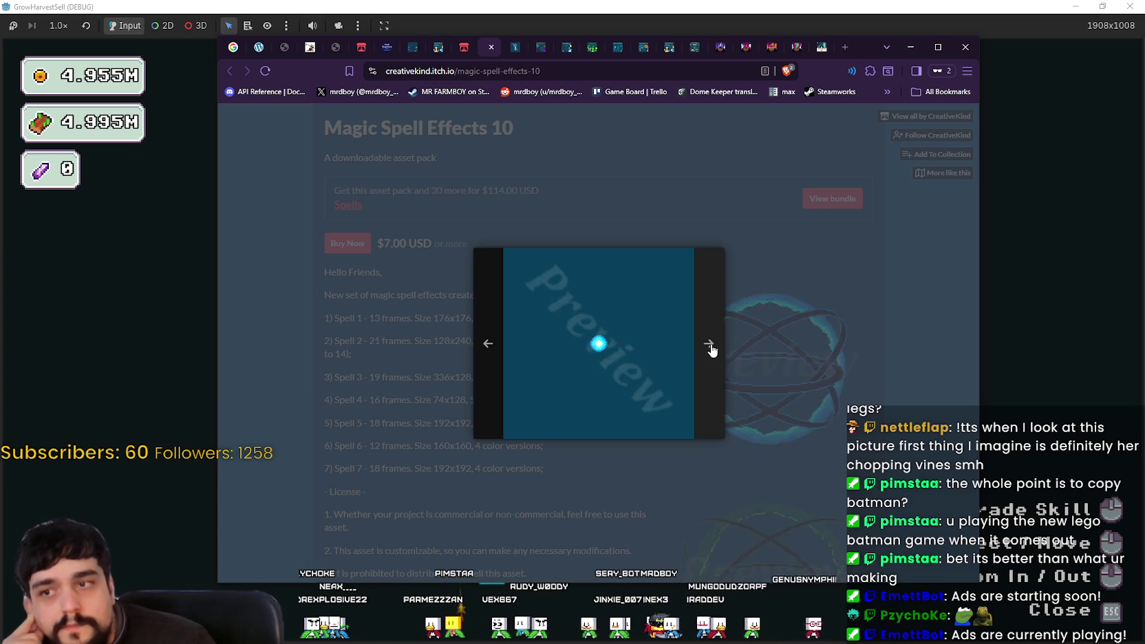
{"action": "left_click", "coordinate": [710, 347]}
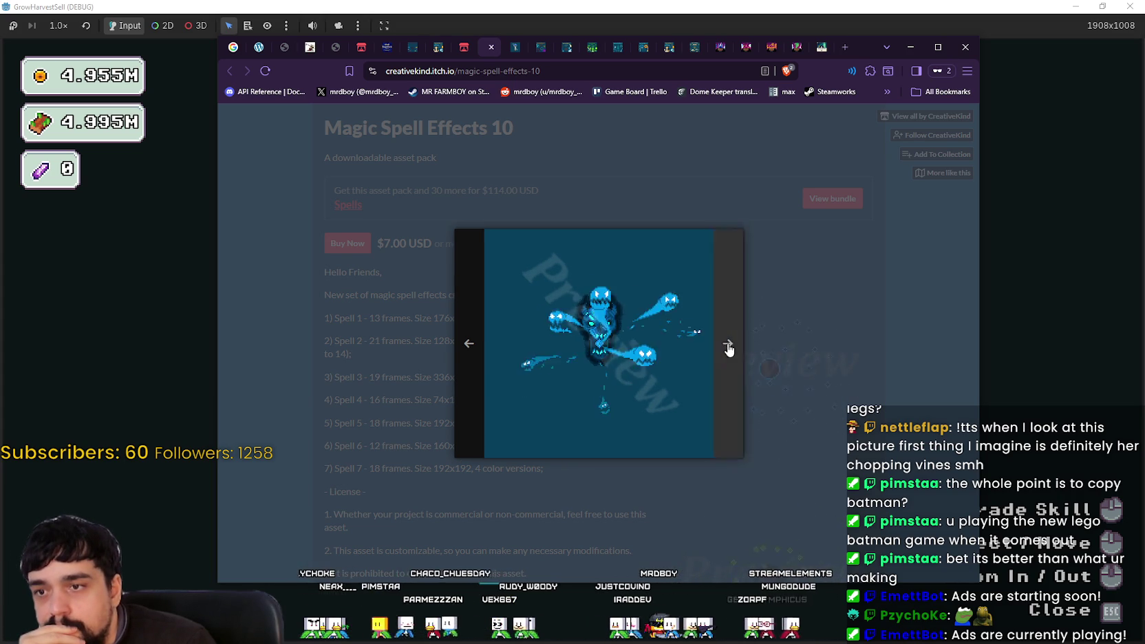
{"action": "left_click", "coordinate": [802, 358]}
{"action": "scroll", "coordinate": [845, 426], "scroll_direction": "down", "scroll_amount": 2}
{"action": "scroll", "coordinate": [844, 426], "scroll_direction": "down", "scroll_amount": 5}
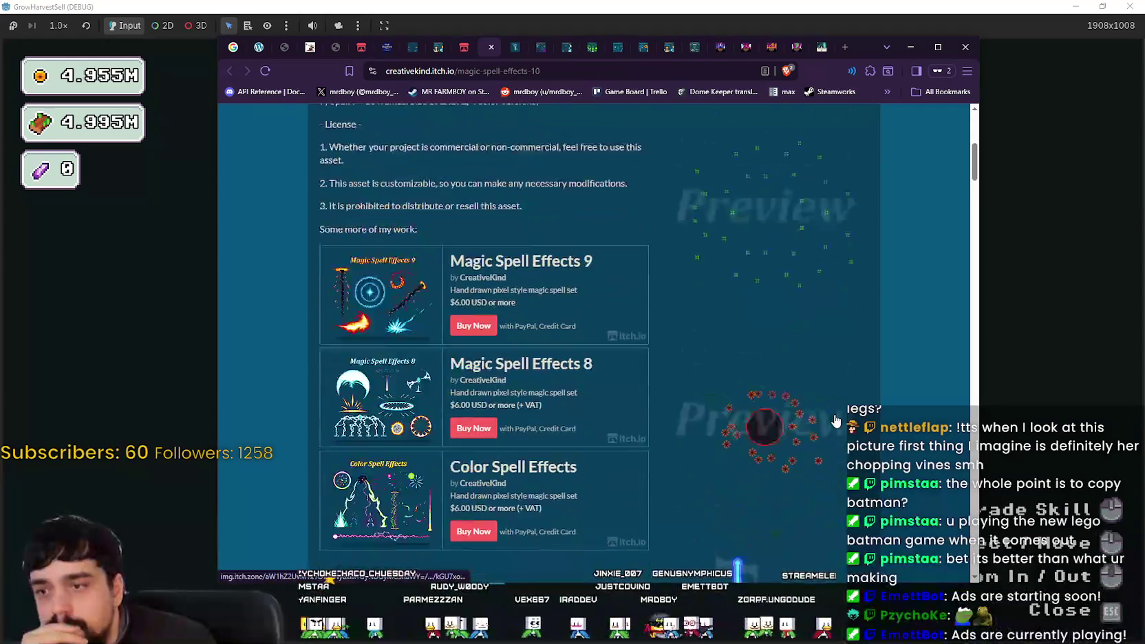
- Scroll through the Portal Guardian asset page, then close it to reveal Magic Spell Effects 12
{"action": "left_click", "coordinate": [508, 48]}
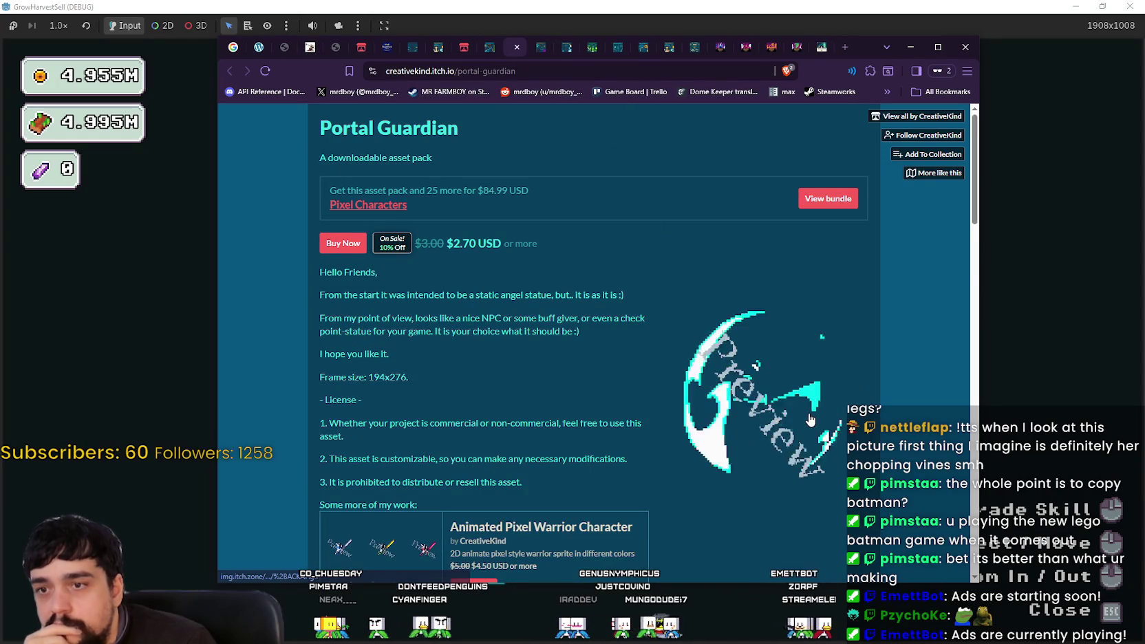
{"action": "scroll", "coordinate": [795, 394], "scroll_direction": "down", "scroll_amount": 3}
{"action": "scroll", "coordinate": [792, 391], "scroll_direction": "up", "scroll_amount": 2}
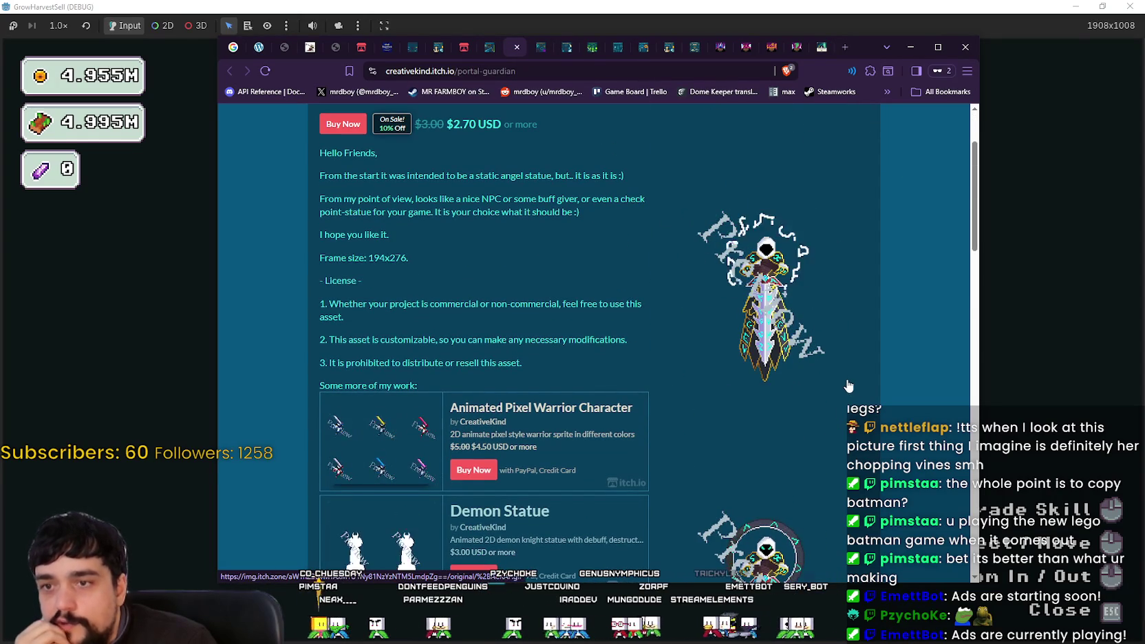
{"action": "scroll", "coordinate": [841, 383], "scroll_direction": "down", "scroll_amount": 3}
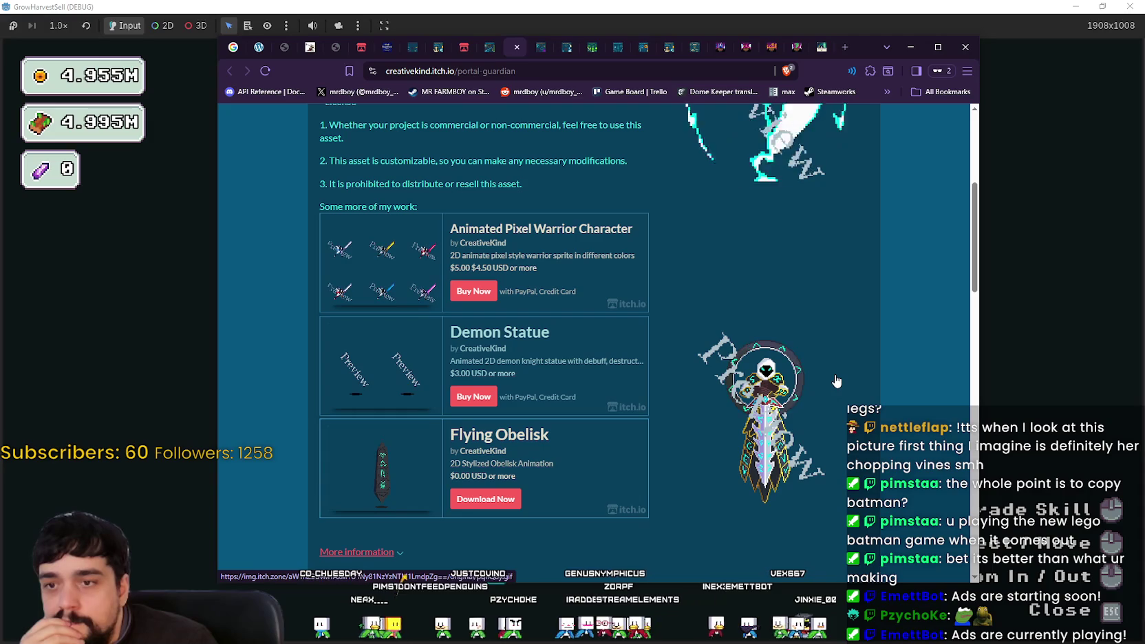
{"action": "scroll", "coordinate": [819, 344], "scroll_direction": "up", "scroll_amount": 5}
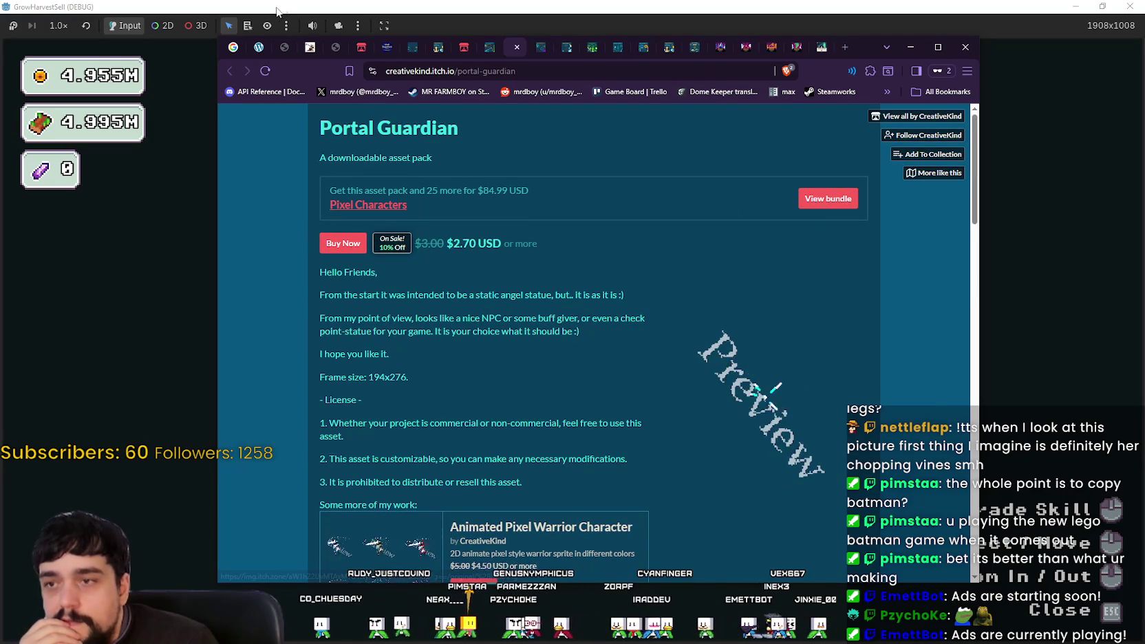
{"action": "left_click", "coordinate": [517, 48]}
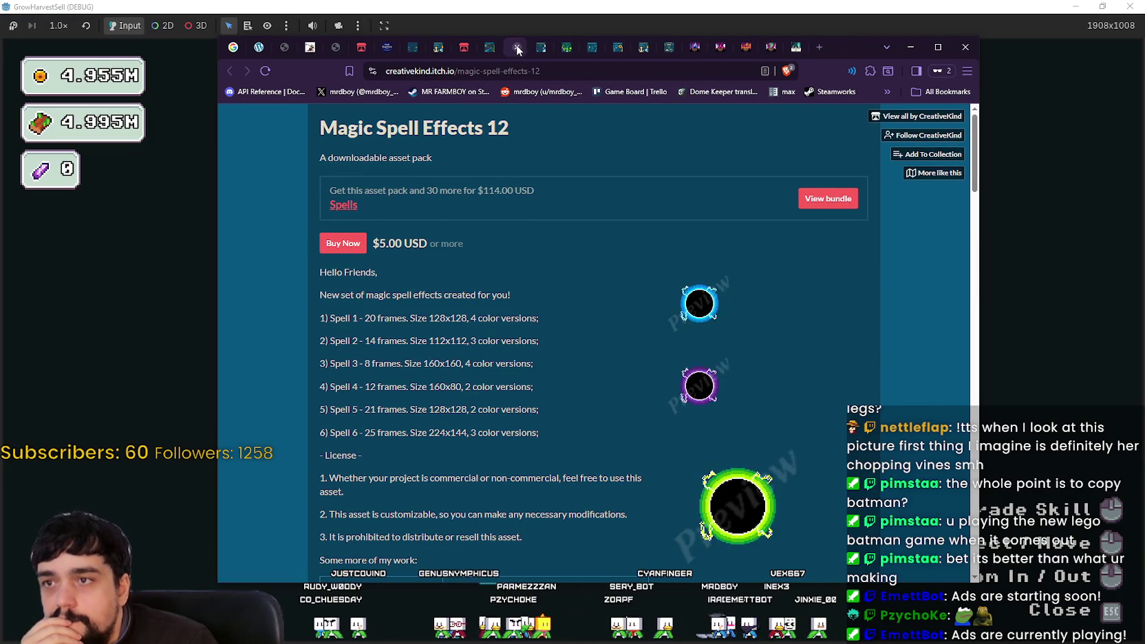
- Step through every enlarged Magic Spell Effects 12 spell preview, then close the viewer
{"action": "left_click", "coordinate": [710, 289]}
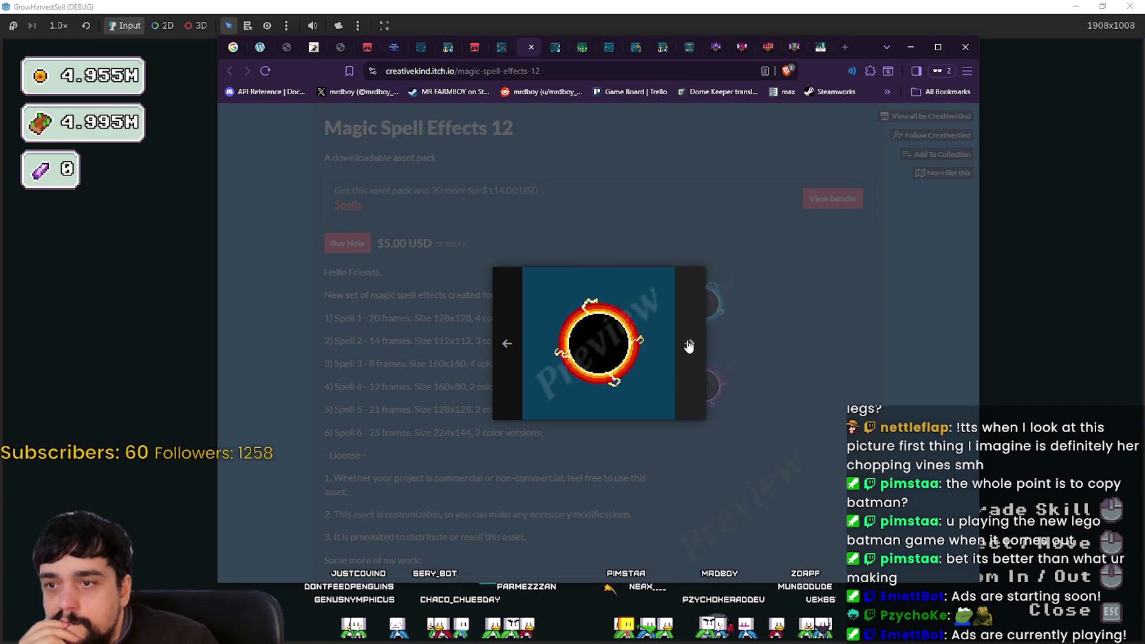
{"action": "left_click", "coordinate": [689, 346]}
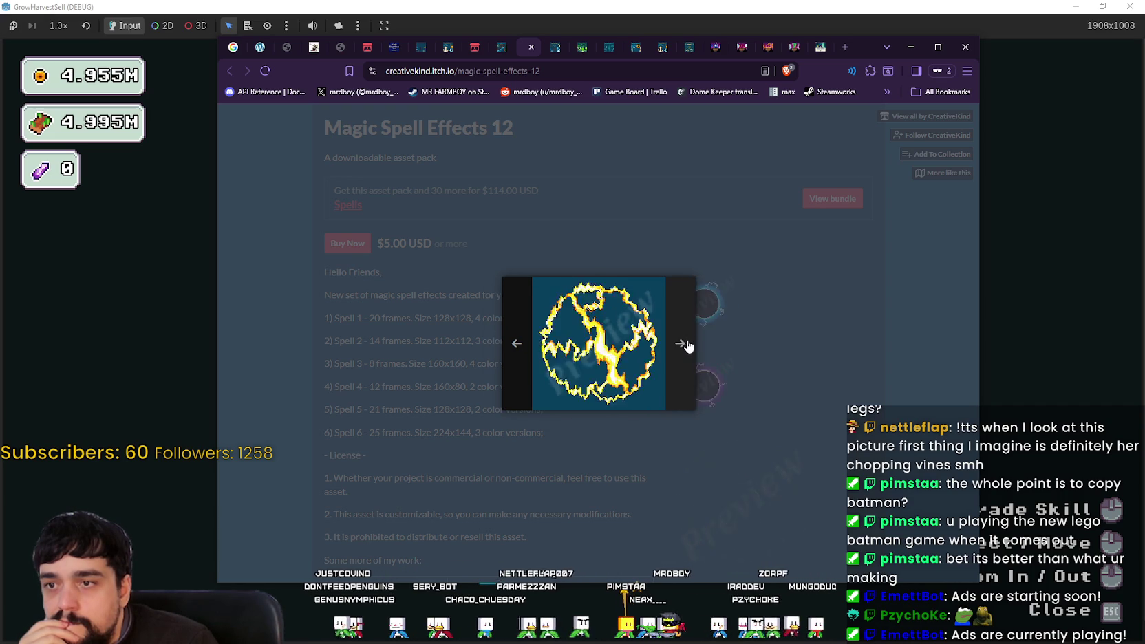
{"action": "left_click", "coordinate": [687, 343]}
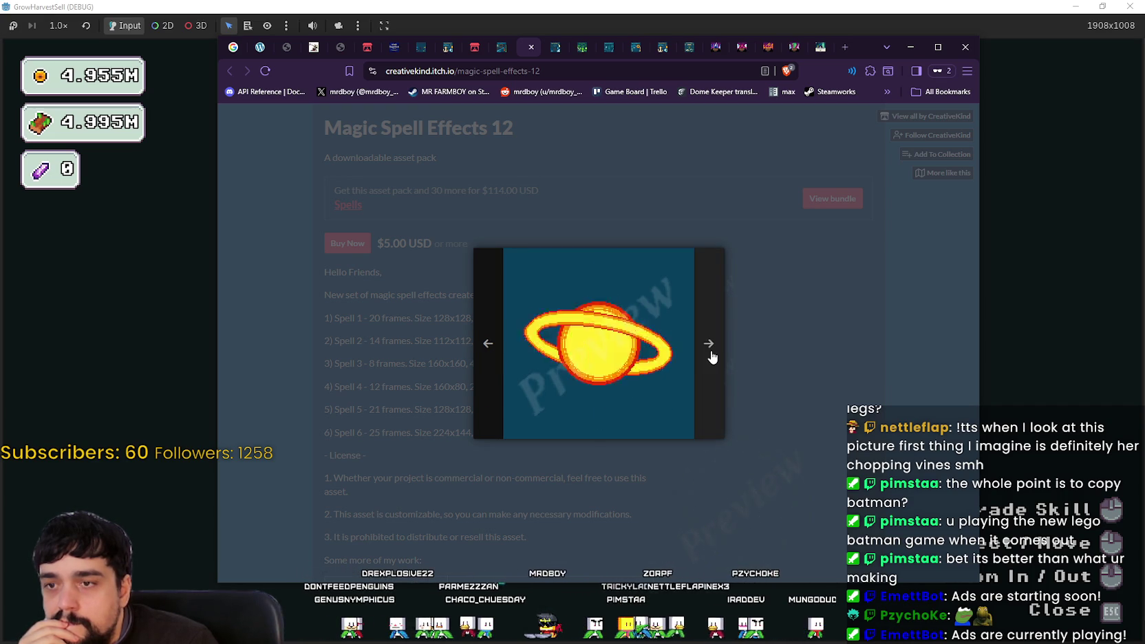
{"action": "left_click", "coordinate": [712, 357]}
{"action": "left_click", "coordinate": [711, 354]}
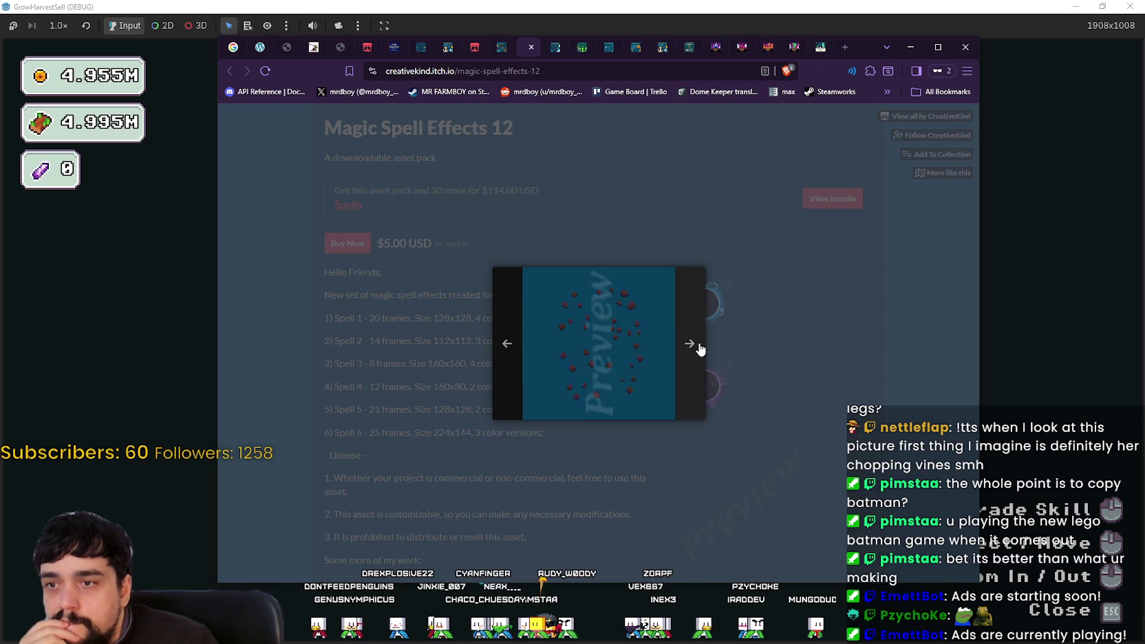
{"action": "left_click", "coordinate": [704, 349]}
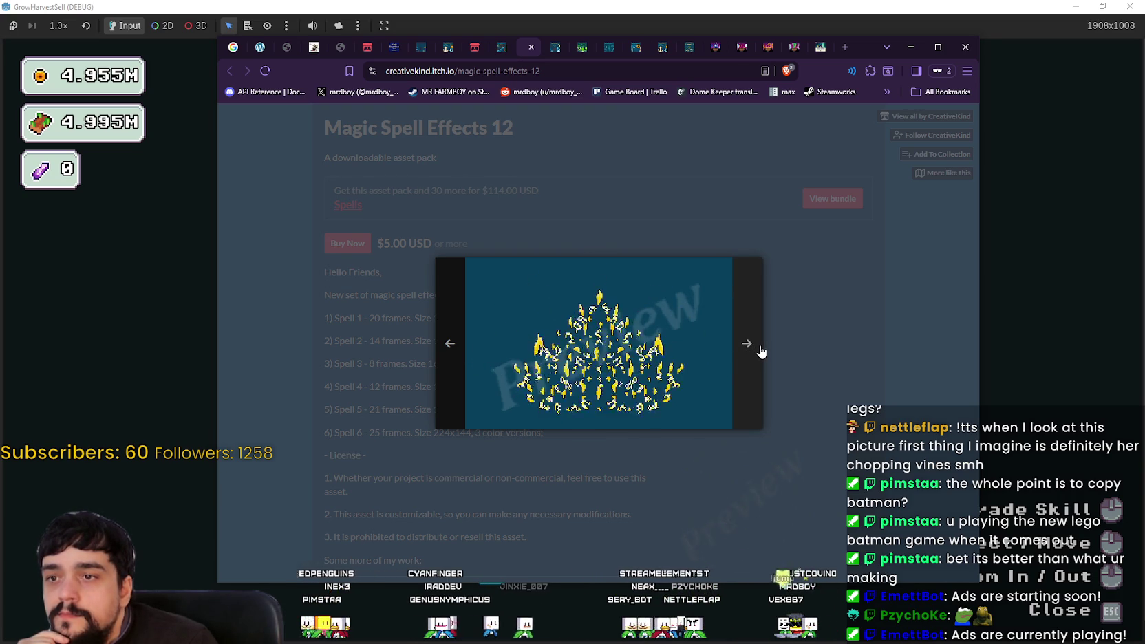
{"action": "left_click", "coordinate": [761, 351]}
{"action": "left_click", "coordinate": [697, 356]}
{"action": "left_click", "coordinate": [834, 362]}
{"action": "scroll", "coordinate": [700, 218], "scroll_direction": "down", "scroll_amount": 2}
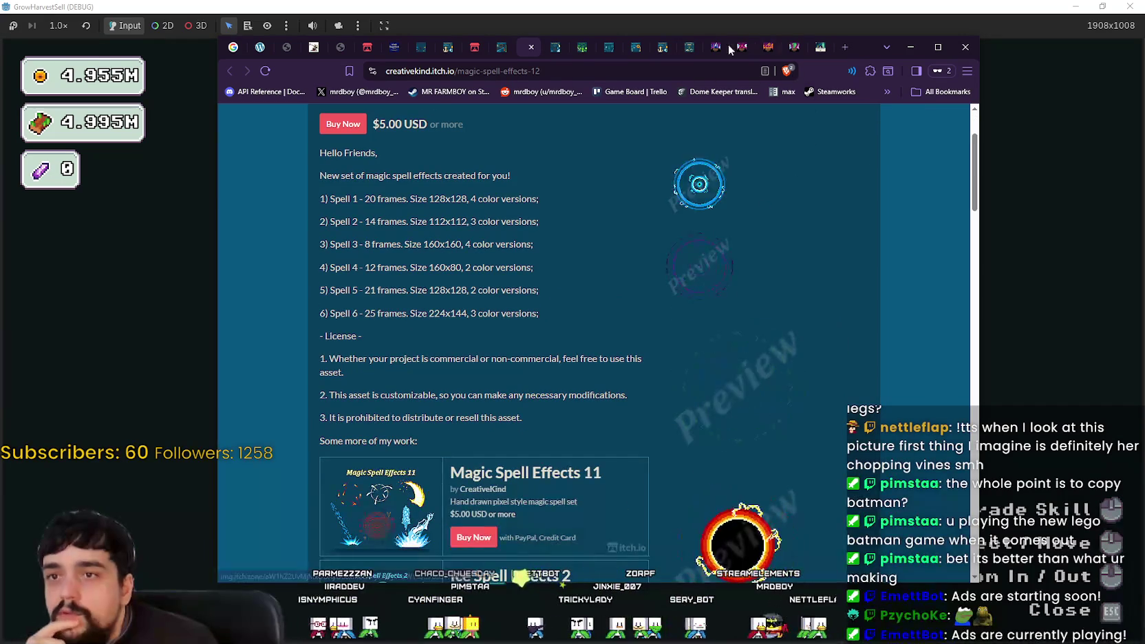
{"action": "left_click", "coordinate": [556, 49]}
- Step through the enlarged Magic Spell Effects 11 previews, then switch to the Poison Spell Effects tab
{"action": "left_click", "coordinate": [802, 375]}
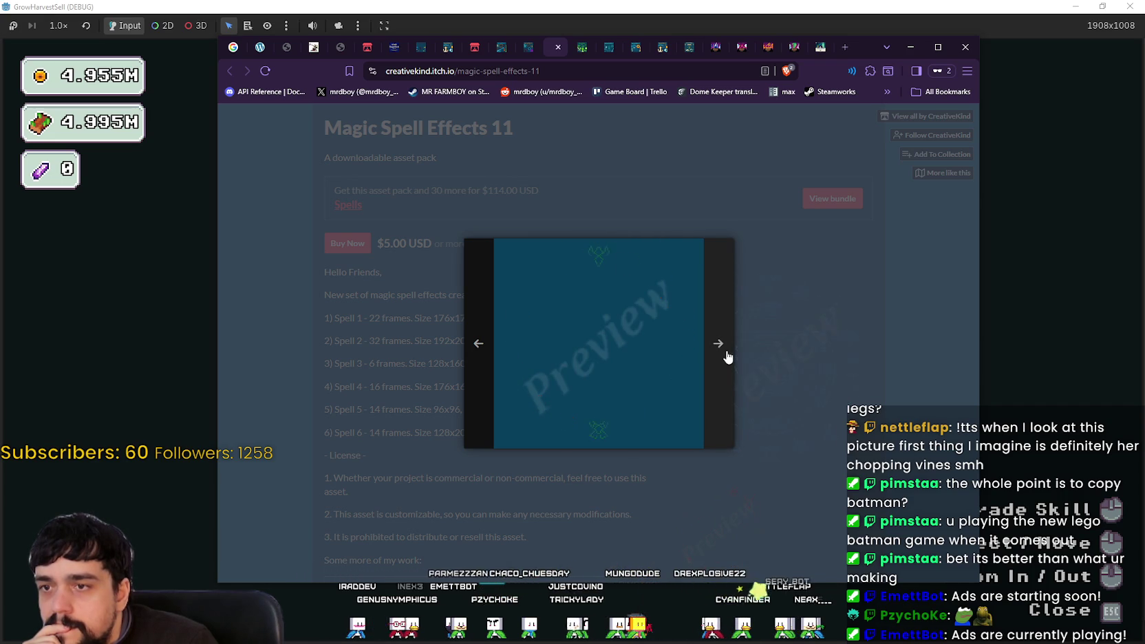
{"action": "left_click", "coordinate": [728, 357]}
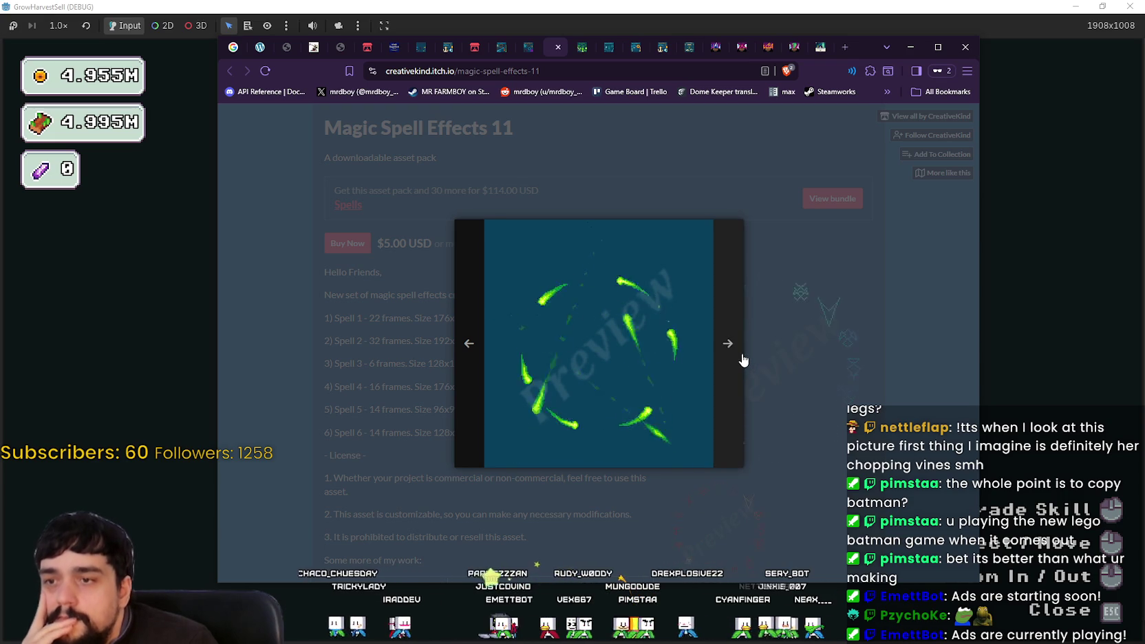
{"action": "left_click", "coordinate": [743, 360]}
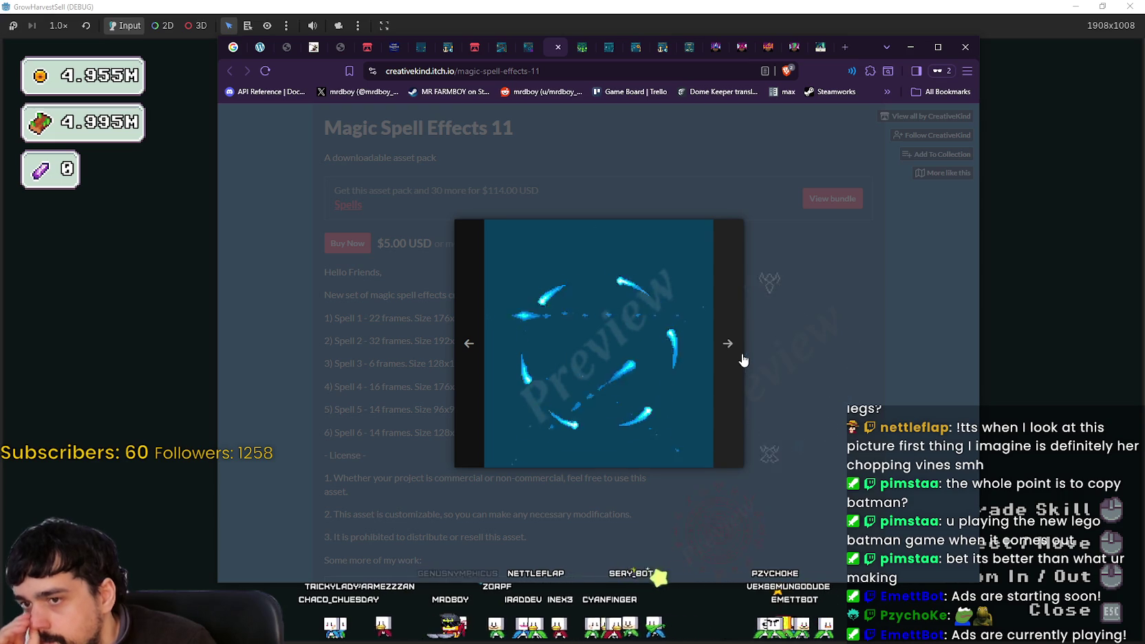
{"action": "left_click", "coordinate": [740, 350]}
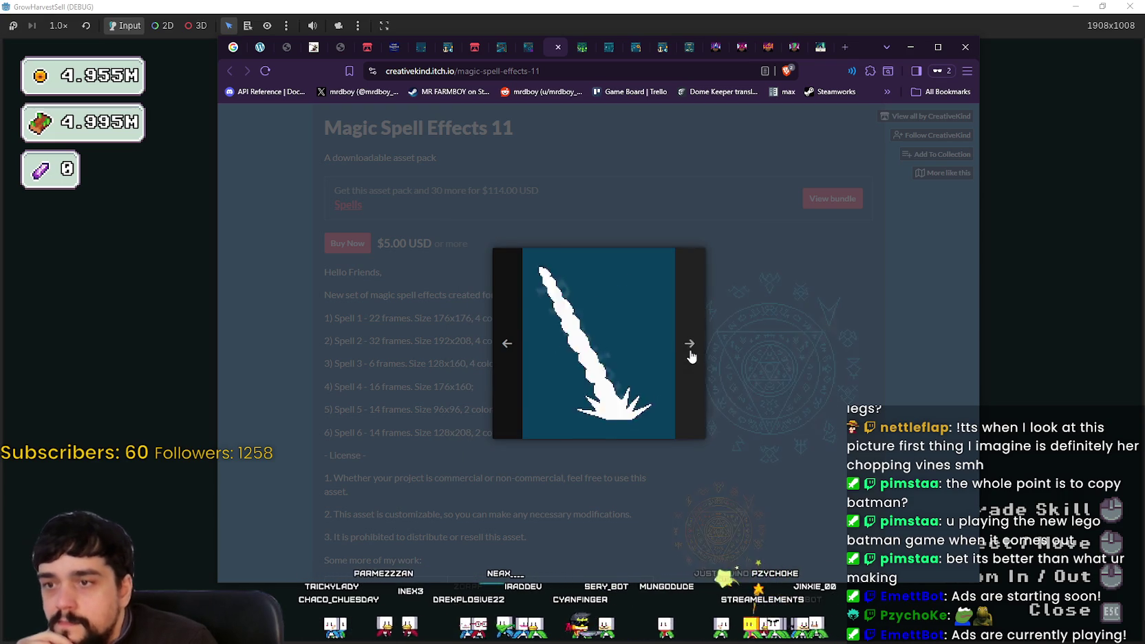
{"action": "left_click", "coordinate": [703, 355]}
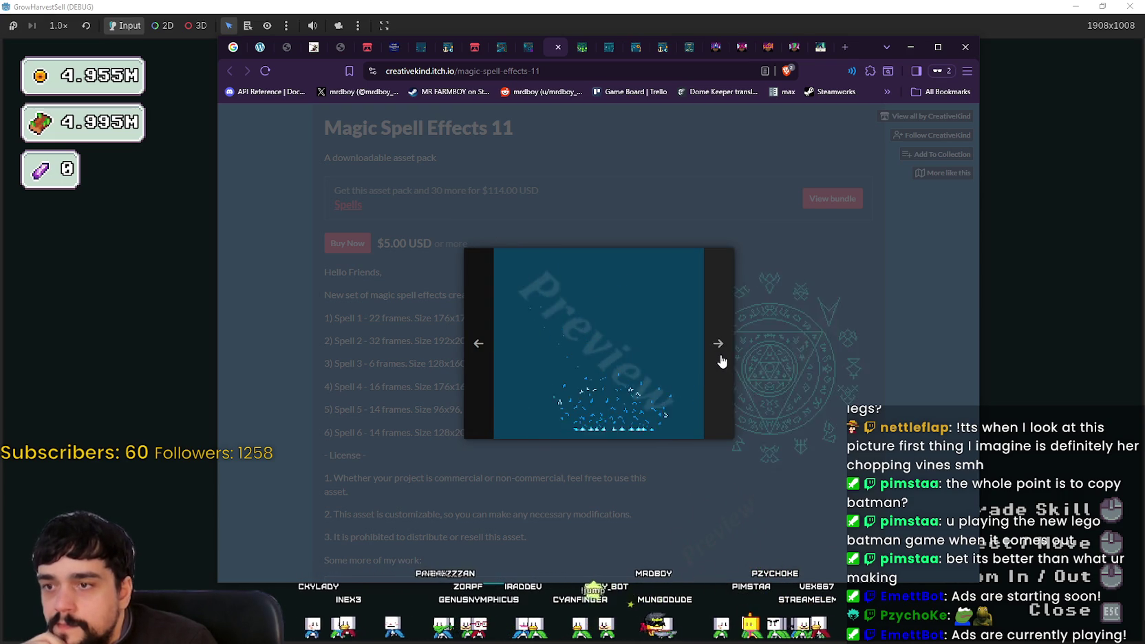
{"action": "left_click", "coordinate": [721, 357]}
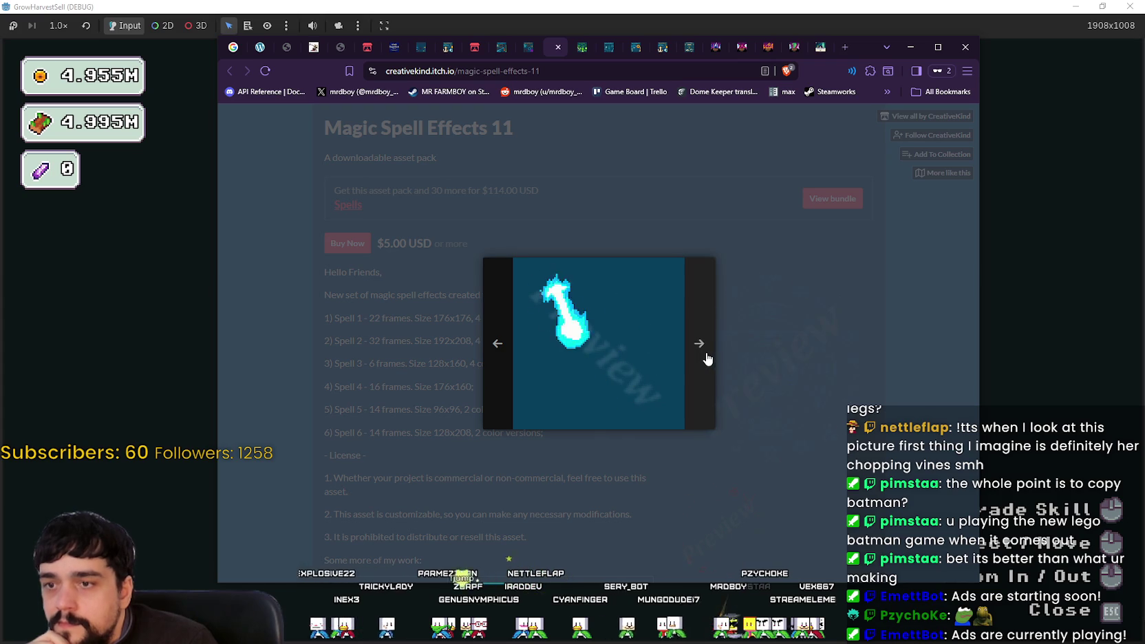
{"action": "left_click", "coordinate": [707, 358]}
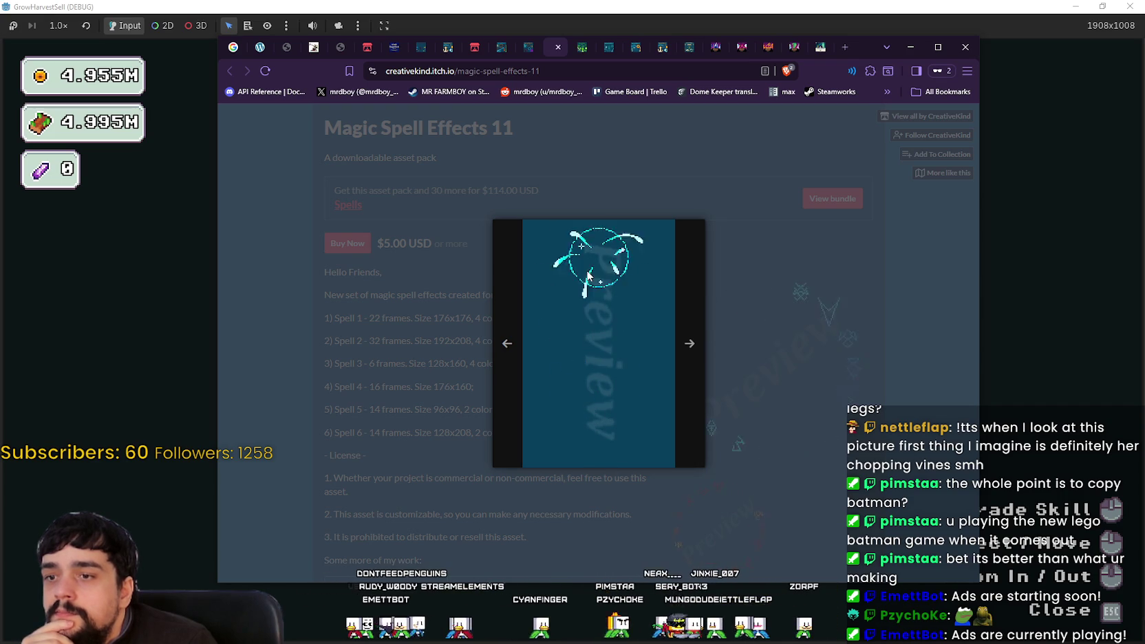
{"action": "left_click", "coordinate": [690, 358]}
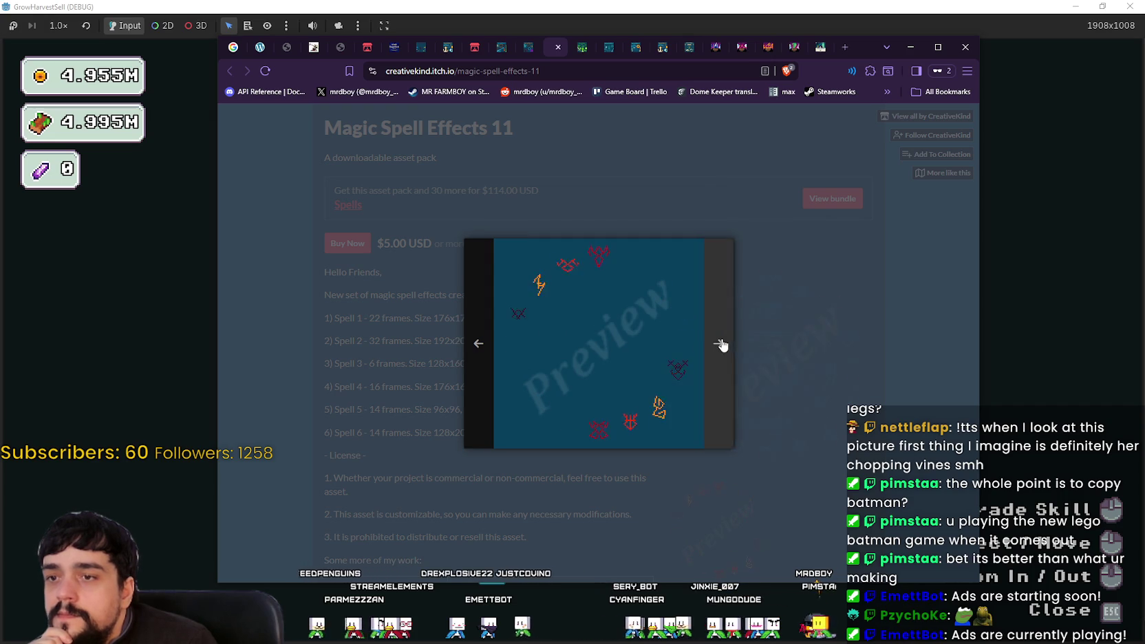
{"action": "left_click", "coordinate": [721, 345]}
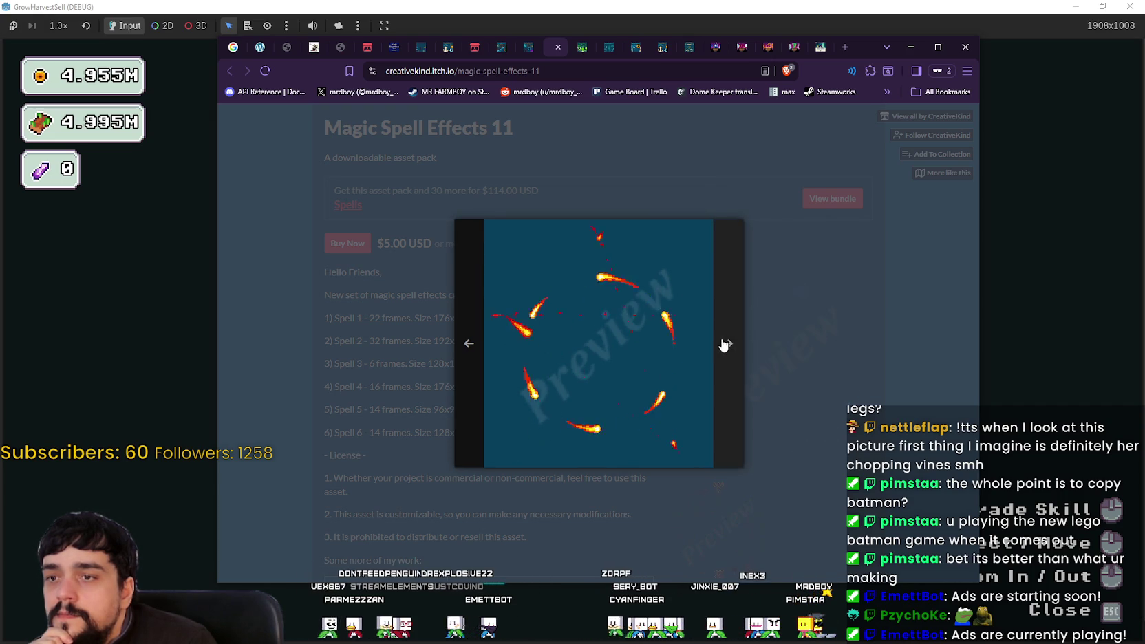
{"action": "key", "text": "ctrl+Tab"}
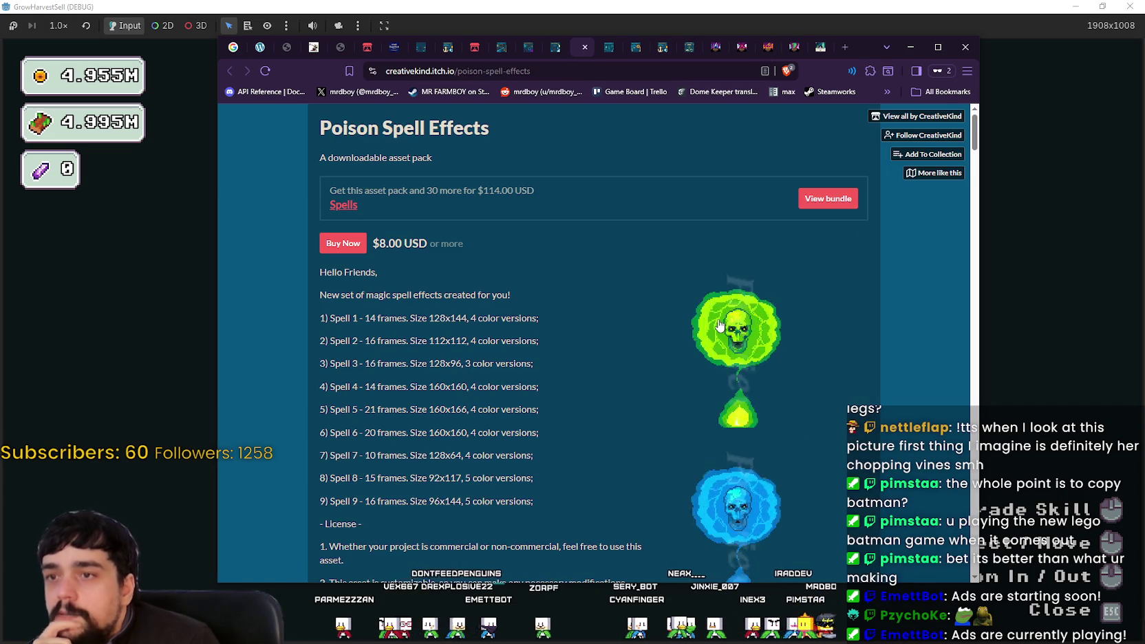
- Scroll through the Poison Spell Effects page, then close its tab
{"action": "scroll", "coordinate": [715, 319], "scroll_direction": "down", "scroll_amount": 7}
{"action": "scroll", "coordinate": [802, 334], "scroll_direction": "down", "scroll_amount": 10}
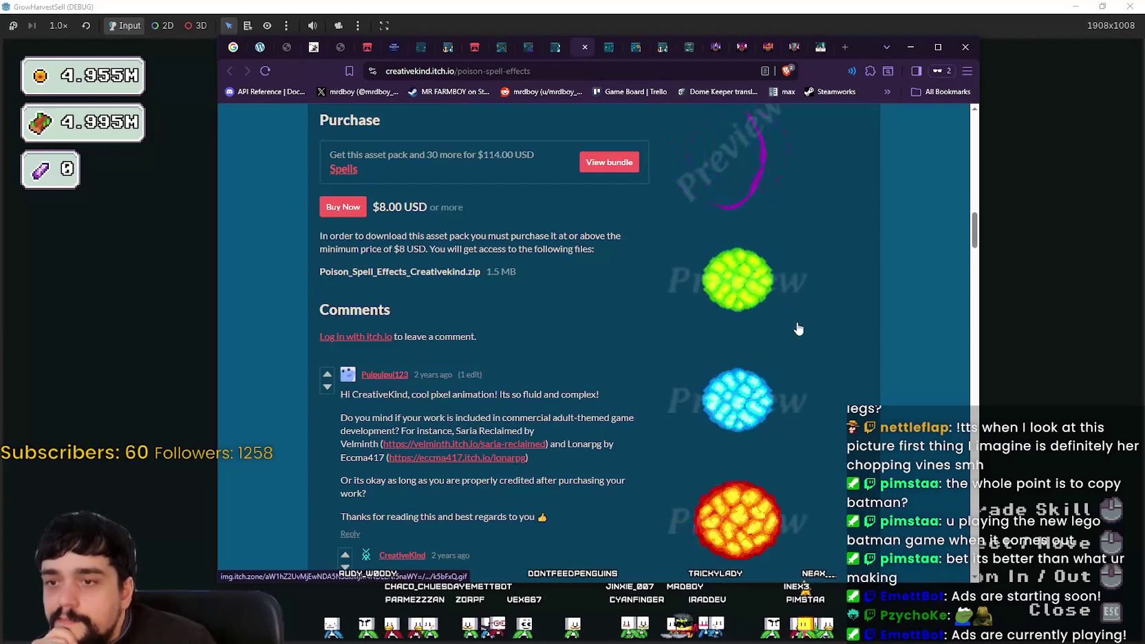
{"action": "scroll", "coordinate": [798, 329], "scroll_direction": "down", "scroll_amount": 3}
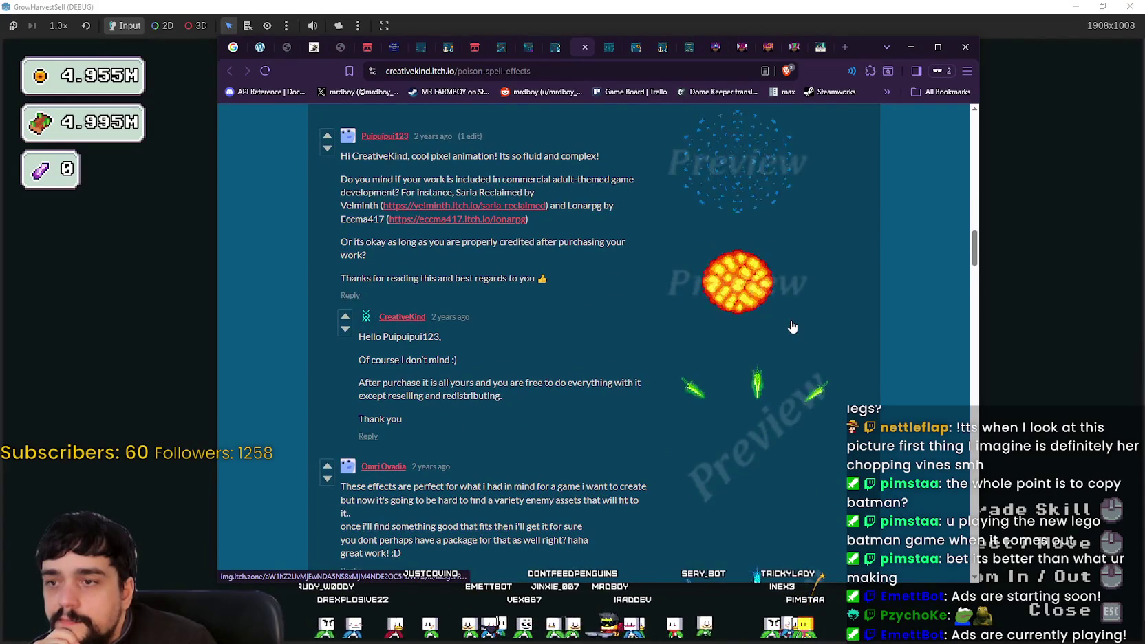
{"action": "scroll", "coordinate": [793, 328], "scroll_direction": "down", "scroll_amount": 4}
{"action": "scroll", "coordinate": [792, 327], "scroll_direction": "down", "scroll_amount": 6}
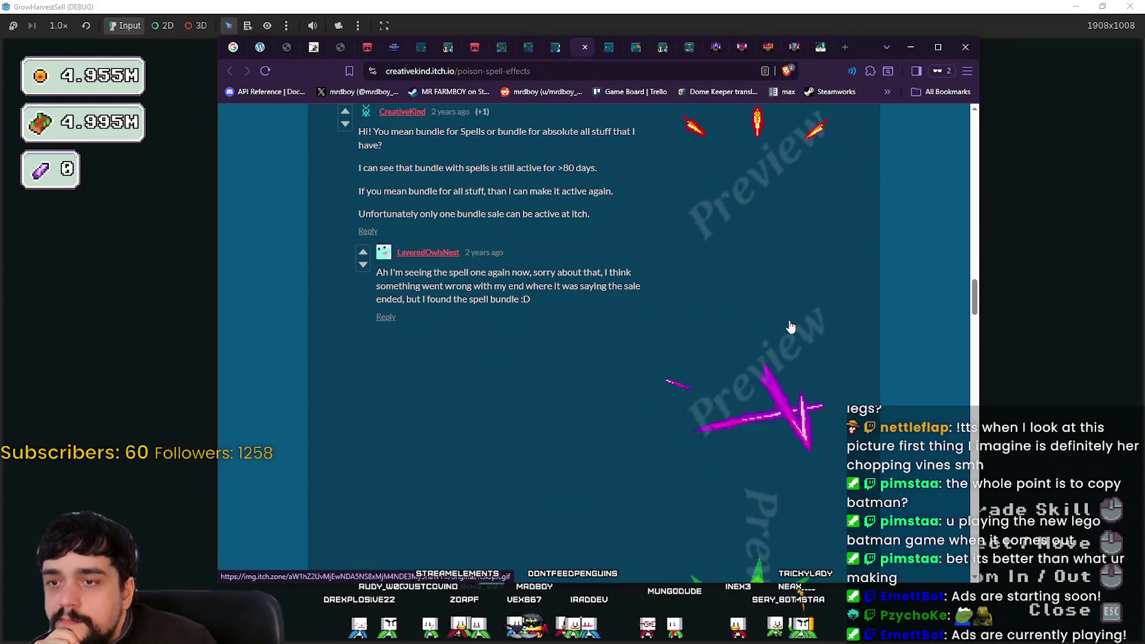
{"action": "scroll", "coordinate": [791, 327], "scroll_direction": "down", "scroll_amount": 4}
{"action": "scroll", "coordinate": [791, 327], "scroll_direction": "down", "scroll_amount": 5}
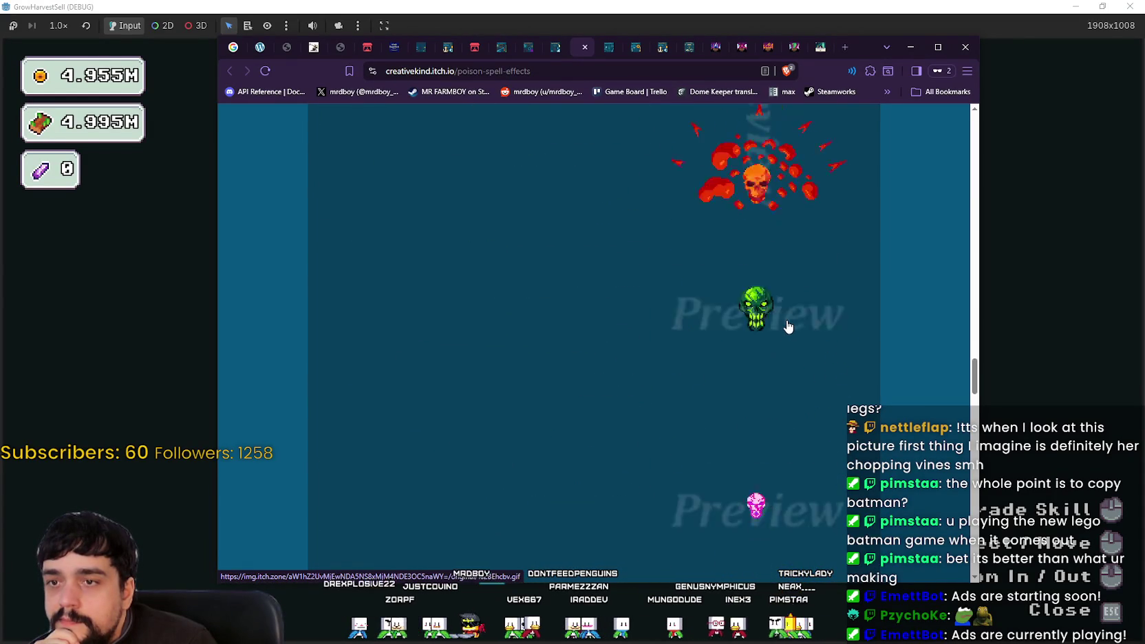
{"action": "left_click", "coordinate": [585, 47]}
- Scroll through the Lightning Spell Effects 3 page, then close it to reach Magic Spell Effects 13
{"action": "scroll", "coordinate": [873, 413], "scroll_direction": "down", "scroll_amount": 1}
{"action": "scroll", "coordinate": [872, 414], "scroll_direction": "down", "scroll_amount": 5}
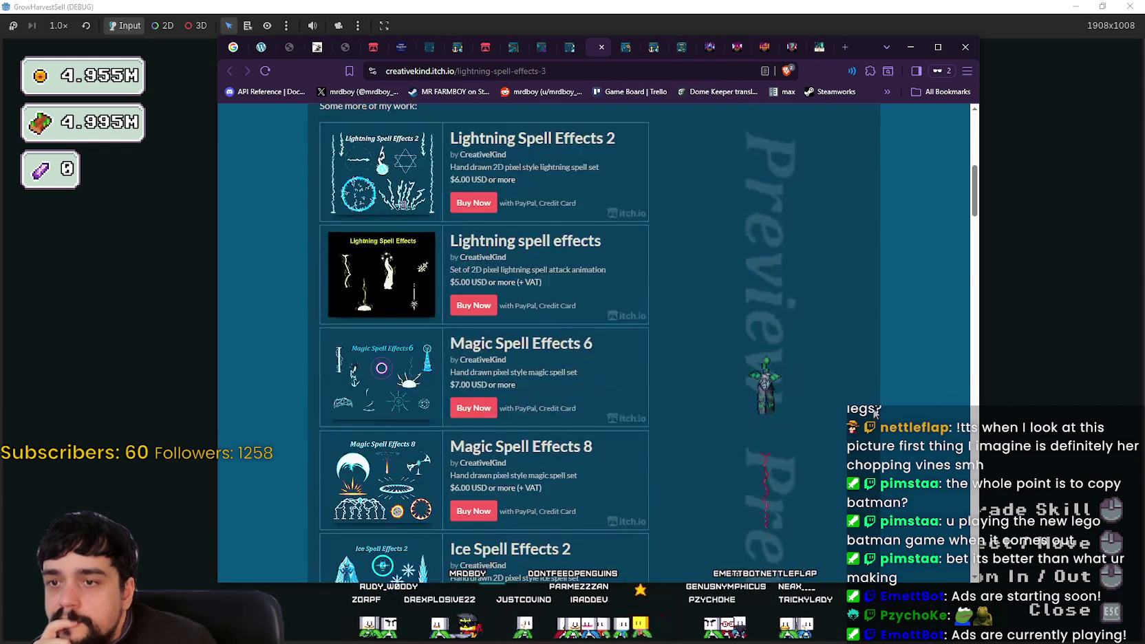
{"action": "mouse_move", "coordinate": [989, 184]}
{"action": "left_mouse_down"}
{"action": "mouse_move", "coordinate": [989, 196]}
{"action": "mouse_move", "coordinate": [981, 147]}
{"action": "mouse_move", "coordinate": [993, 324]}
{"action": "left_mouse_up"}
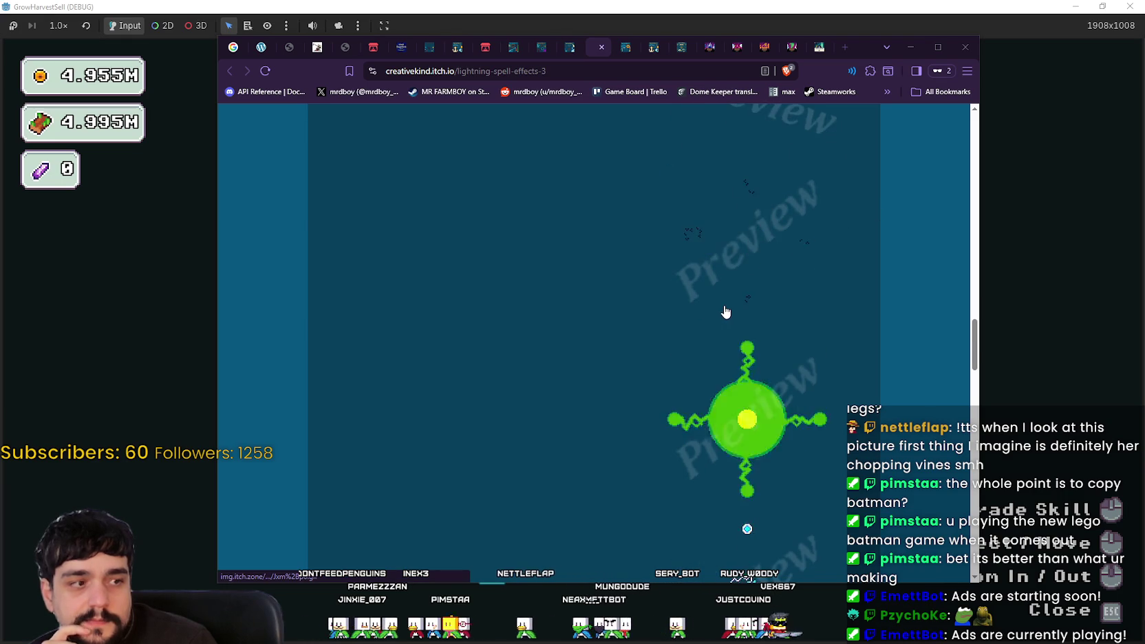
{"action": "scroll", "coordinate": [725, 312], "scroll_direction": "down", "scroll_amount": 2}
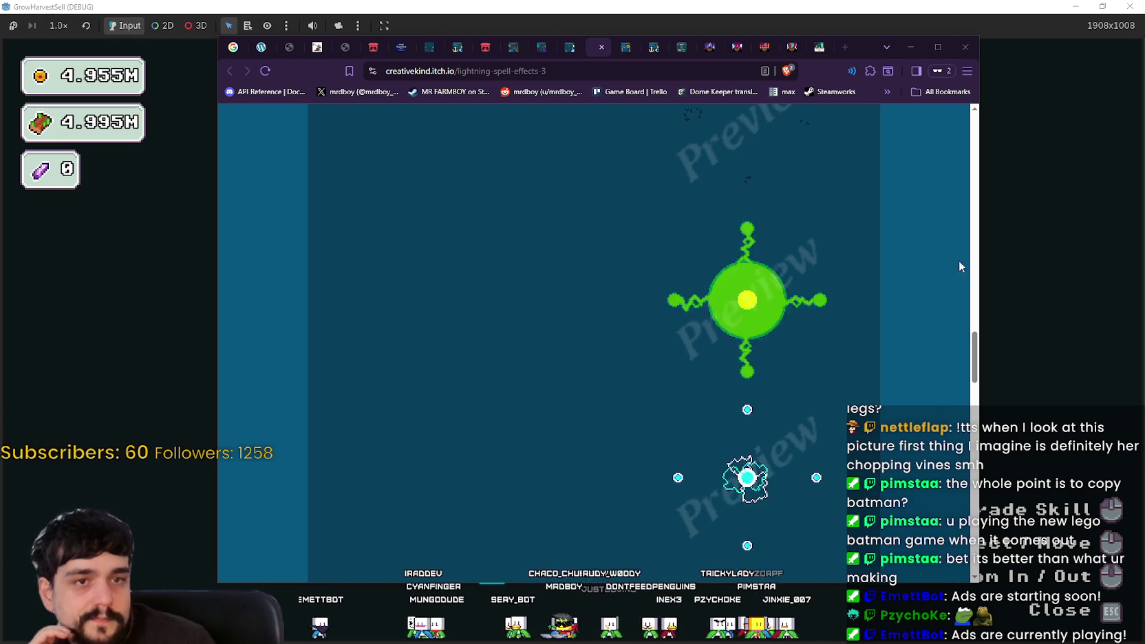
{"action": "scroll", "coordinate": [697, 389], "scroll_direction": "down", "scroll_amount": 5}
{"action": "scroll", "coordinate": [760, 397], "scroll_direction": "down", "scroll_amount": 6}
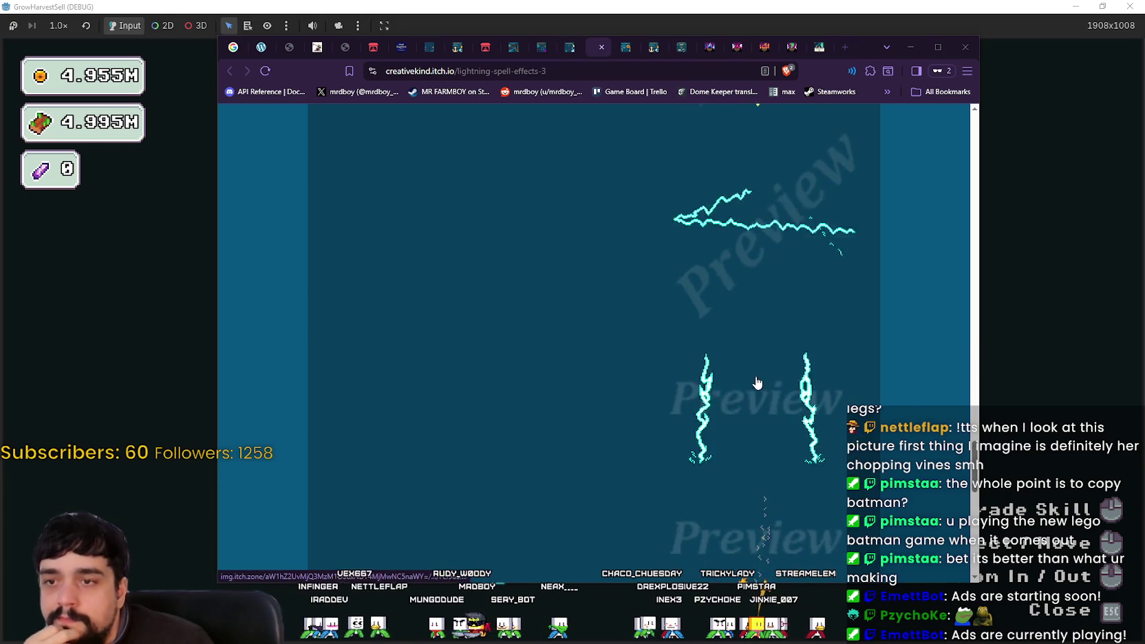
{"action": "scroll", "coordinate": [757, 382], "scroll_direction": "down", "scroll_amount": 5}
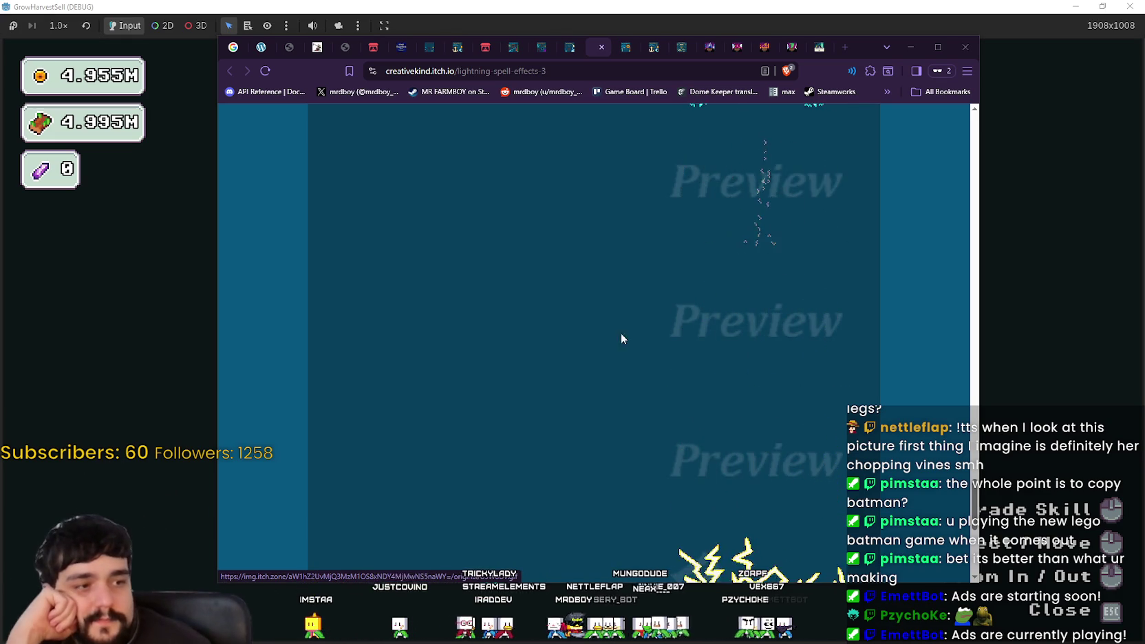
{"action": "scroll", "coordinate": [517, 431], "scroll_direction": "down", "scroll_amount": 4}
{"action": "scroll", "coordinate": [554, 386], "scroll_direction": "down", "scroll_amount": 2}
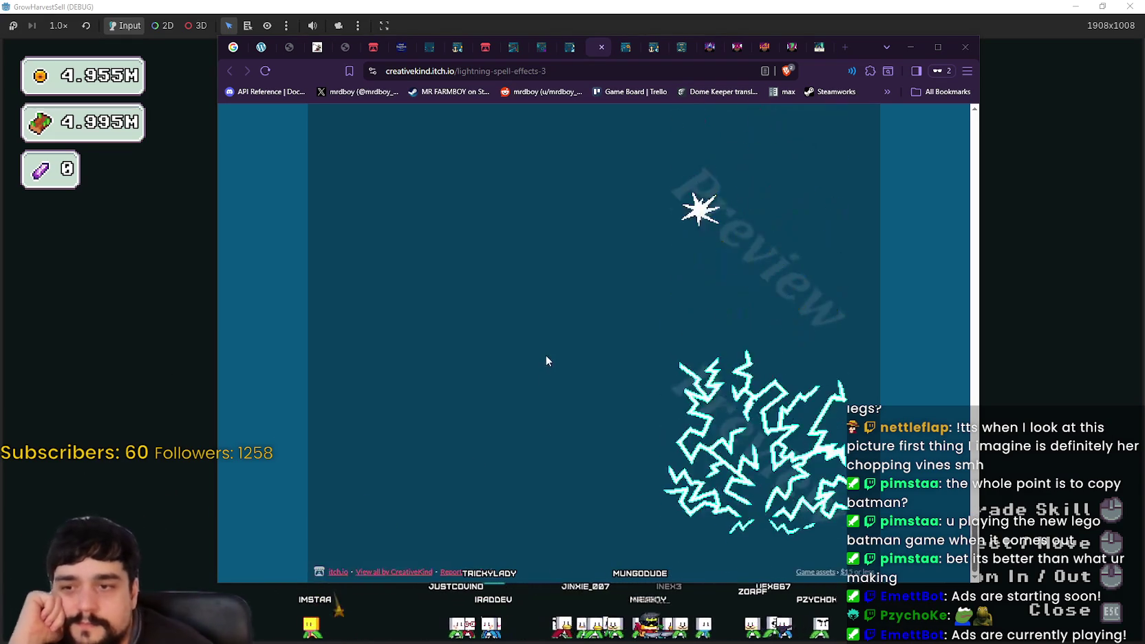
{"action": "left_click", "coordinate": [605, 46]}
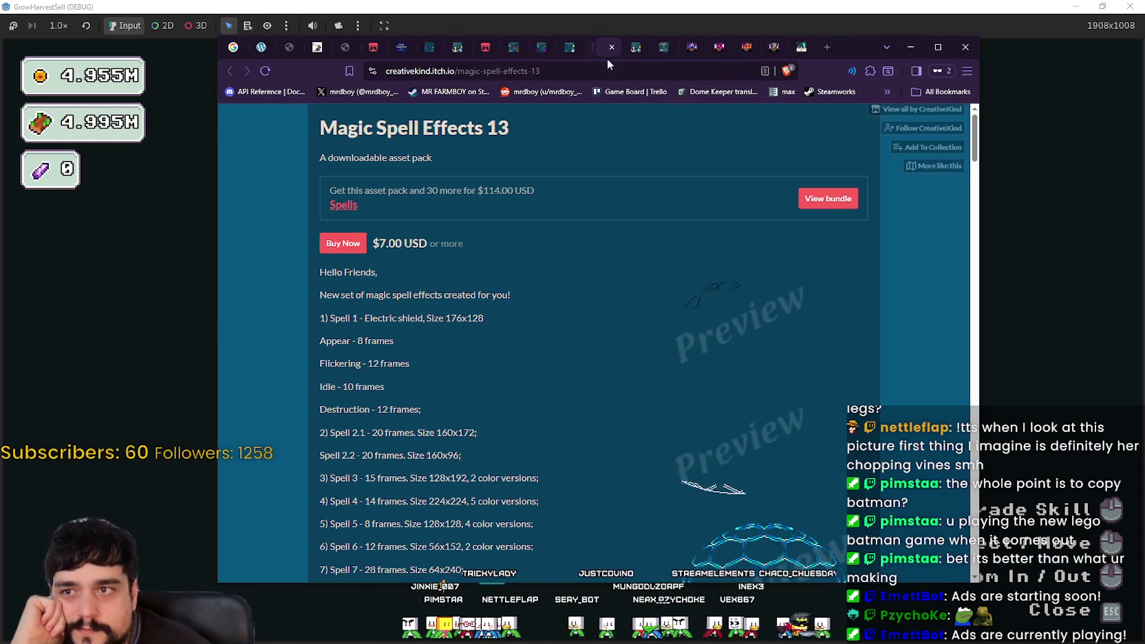
- Scroll the Magic Spell Effects 13 page and briefly enlarge one spell preview
{"action": "scroll", "coordinate": [728, 498], "scroll_direction": "down", "scroll_amount": 4}
{"action": "scroll", "coordinate": [725, 456], "scroll_direction": "down", "scroll_amount": 2}
{"action": "scroll", "coordinate": [750, 385], "scroll_direction": "up", "scroll_amount": 5}
{"action": "left_click", "coordinate": [729, 273]}
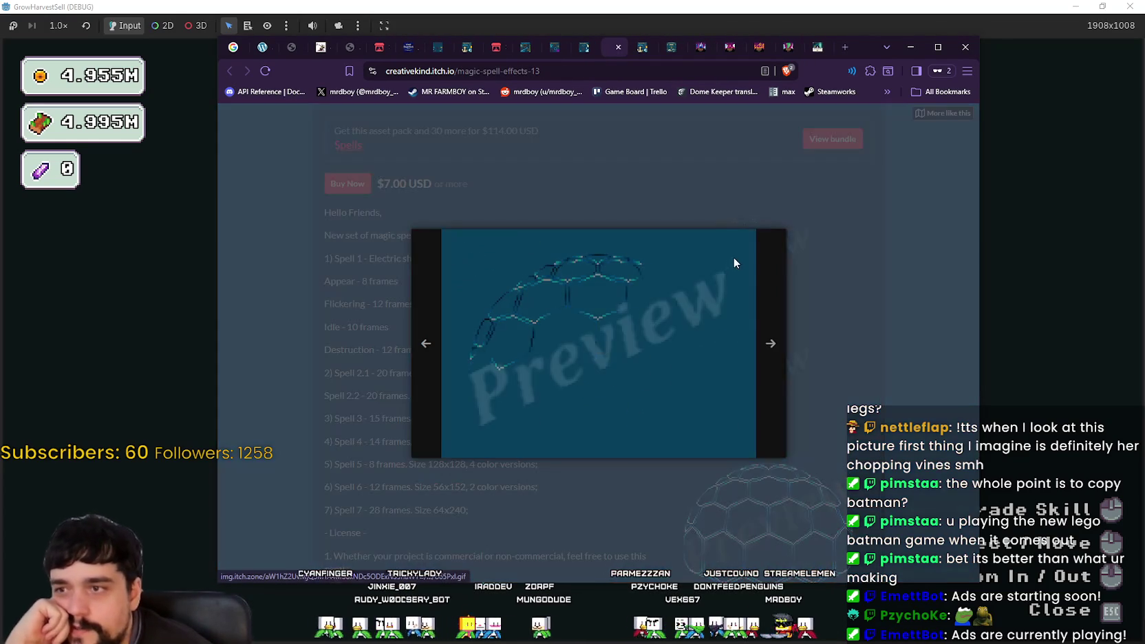
{"action": "left_click", "coordinate": [863, 364]}
{"action": "scroll", "coordinate": [811, 371], "scroll_direction": "up", "scroll_amount": 1}
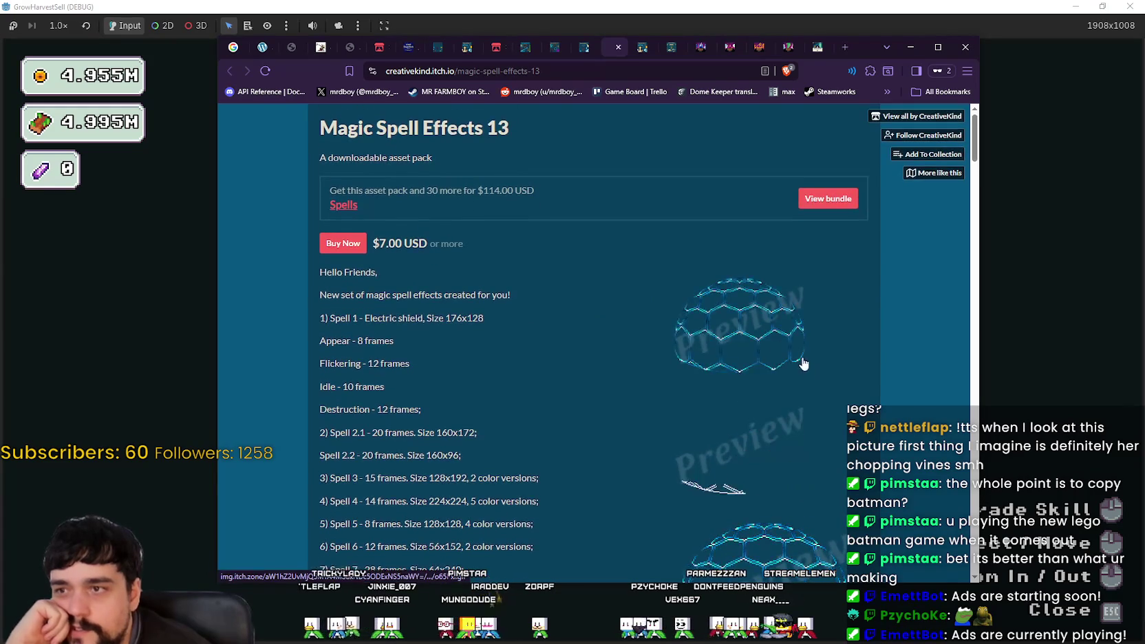
- Step through the enlarged Magic Spell Effects 13 previews starting from Electric shield
{"action": "left_click", "coordinate": [801, 364]}
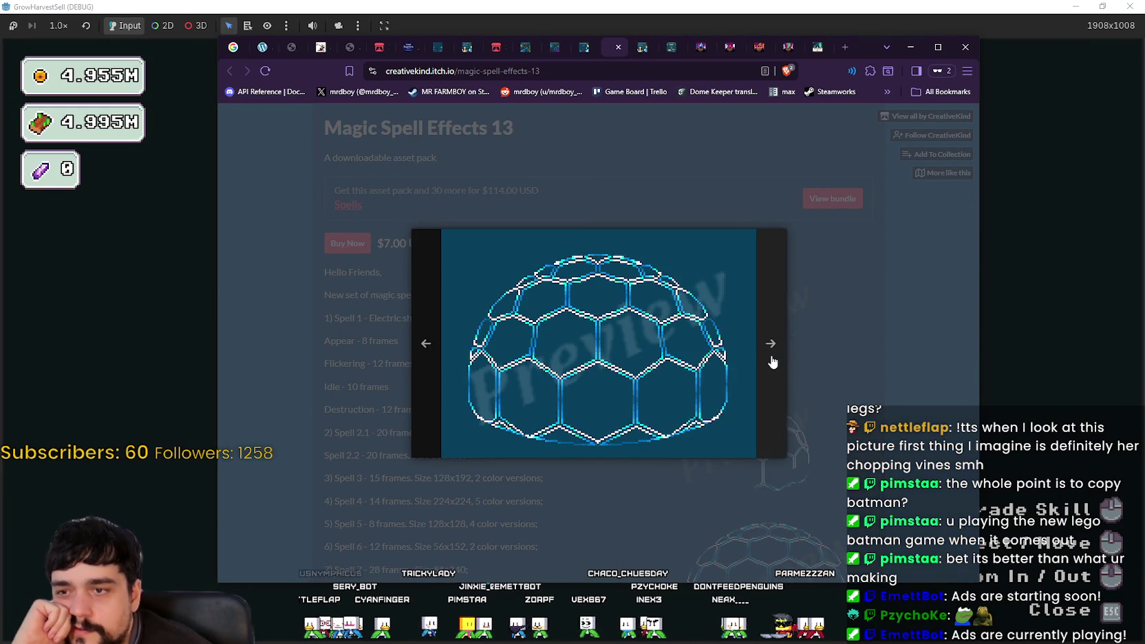
{"action": "left_click", "coordinate": [777, 362]}
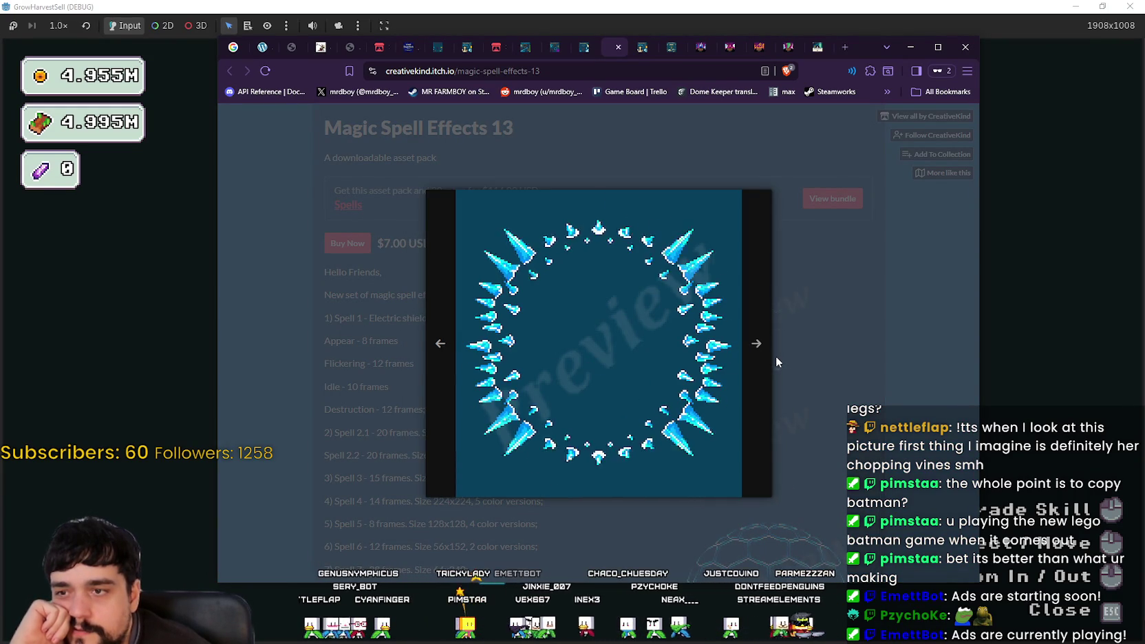
{"action": "left_click", "coordinate": [758, 363]}
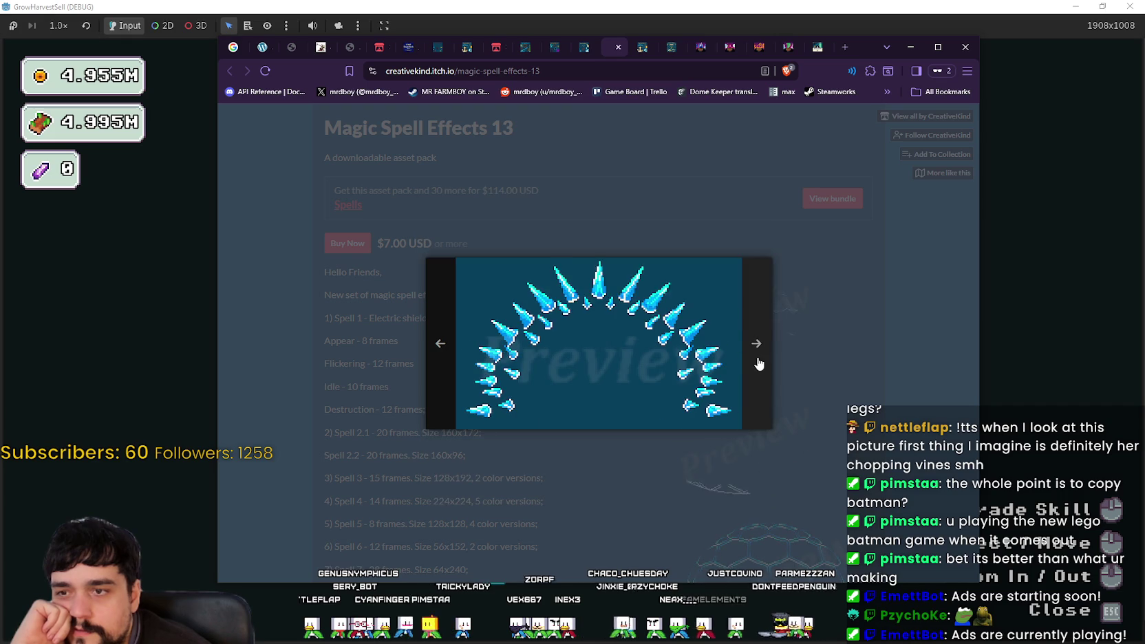
{"action": "left_click", "coordinate": [759, 363]}
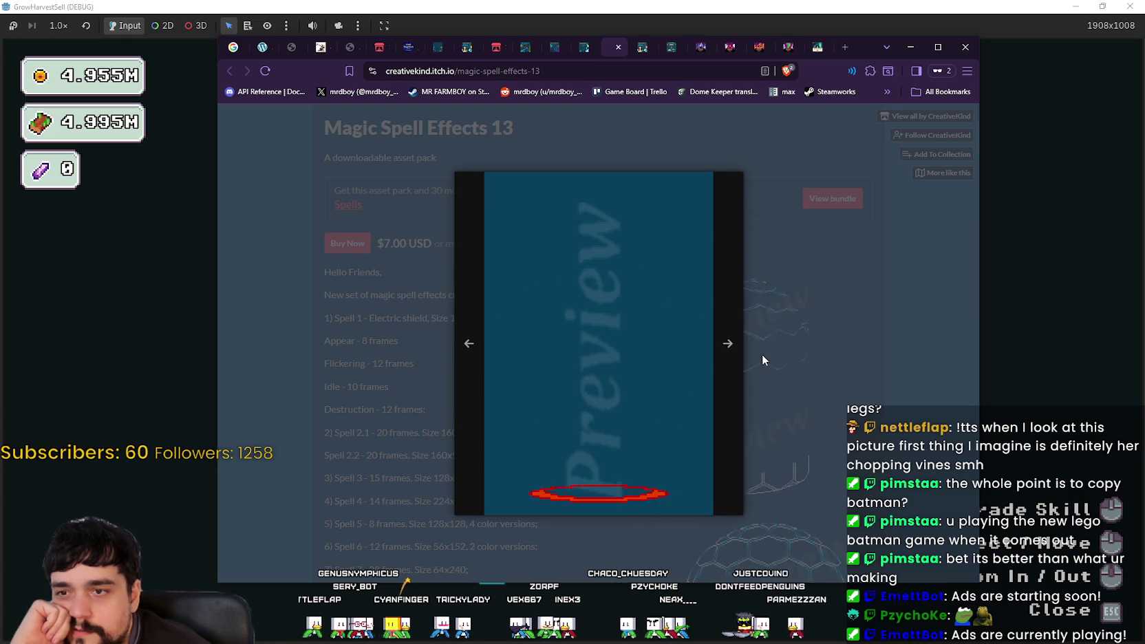
{"action": "left_click", "coordinate": [728, 382]}
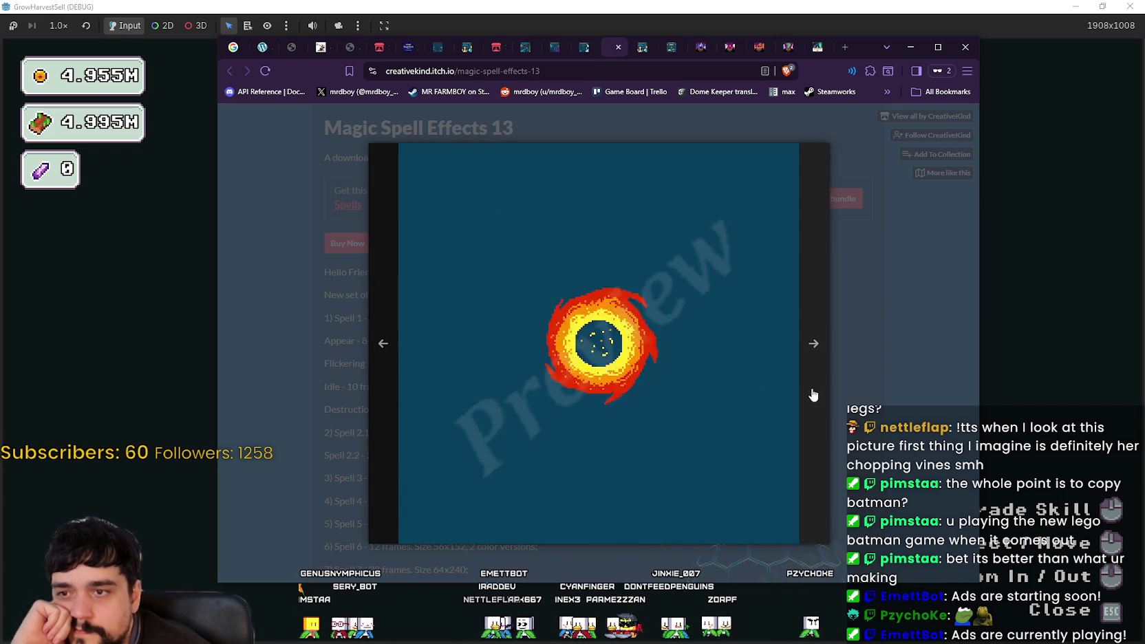
{"action": "key", "text": "Escape"}
- Scroll down the page, then close Magic Spell Effects 13 to reach Magic Spell Effects 14
{"action": "scroll", "coordinate": [813, 385], "scroll_direction": "down", "scroll_amount": 15}
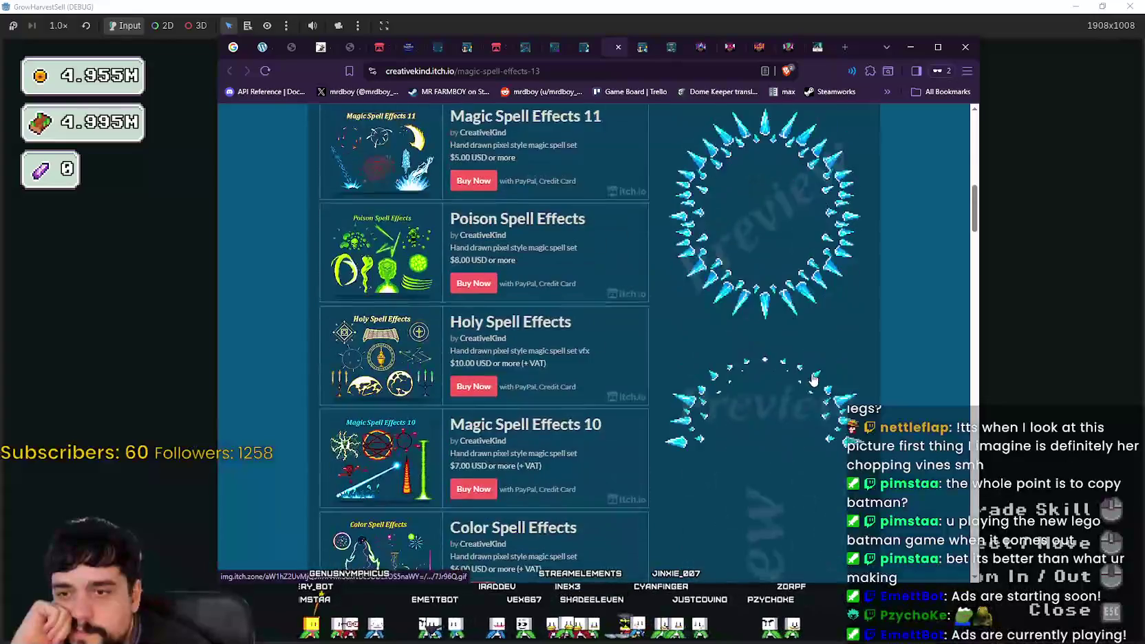
{"action": "scroll", "coordinate": [813, 377], "scroll_direction": "down", "scroll_amount": 10}
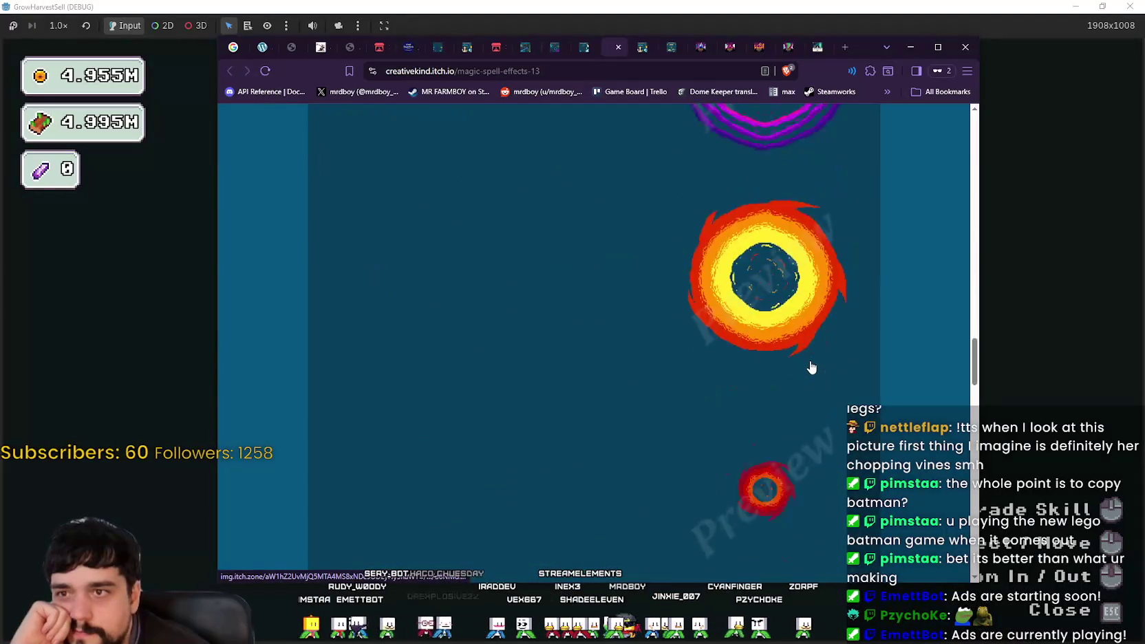
{"action": "scroll", "coordinate": [812, 367], "scroll_direction": "down", "scroll_amount": 10}
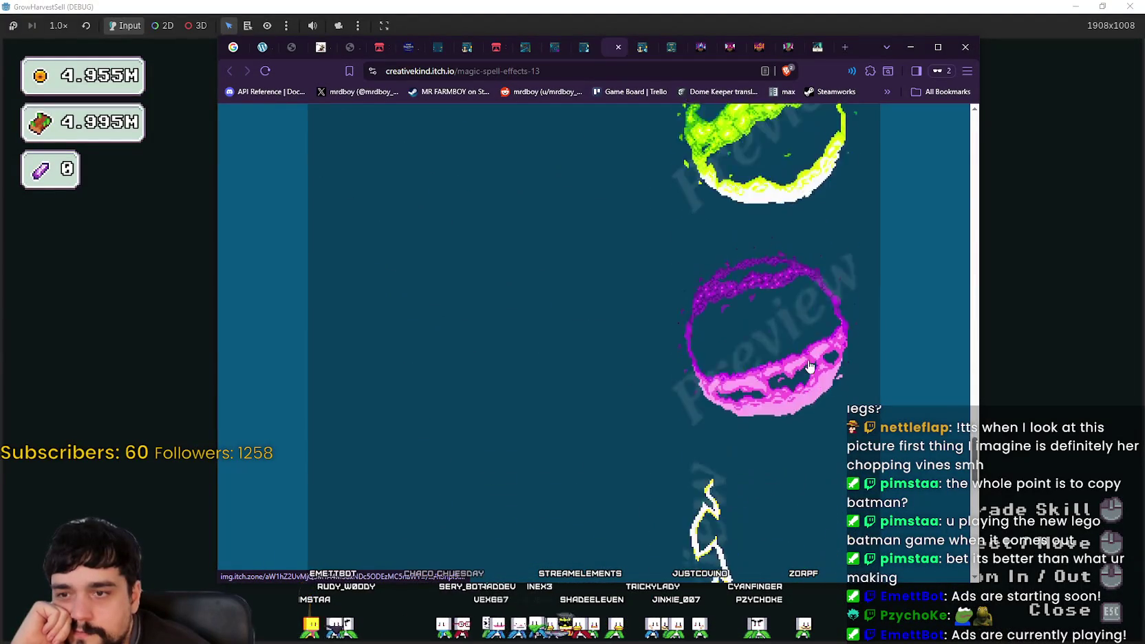
{"action": "scroll", "coordinate": [807, 365], "scroll_direction": "down", "scroll_amount": 10}
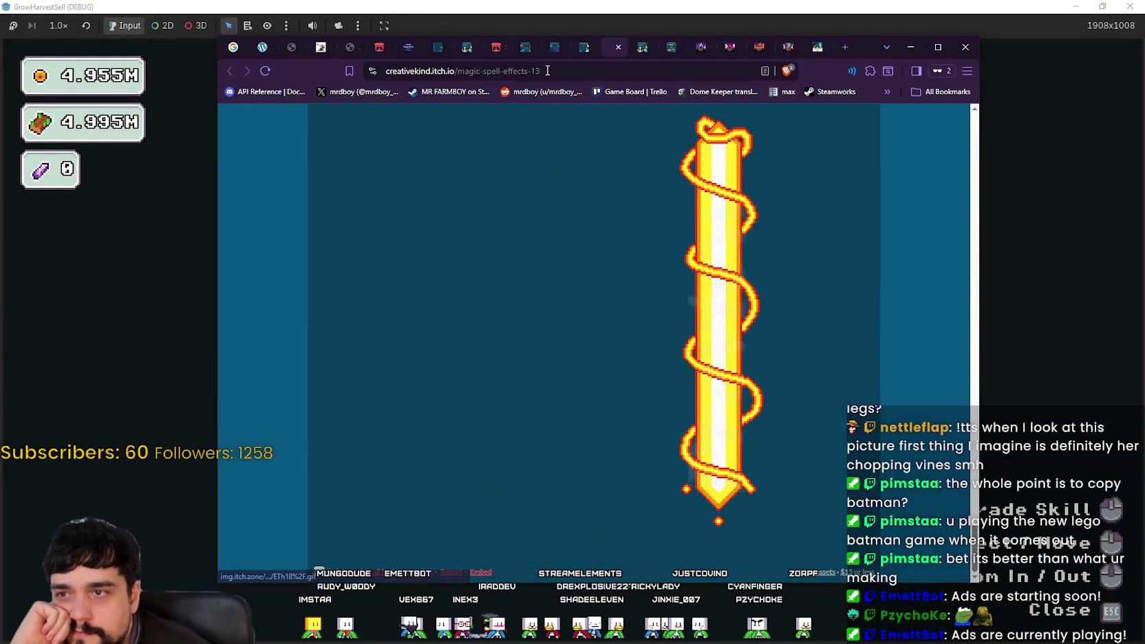
{"action": "left_click", "coordinate": [618, 46]}
{"action": "scroll", "coordinate": [720, 366], "scroll_direction": "down", "scroll_amount": 10}
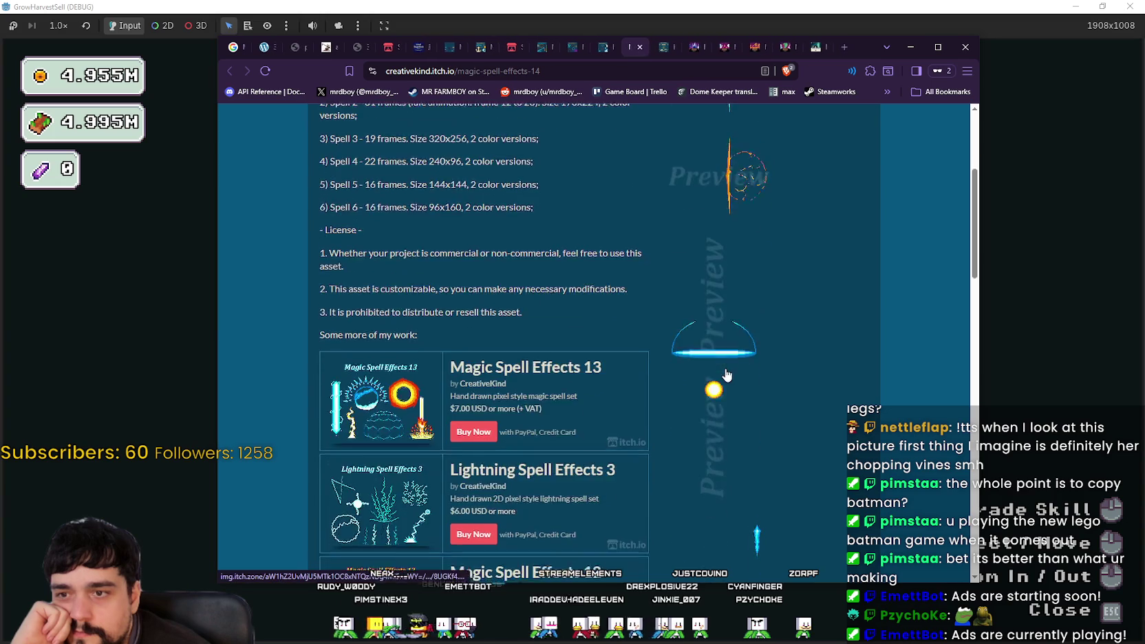
- Find Holy Spell Effects in Magic Spell Effects 14's 'Some more of my work' list and open it
{"action": "scroll", "coordinate": [720, 366], "scroll_direction": "up", "scroll_amount": 3}
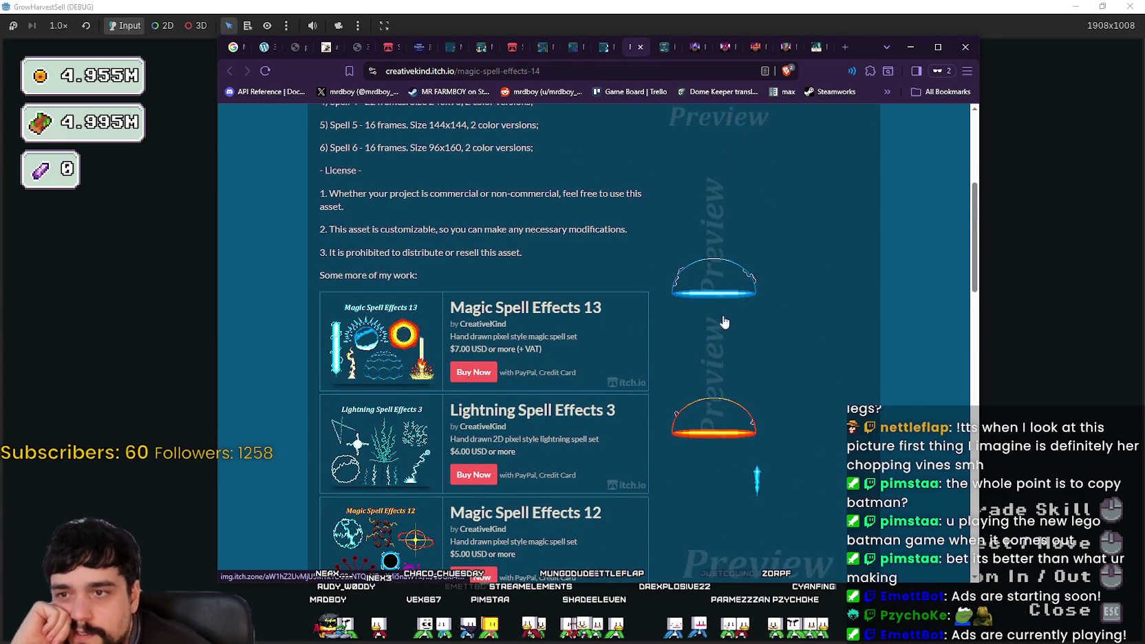
{"action": "scroll", "coordinate": [720, 288], "scroll_direction": "down", "scroll_amount": 8}
{"action": "scroll", "coordinate": [716, 361], "scroll_direction": "down", "scroll_amount": 8}
{"action": "scroll", "coordinate": [713, 353], "scroll_direction": "up", "scroll_amount": 8}
{"action": "scroll", "coordinate": [694, 324], "scroll_direction": "up", "scroll_amount": 3}
{"action": "left_click", "coordinate": [496, 391]}
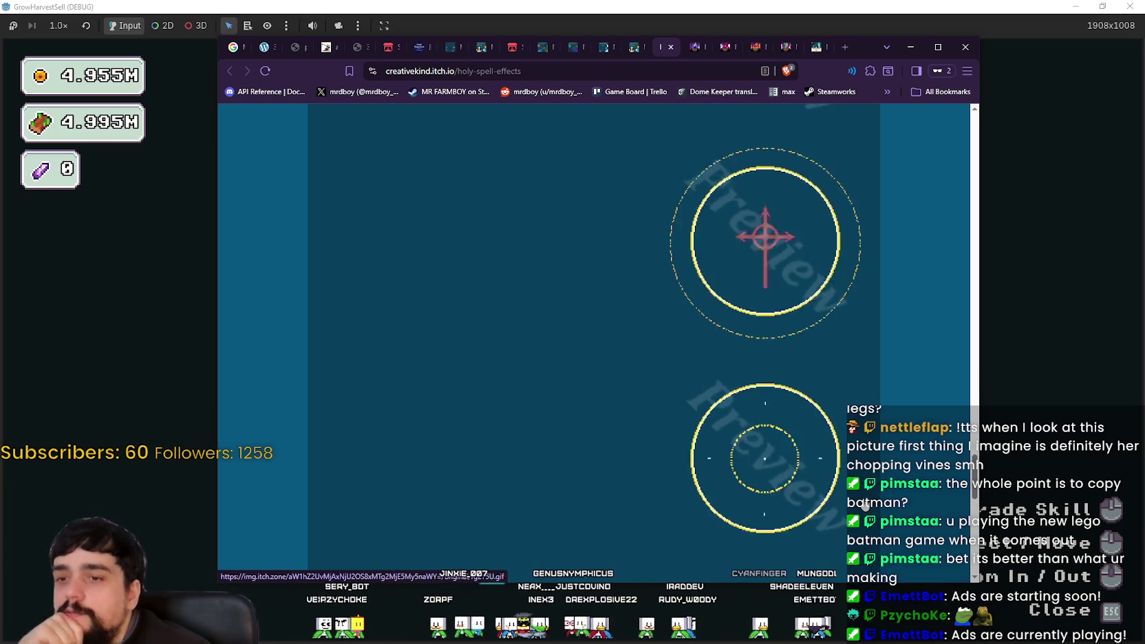
- Scroll the Holy Spell Effects page and view the enlarged diamond spell preview
{"action": "scroll", "coordinate": [723, 416], "scroll_direction": "down", "scroll_amount": 1}
{"action": "scroll", "coordinate": [718, 408], "scroll_direction": "up", "scroll_amount": 3}
{"action": "scroll", "coordinate": [717, 391], "scroll_direction": "down", "scroll_amount": 2}
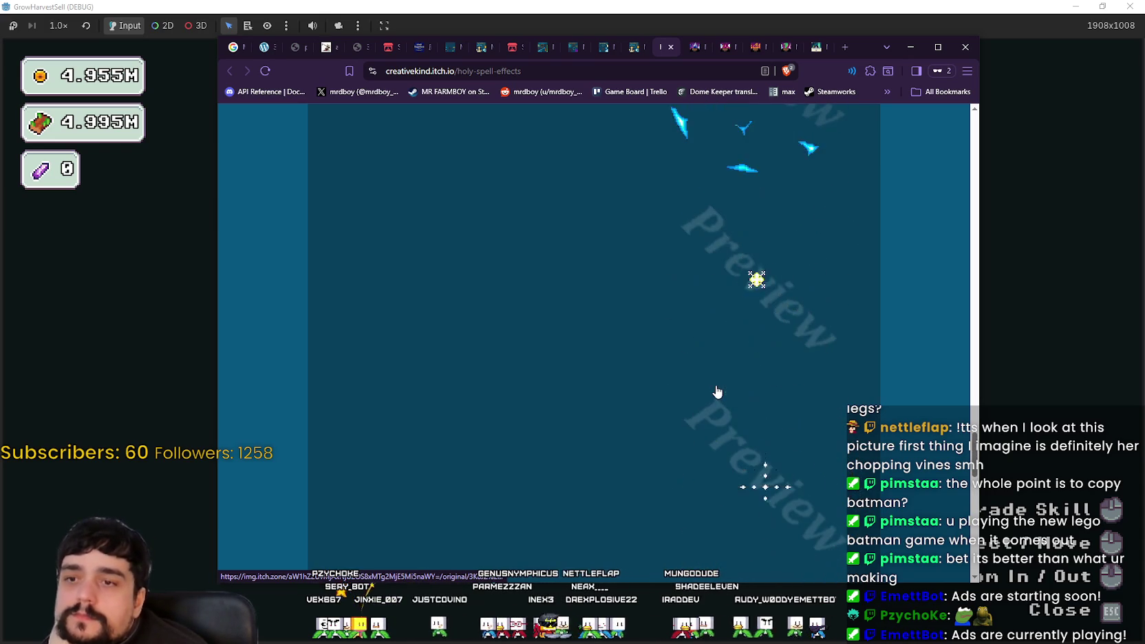
{"action": "left_click", "coordinate": [749, 287]}
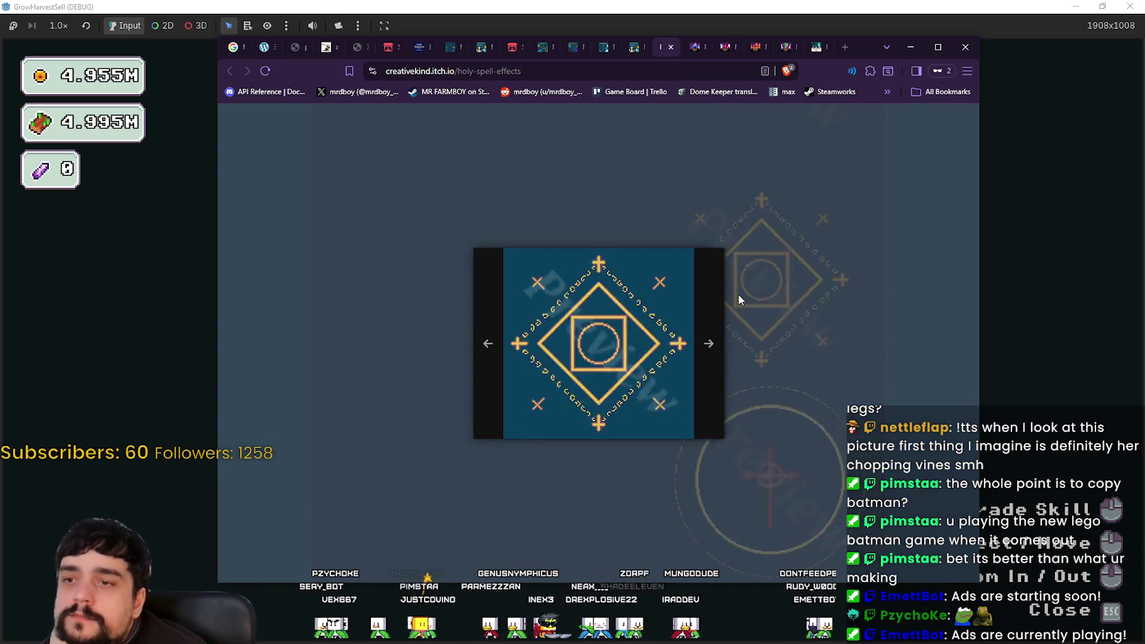
{"action": "left_click", "coordinate": [808, 359]}
- Read further down the Holy Spell Effects page through its comments
{"action": "scroll", "coordinate": [784, 362], "scroll_direction": "down", "scroll_amount": 9}
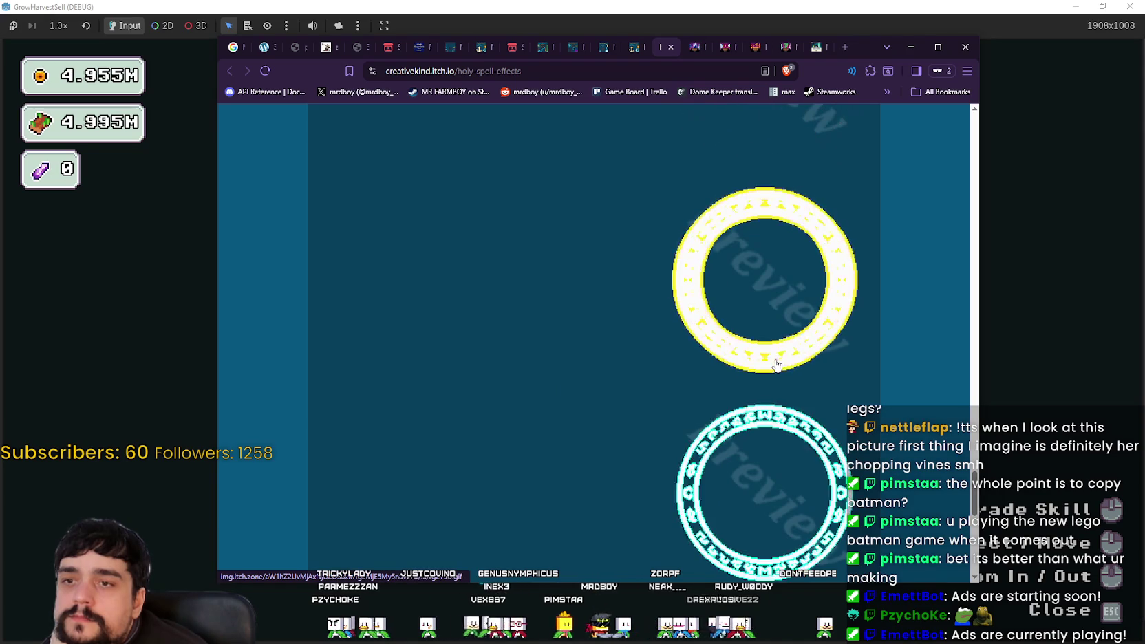
{"action": "scroll", "coordinate": [769, 360], "scroll_direction": "down", "scroll_amount": 5}
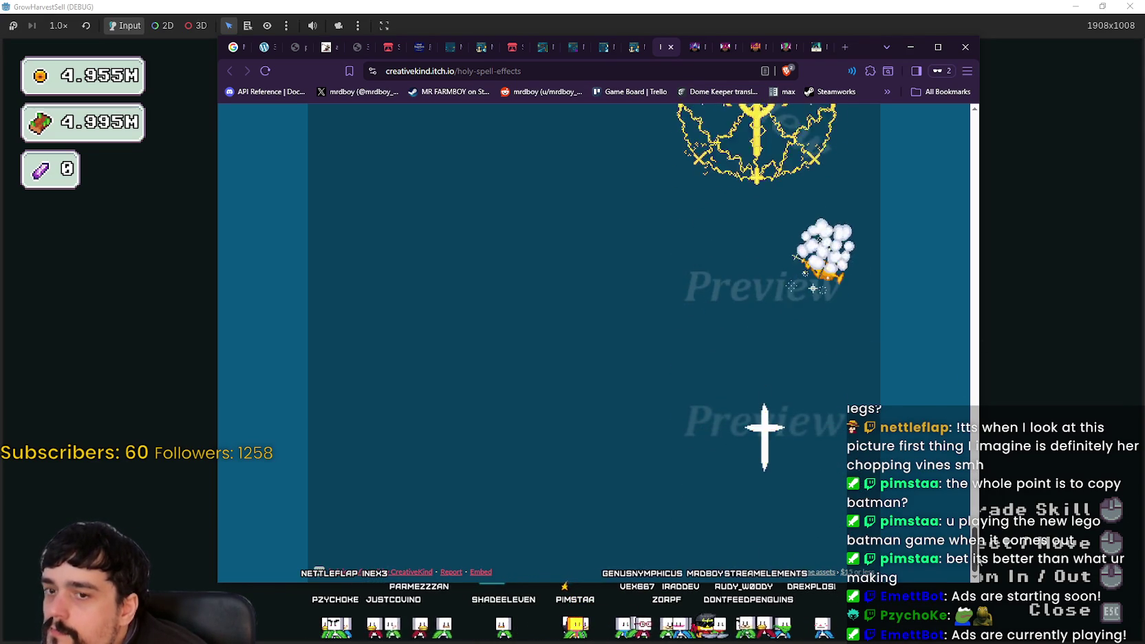
{"action": "mouse_move", "coordinate": [975, 530]}
{"action": "left_mouse_down"}
{"action": "mouse_move", "coordinate": [1006, 242]}
{"action": "mouse_move", "coordinate": [999, 279]}
{"action": "left_mouse_up"}
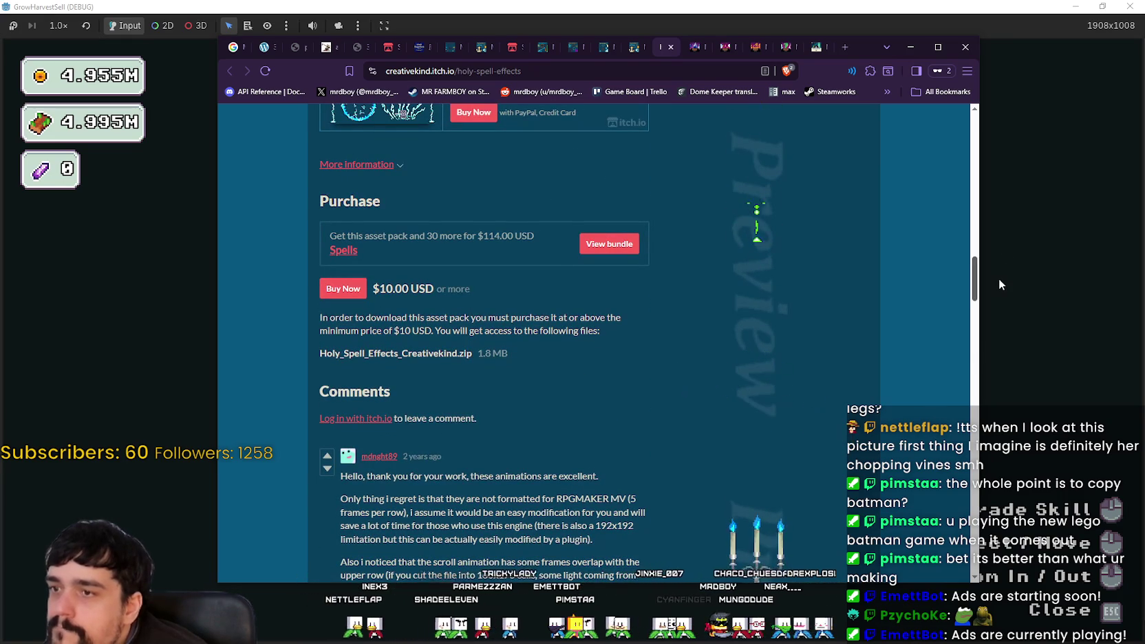
{"action": "mouse_move", "coordinate": [999, 278]}
{"action": "left_mouse_down"}
{"action": "mouse_move", "coordinate": [999, 291]}
{"action": "mouse_move", "coordinate": [989, 192]}
{"action": "mouse_move", "coordinate": [1000, 141]}
{"action": "mouse_move", "coordinate": [973, 382]}
{"action": "mouse_move", "coordinate": [935, 146]}
{"action": "left_mouse_up"}
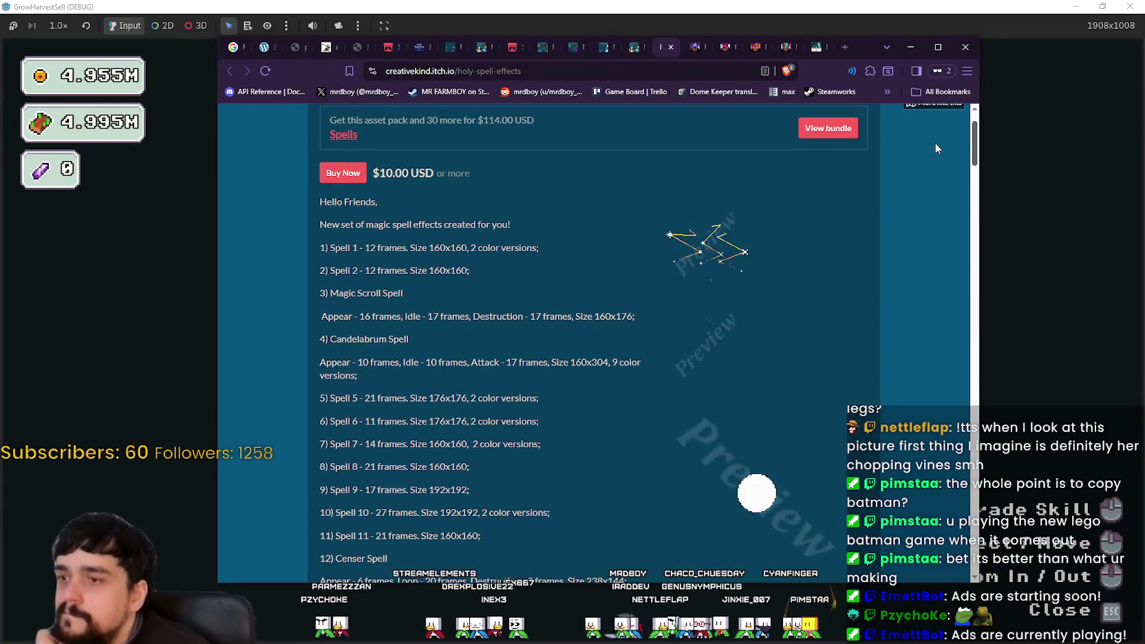
{"action": "scroll", "coordinate": [930, 151], "scroll_direction": "down", "scroll_amount": 3}
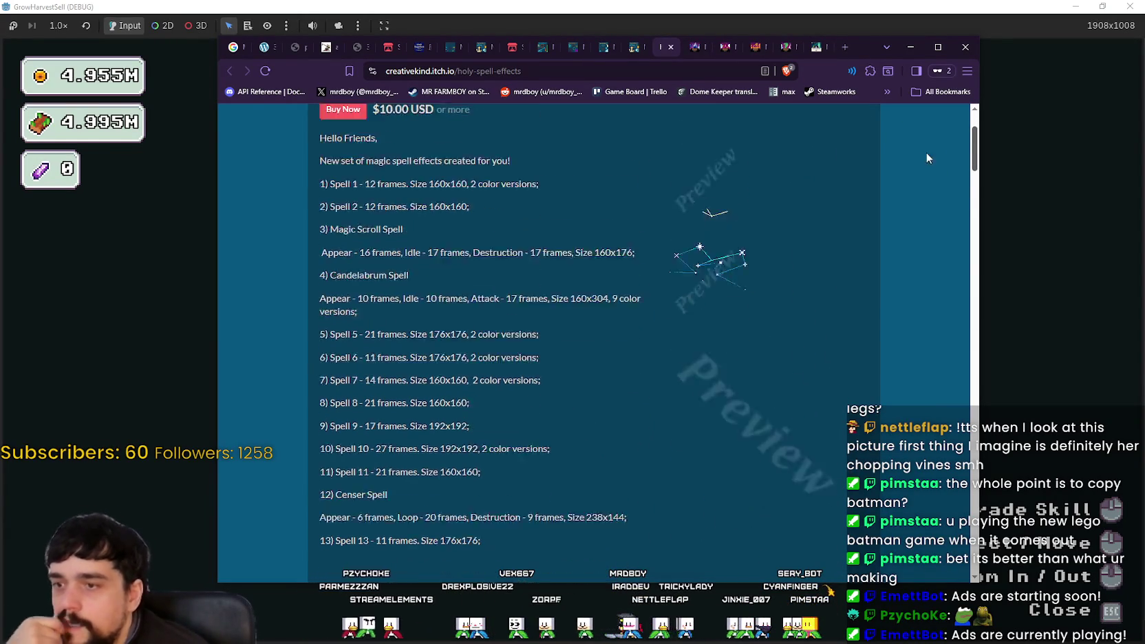
{"action": "scroll", "coordinate": [920, 168], "scroll_direction": "down", "scroll_amount": 5}
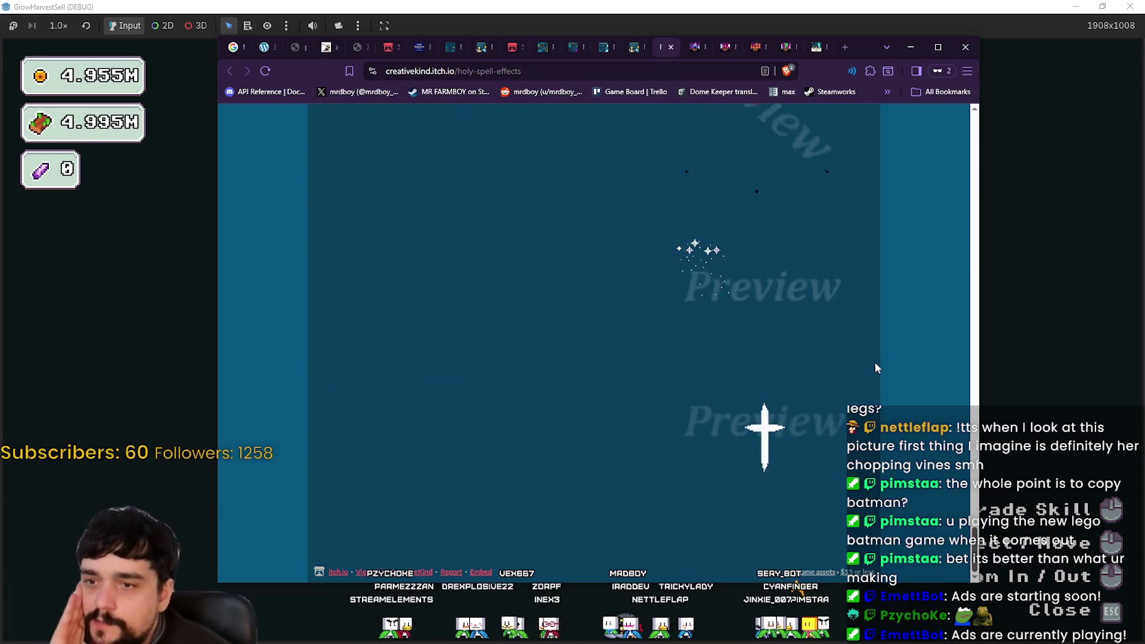
{"action": "scroll", "coordinate": [891, 279], "scroll_direction": "down", "scroll_amount": 5}
{"action": "scroll", "coordinate": [934, 342], "scroll_direction": "up", "scroll_amount": 10}
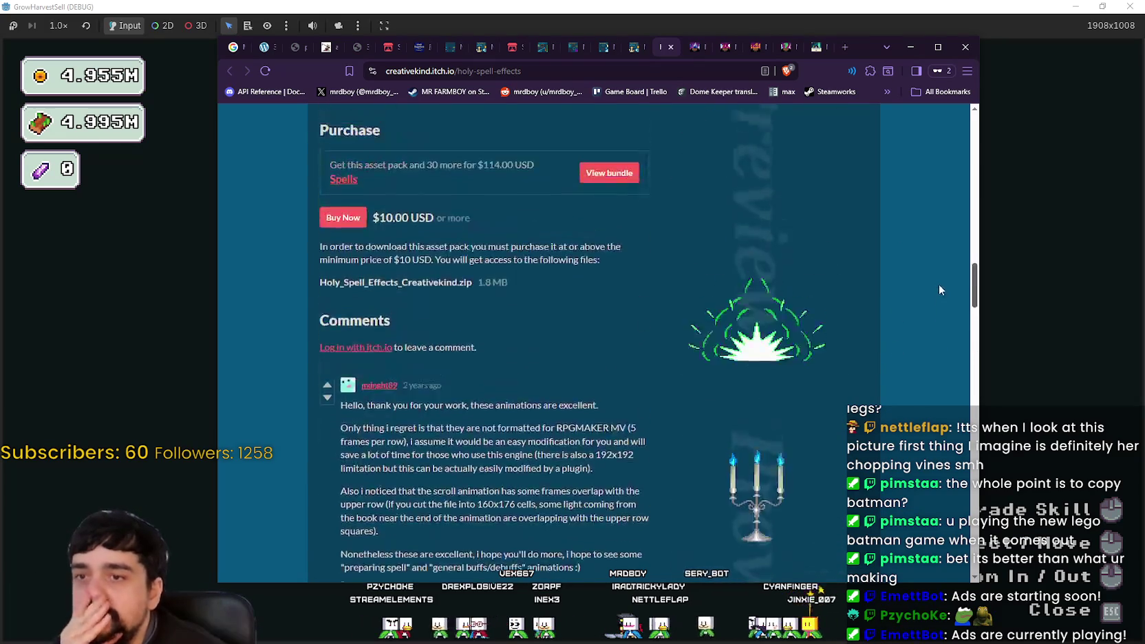
{"action": "scroll", "coordinate": [936, 207], "scroll_direction": "down", "scroll_amount": 10}
{"action": "scroll", "coordinate": [926, 395], "scroll_direction": "down", "scroll_amount": 10}
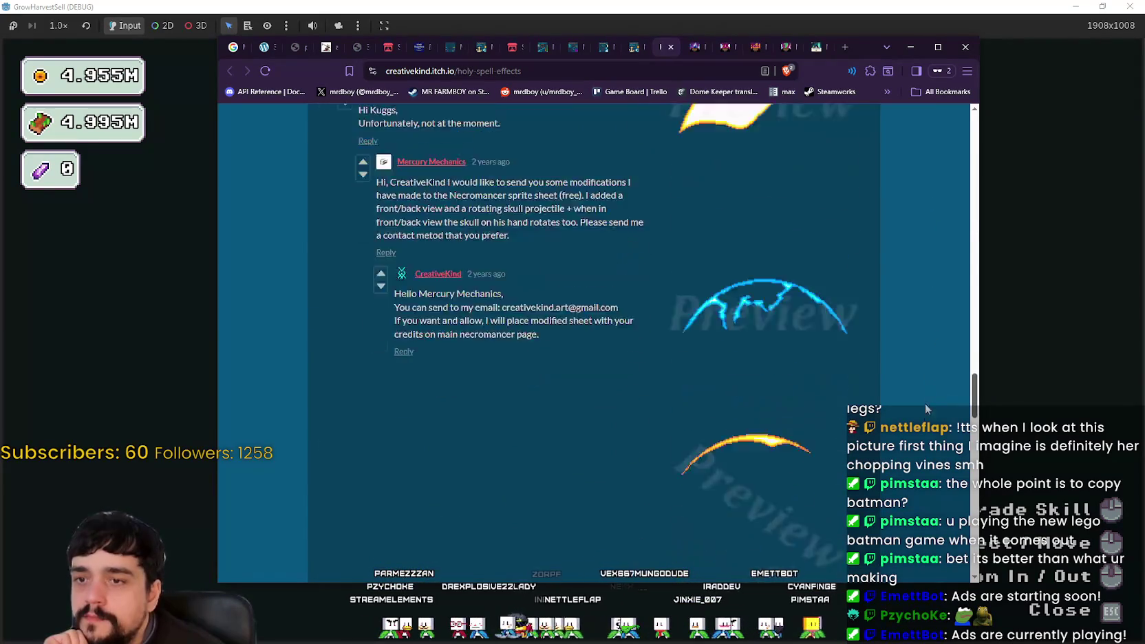
{"action": "scroll", "coordinate": [927, 525], "scroll_direction": "down", "scroll_amount": 1}
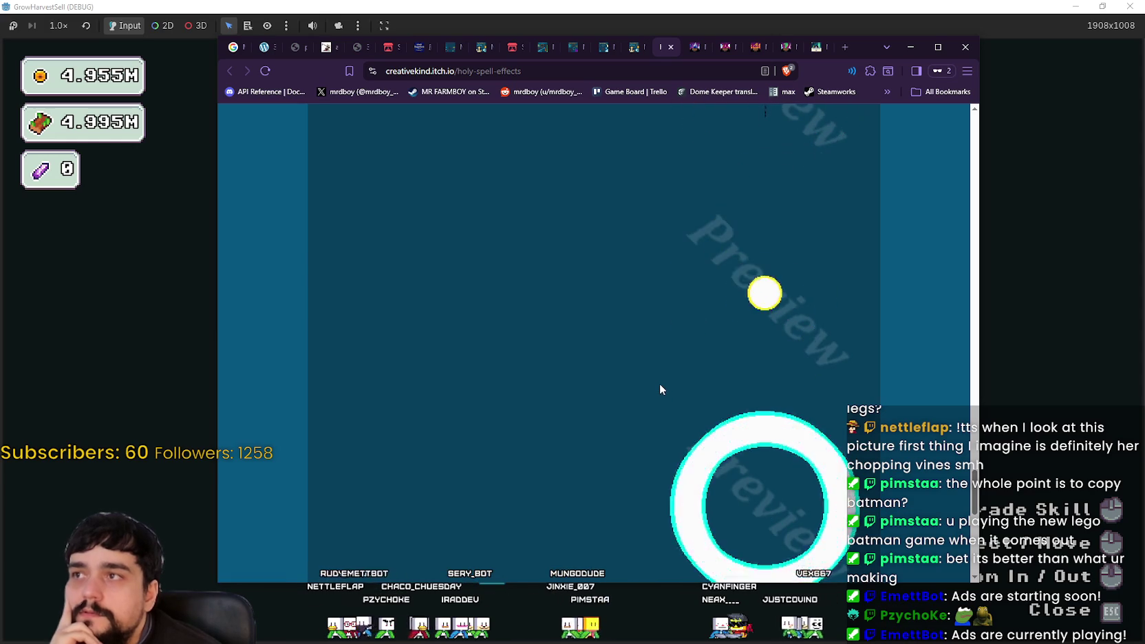
- Minimize the browser, close the skill tree, and travel through the portal to stage 1
{"action": "left_click", "coordinate": [236, 254]}
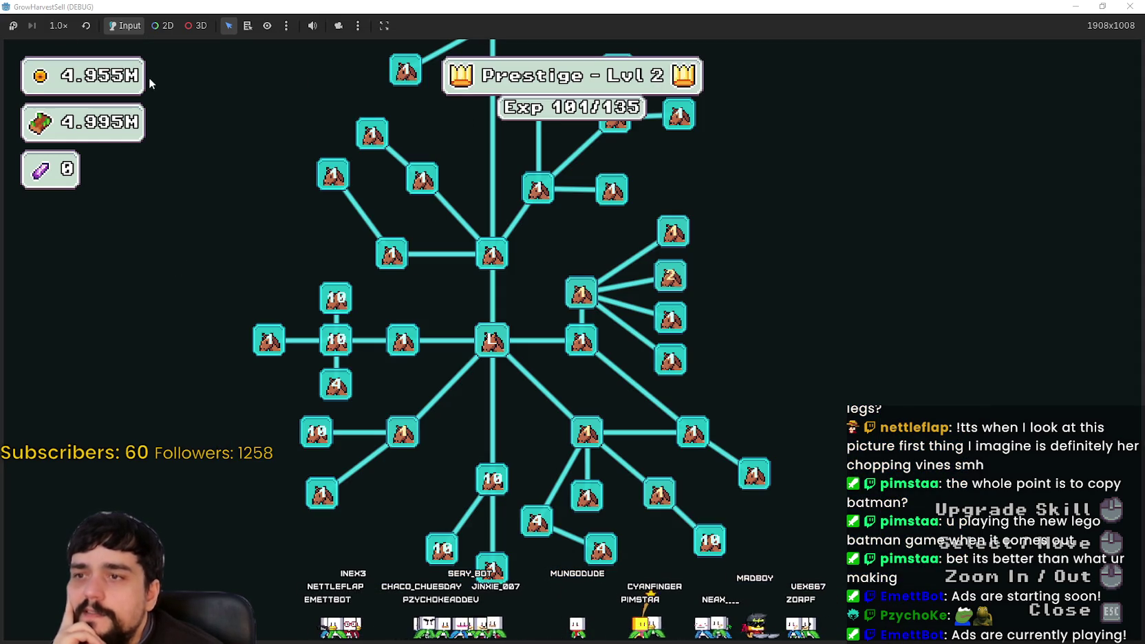
{"action": "key", "text": "Escape"}
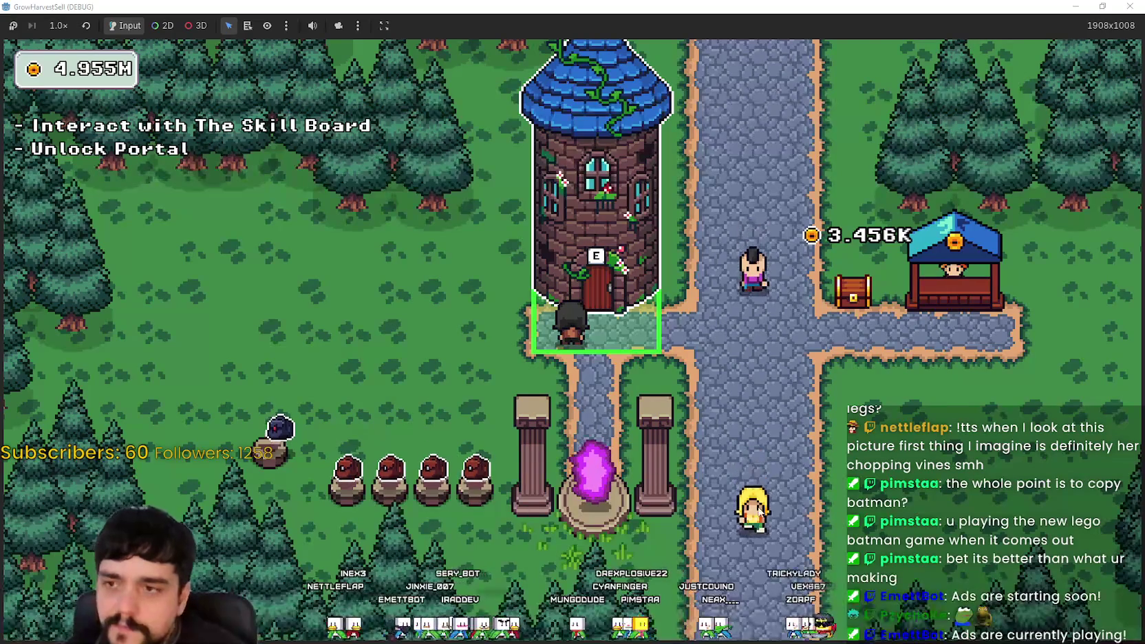
{"action": "key", "text": "s"}
{"action": "key", "text": "e"}
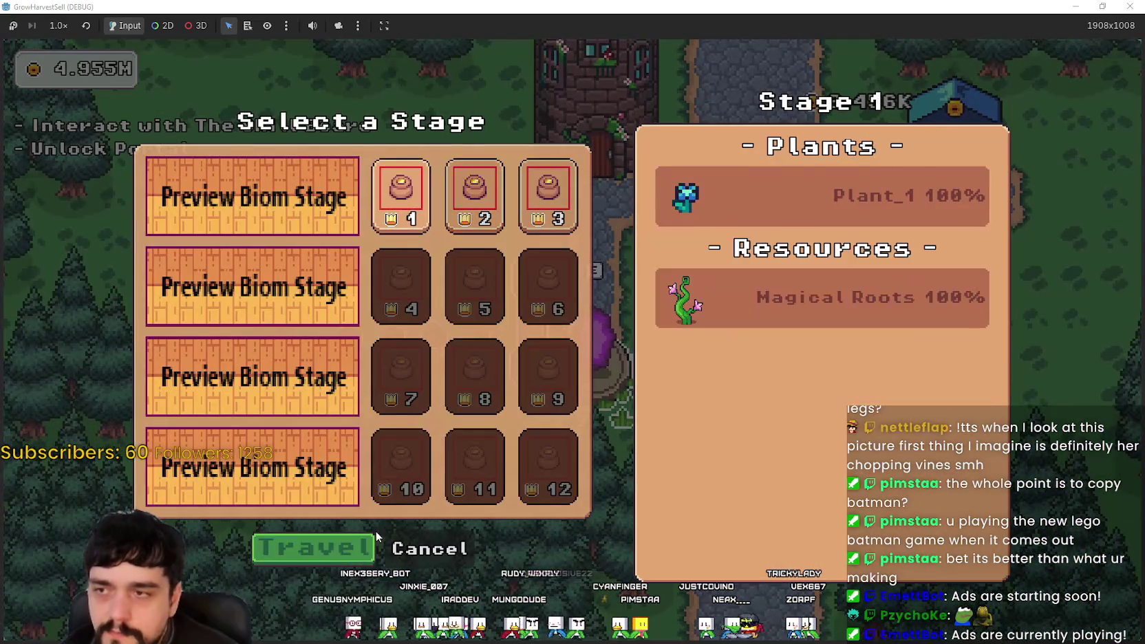
{"action": "left_click", "coordinate": [363, 547]}
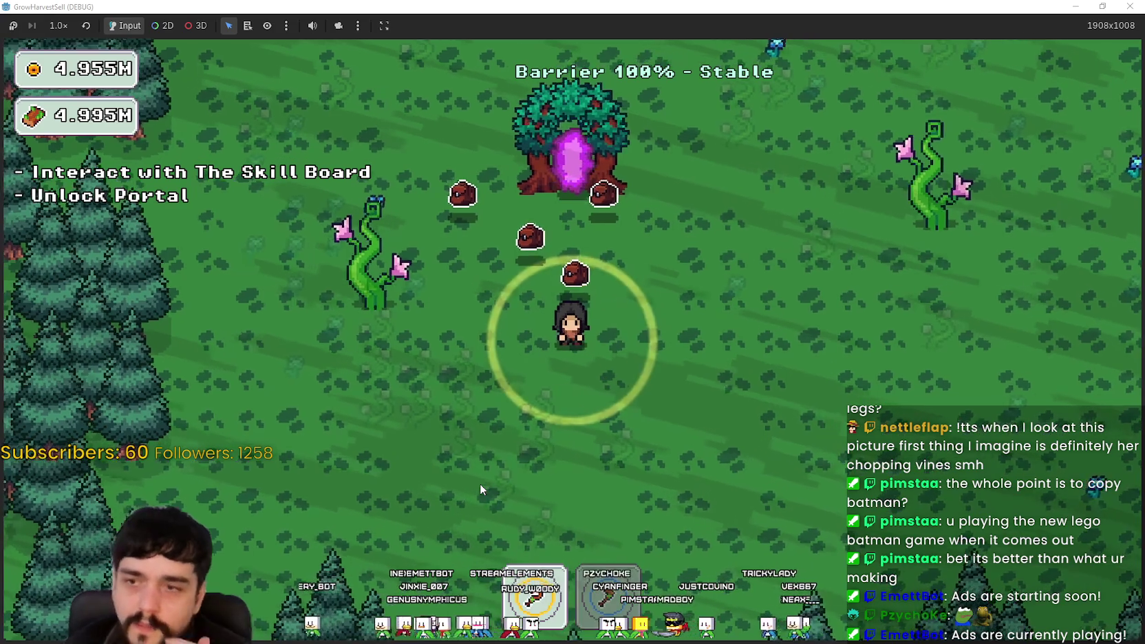
- Walk around the clearing harvesting the nearby flowers and resources
{"action": "key", "text": "d"}
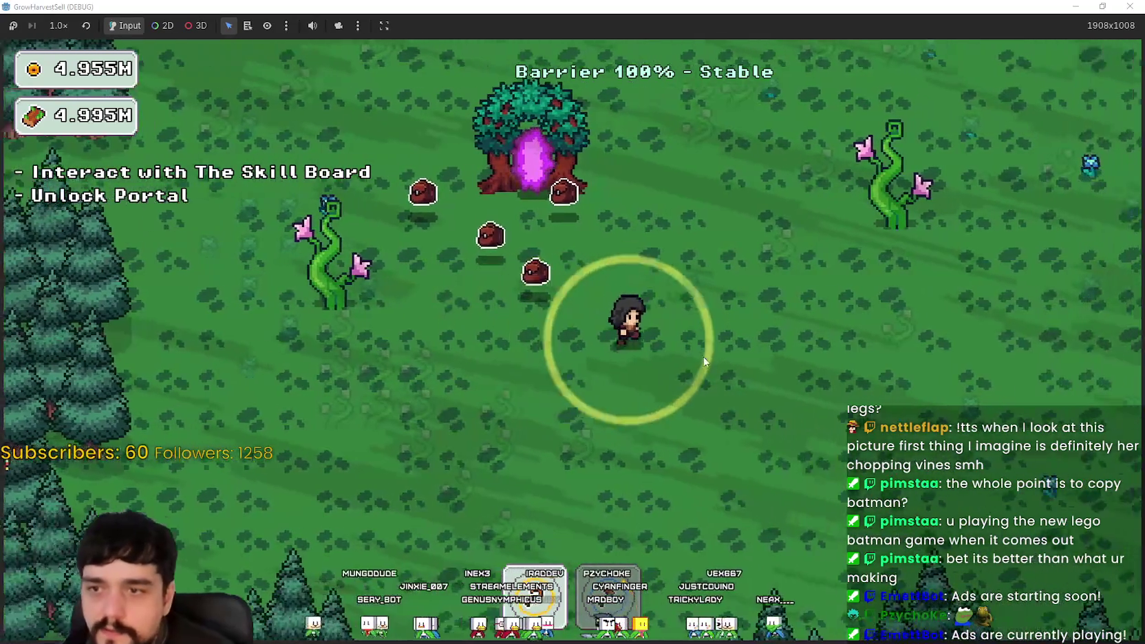
{"action": "key", "text": "w"}
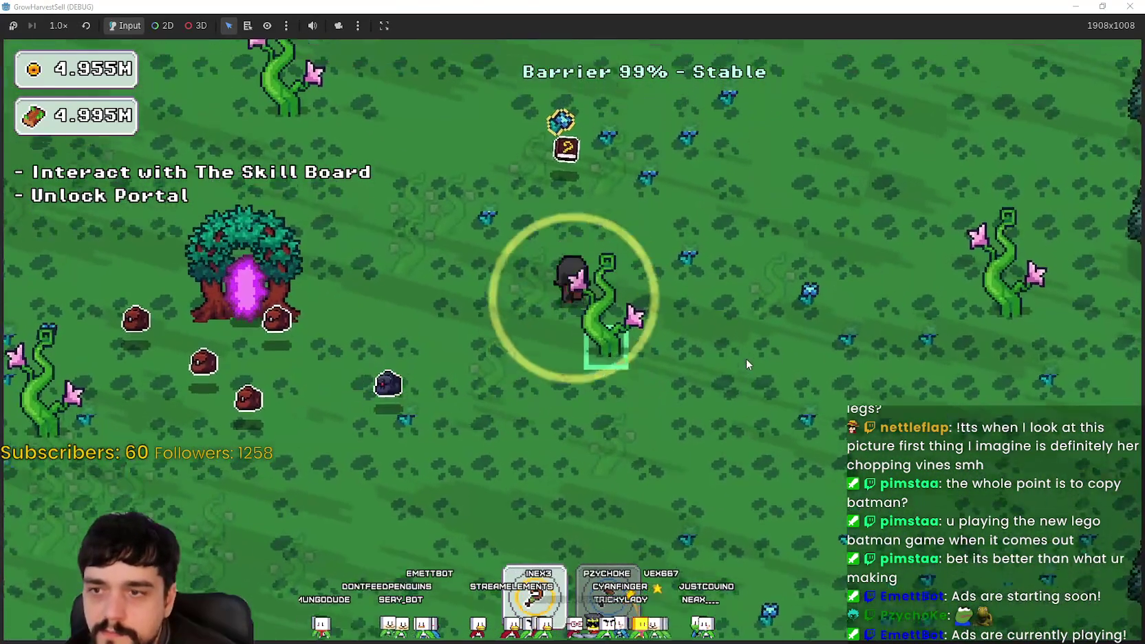
{"action": "key", "text": "a"}
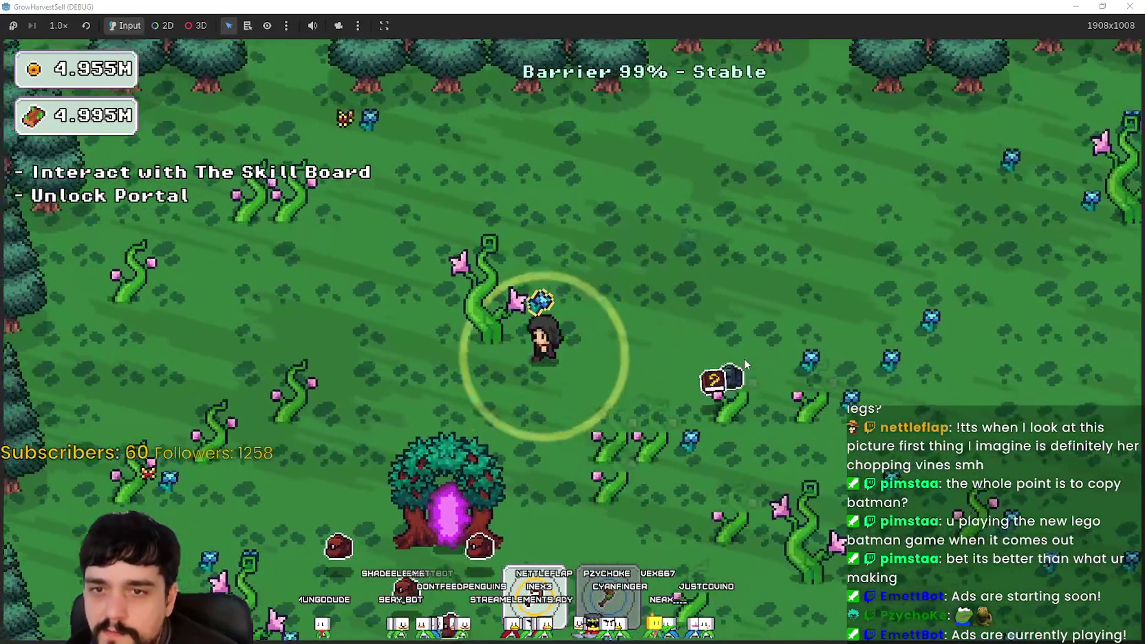
{"action": "key", "text": "d"}
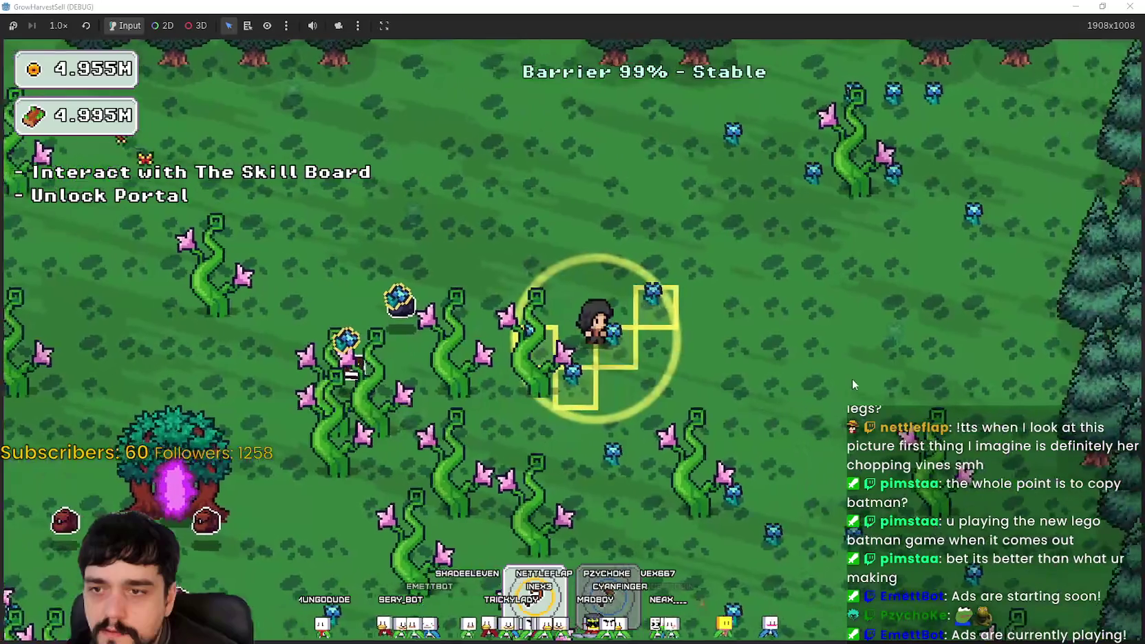
{"action": "key", "text": "d"}
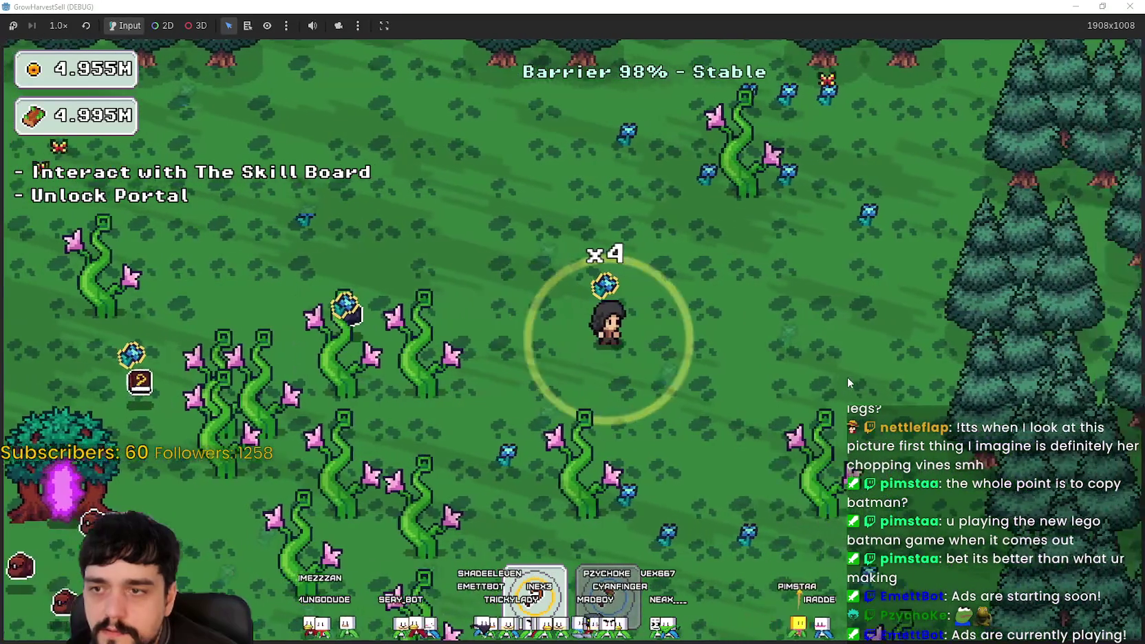
{"action": "key", "text": "a"}
{"action": "key", "text": "s"}
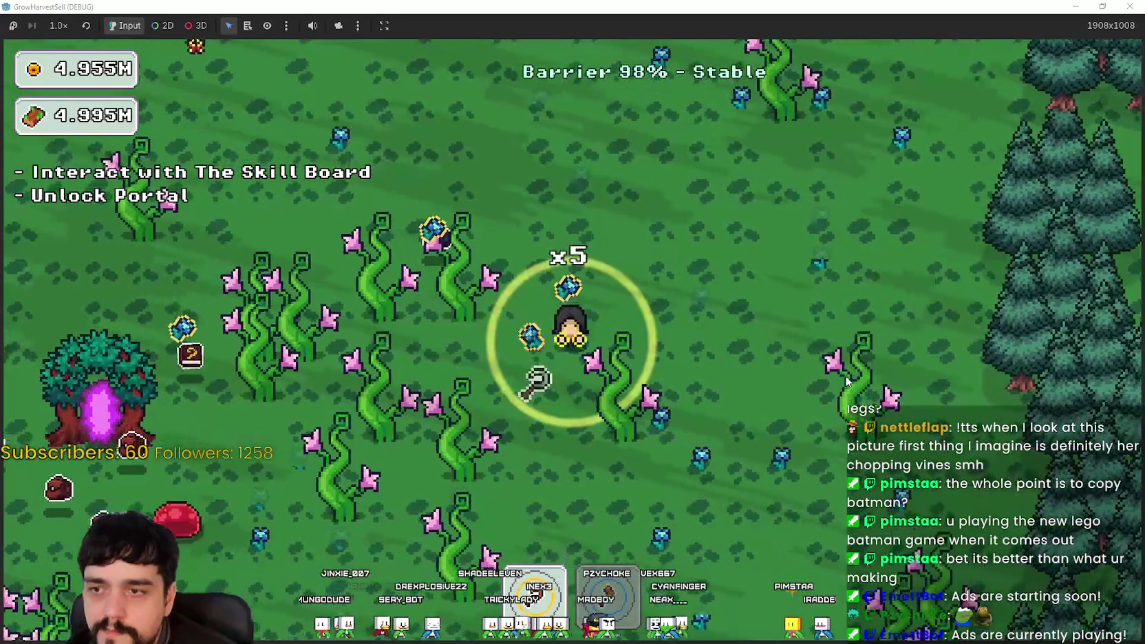
{"action": "key", "text": "s"}
{"action": "key", "text": "d"}
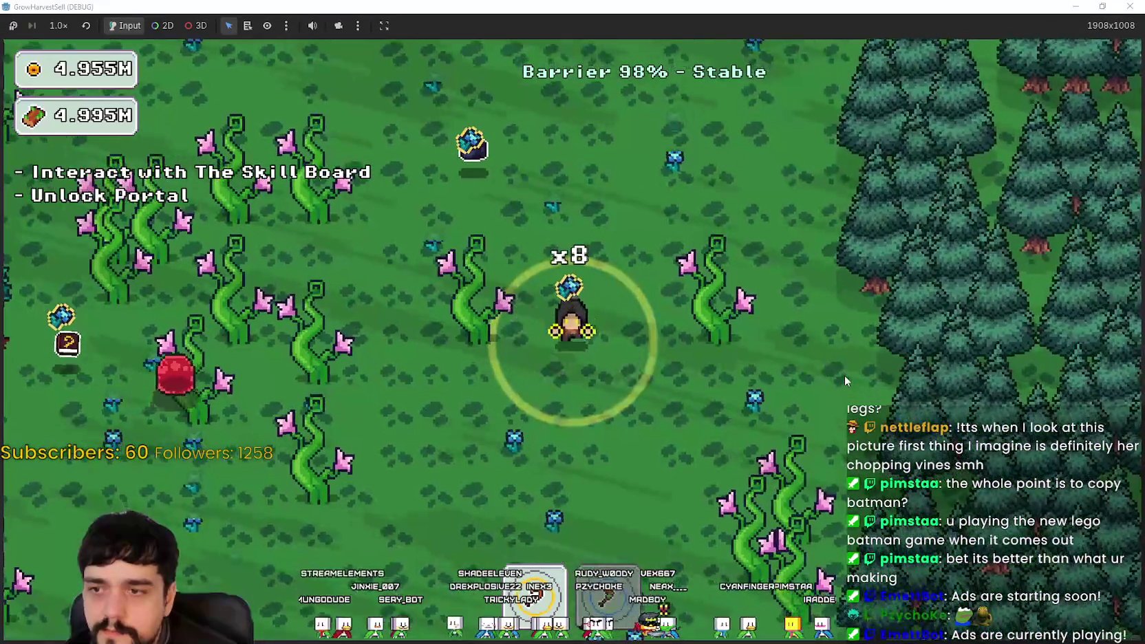
{"action": "key", "text": "s"}
{"action": "key", "text": "d"}
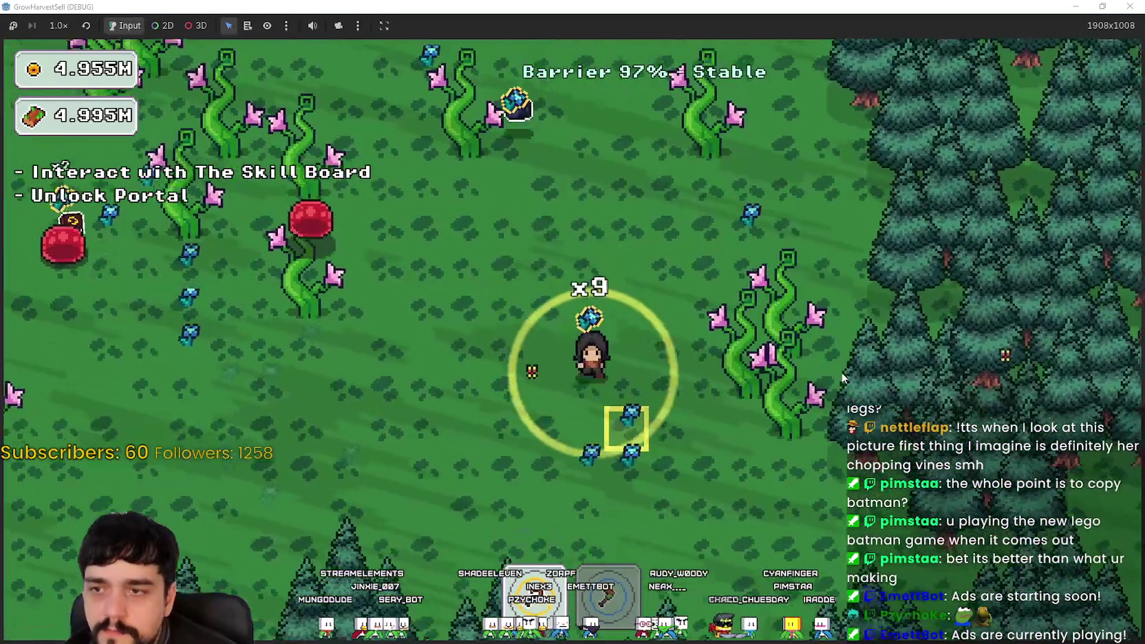
- Chop through the vine patch around the portal tree
{"action": "key", "text": "a"}
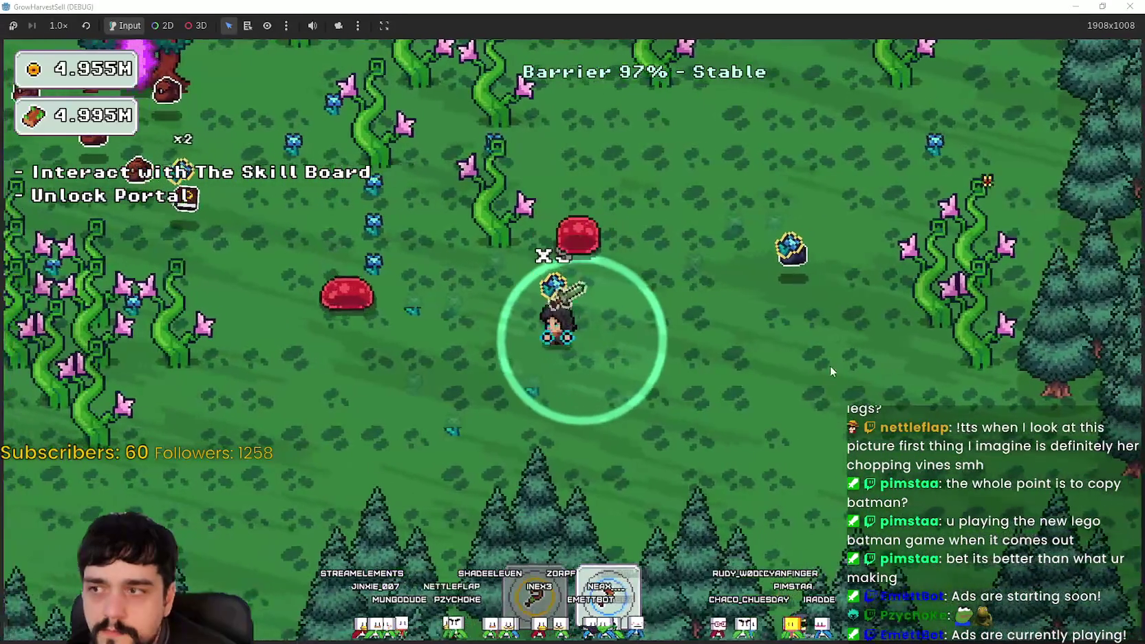
{"action": "key", "text": "w"}
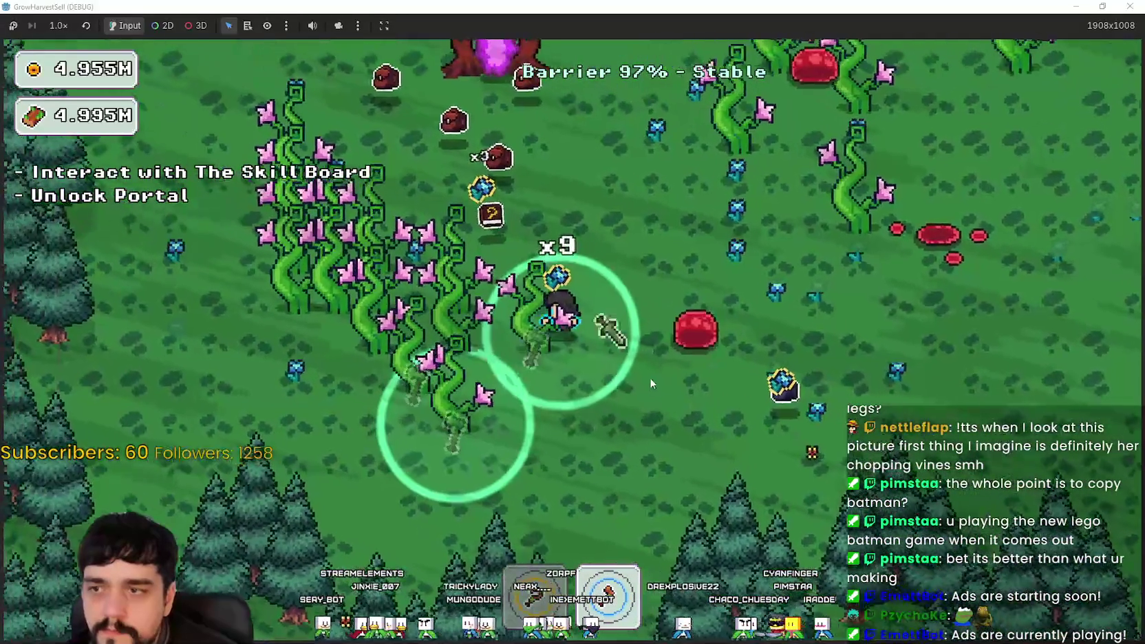
{"action": "key", "text": "w"}
{"action": "key", "text": "a"}
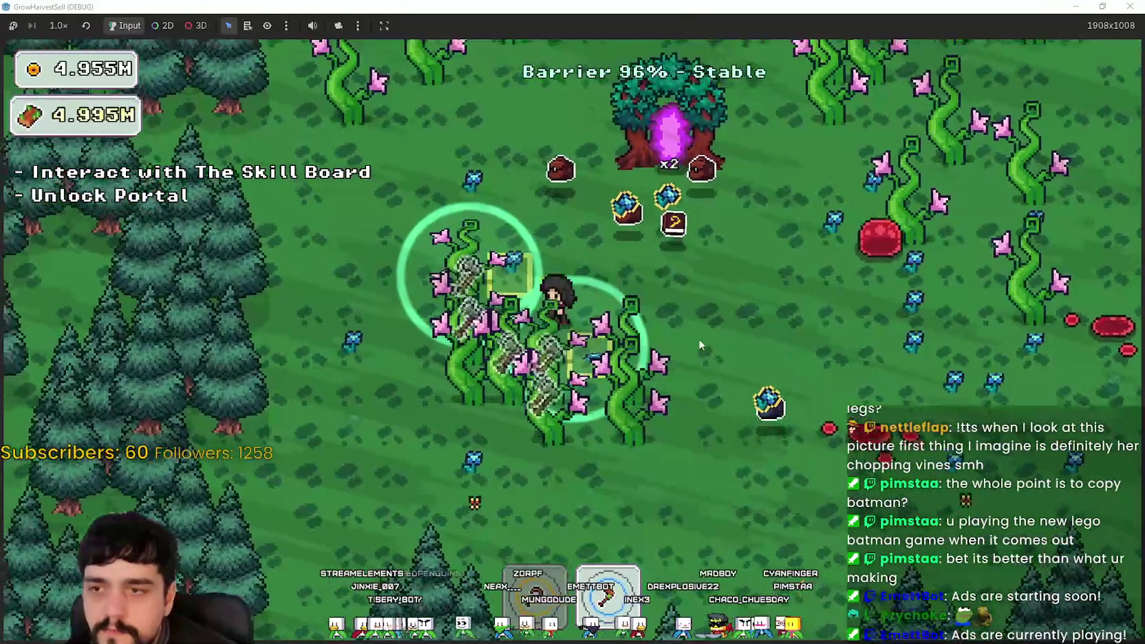
{"action": "key", "text": "s"}
{"action": "key", "text": "a"}
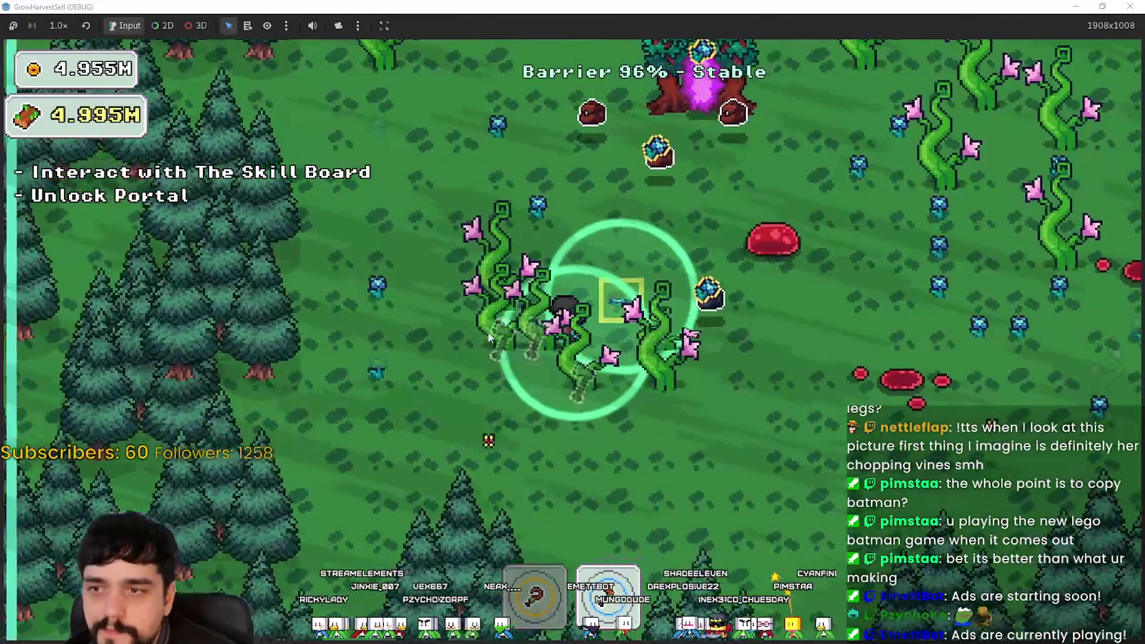
{"action": "key", "text": "s"}
{"action": "key", "text": "a"}
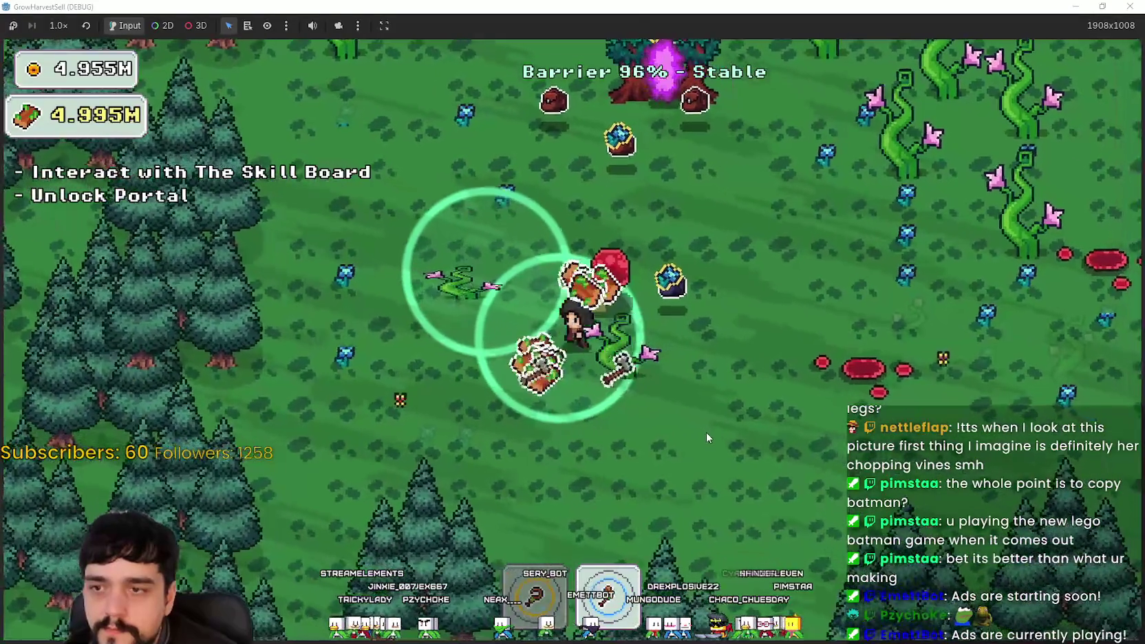
{"action": "key", "text": "w"}
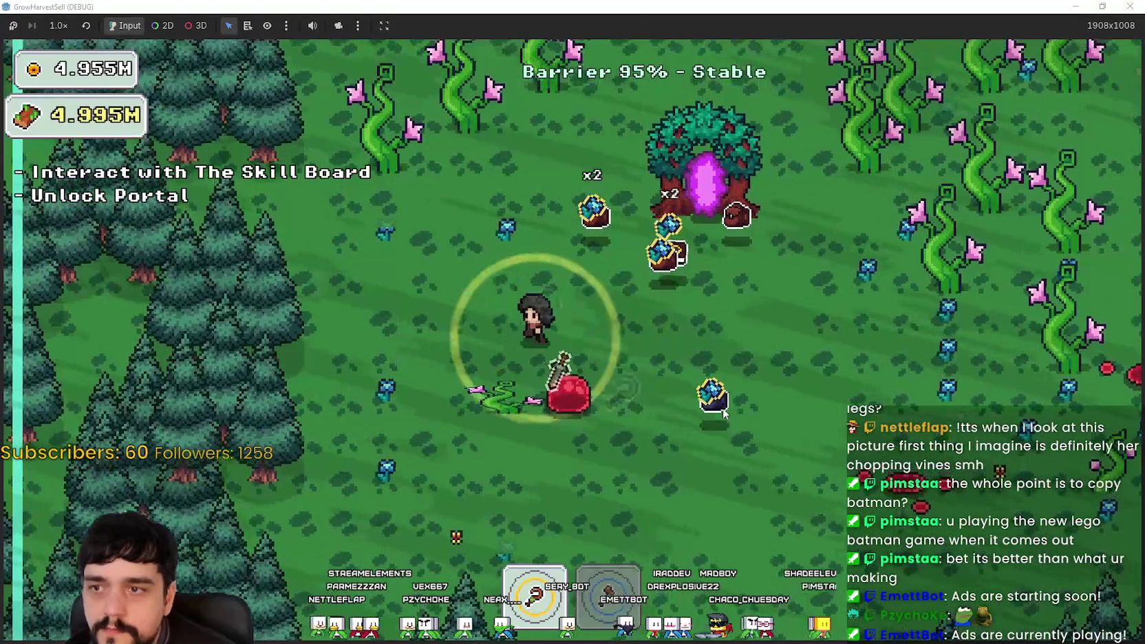
{"action": "key", "text": "w"}
{"action": "key", "text": "a"}
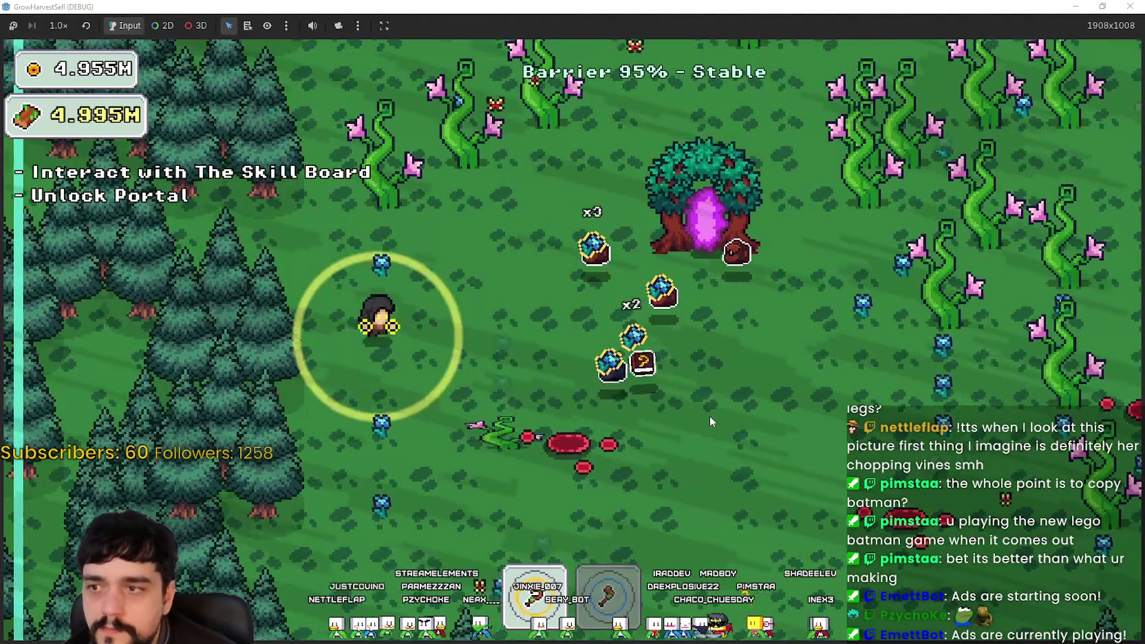
- Harvest the dense vines up-right, then head back toward the portal tree
{"action": "key", "text": "s"}
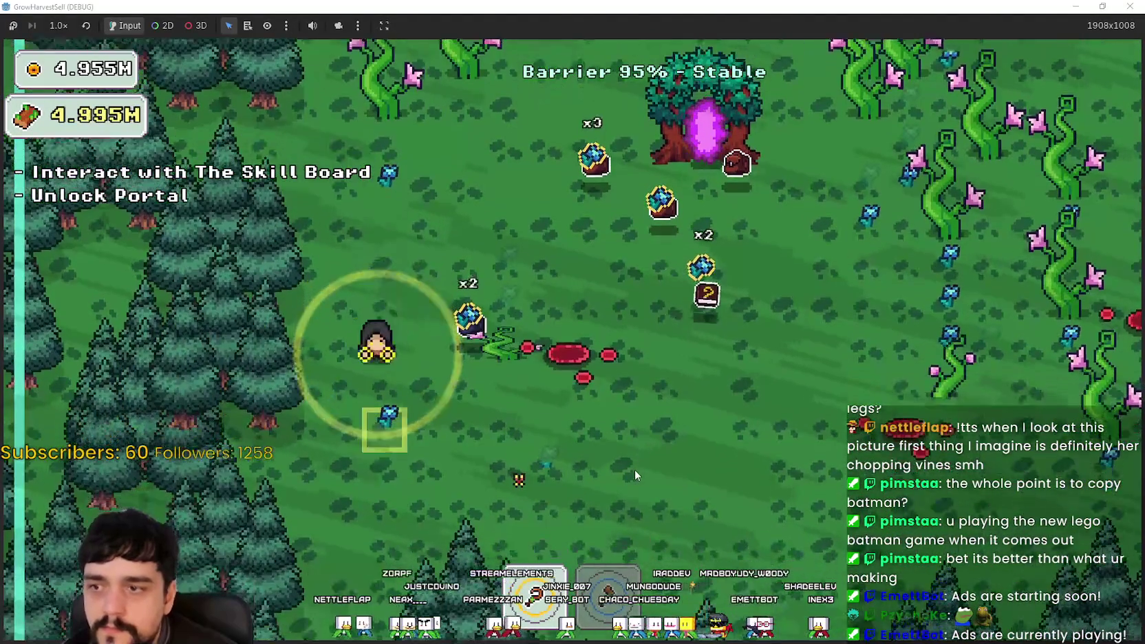
{"action": "key", "text": "d"}
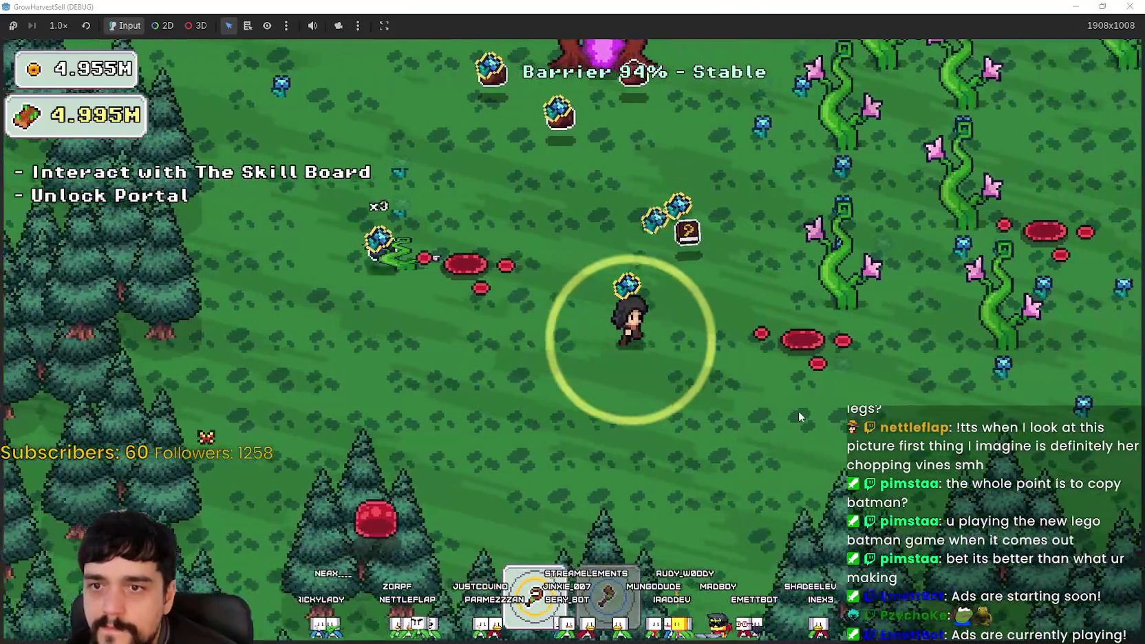
{"action": "key", "text": "w"}
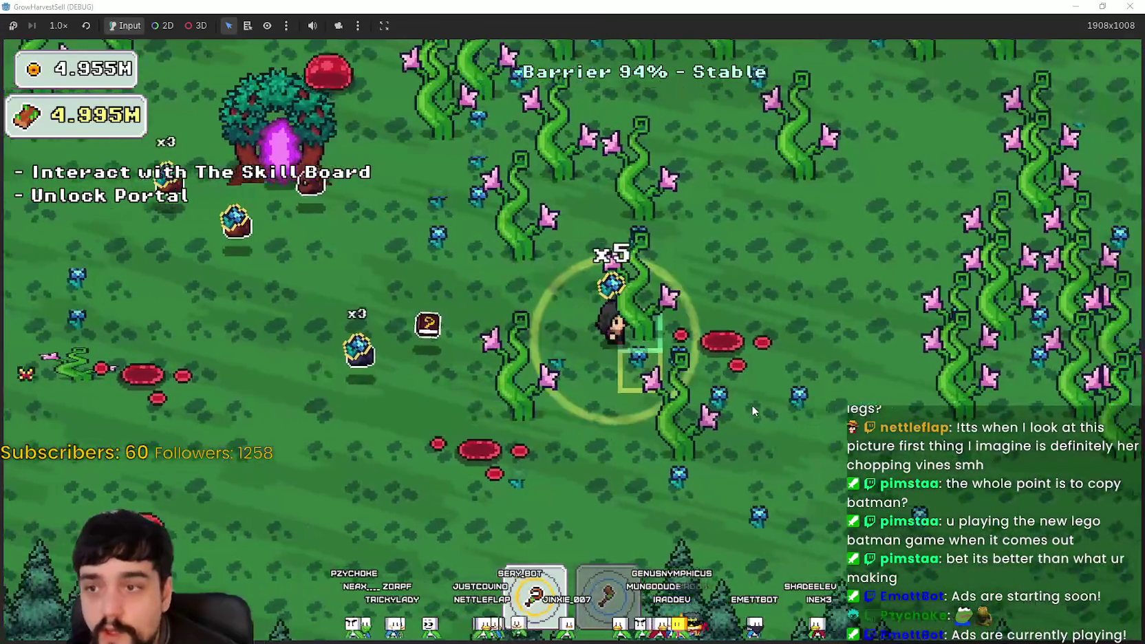
{"action": "key", "text": "w"}
{"action": "key", "text": "d"}
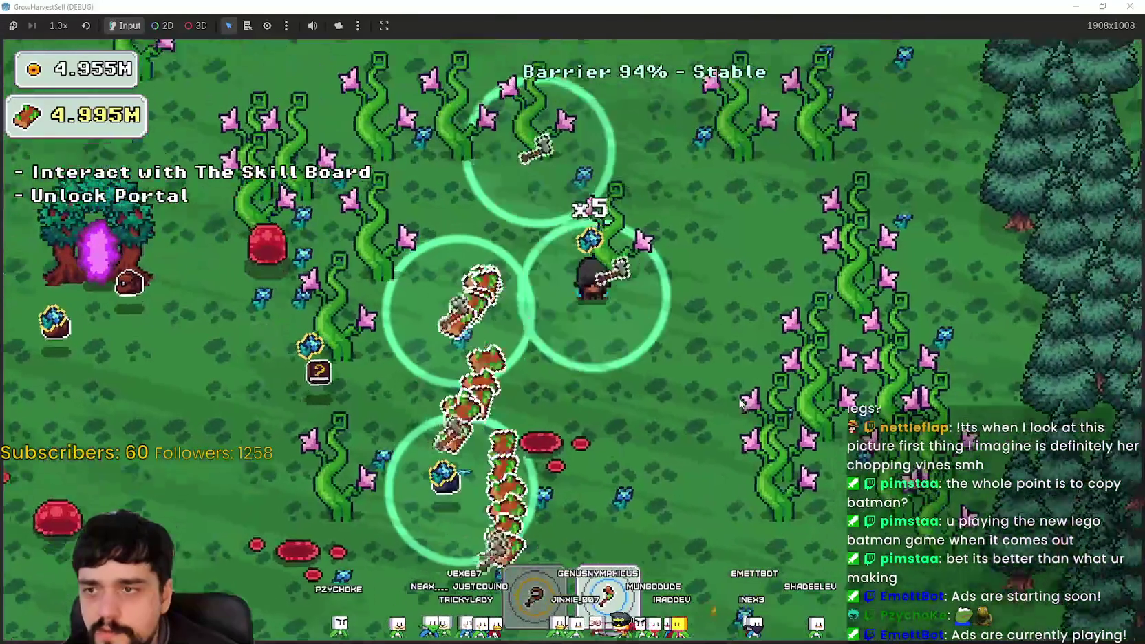
{"action": "key", "text": "a"}
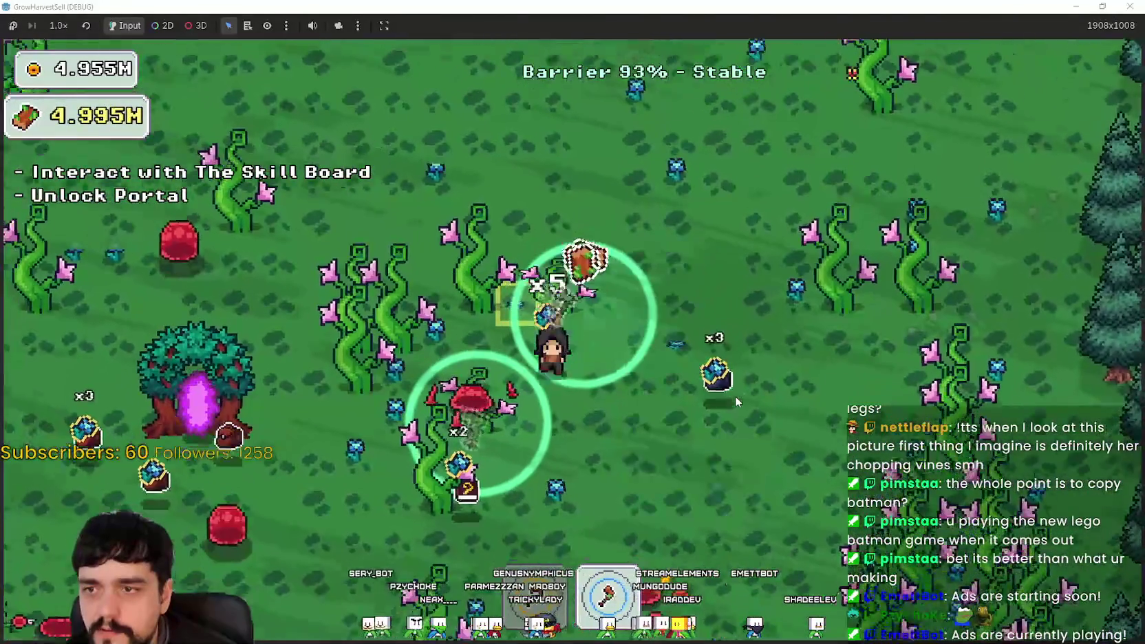
{"action": "key", "text": "s"}
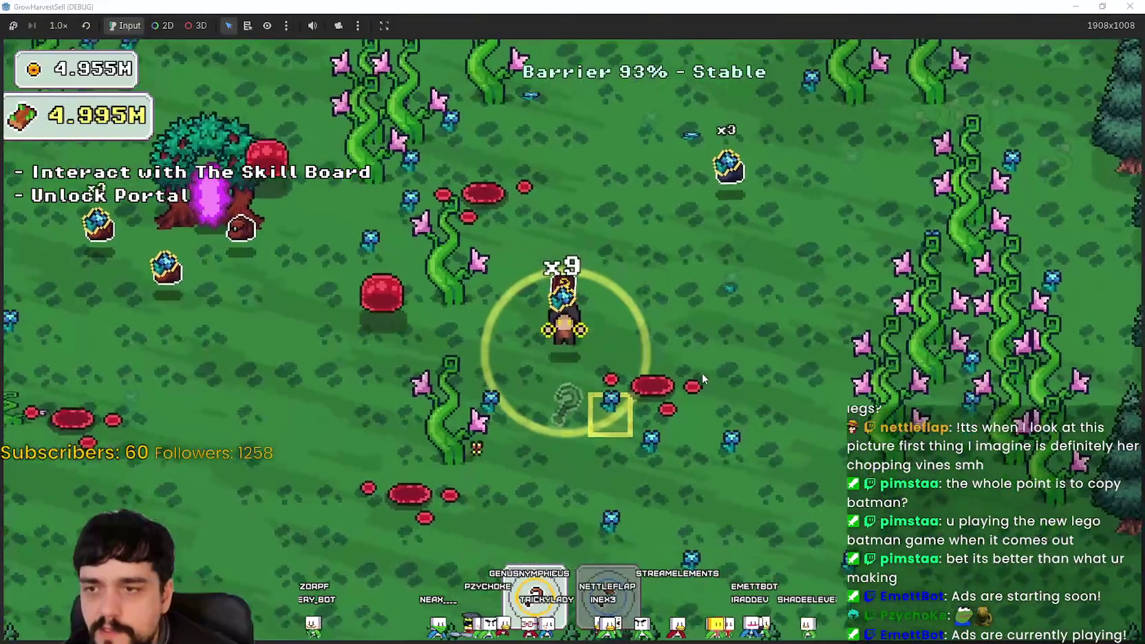
{"action": "key", "text": "a"}
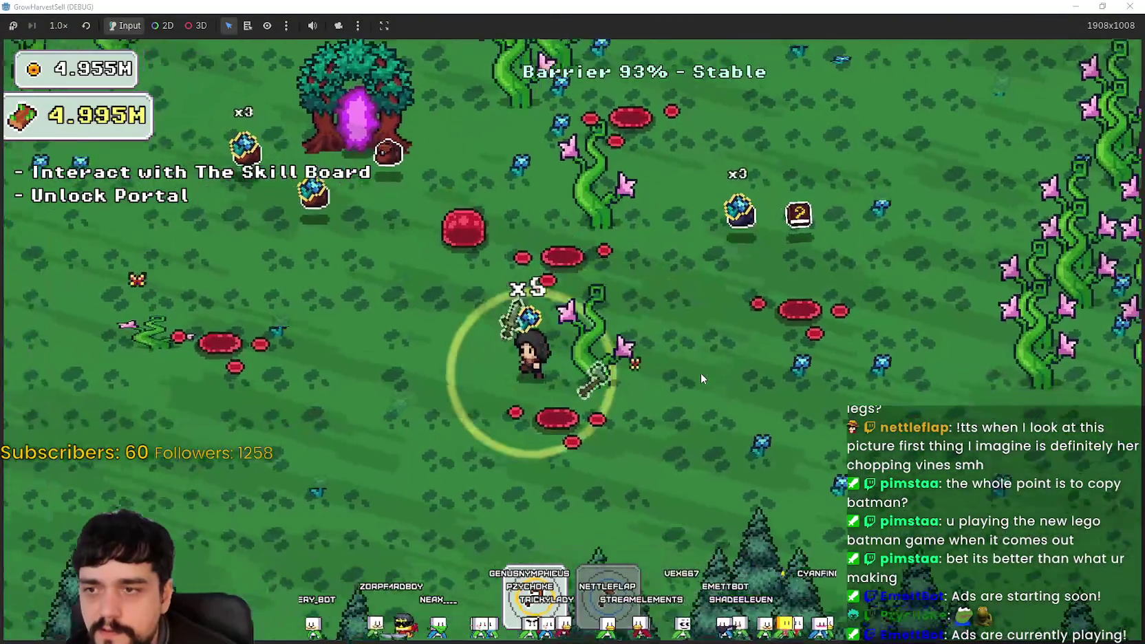
{"action": "key", "text": "d"}
{"action": "key", "text": "a"}
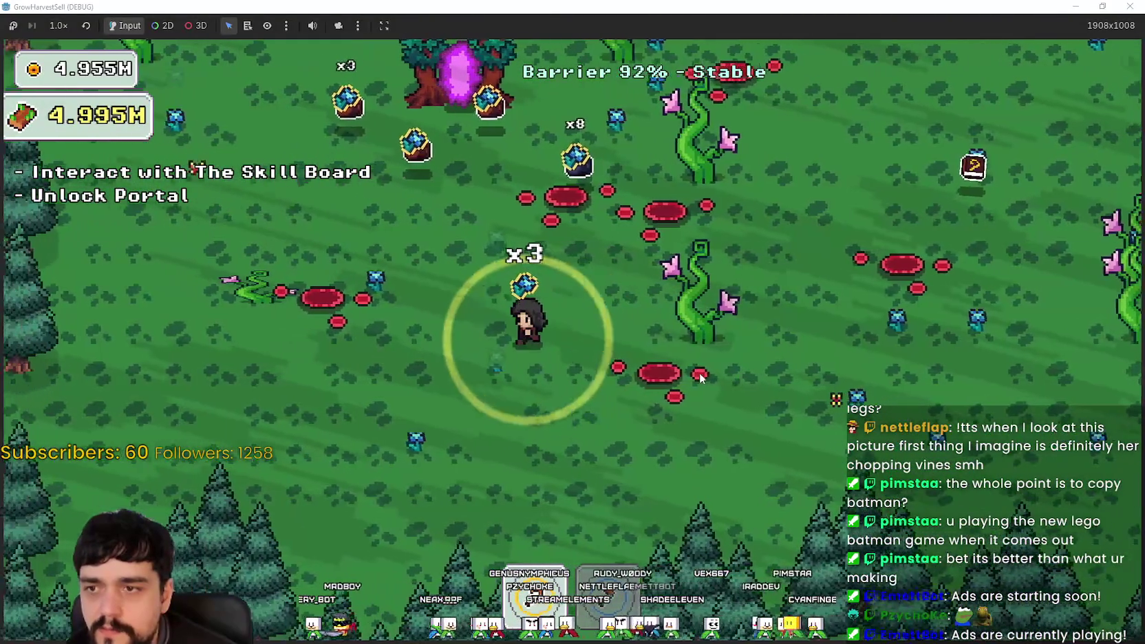
{"action": "key", "text": "w"}
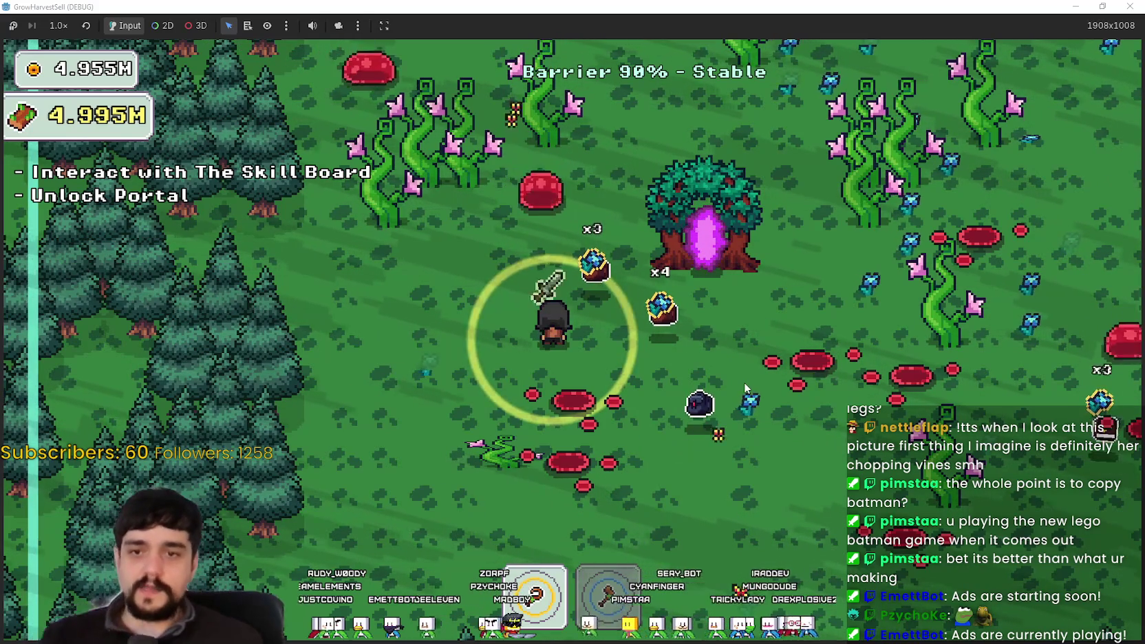
- Move past the portal tree and harvest the vines to the down-right
{"action": "key", "text": "w"}
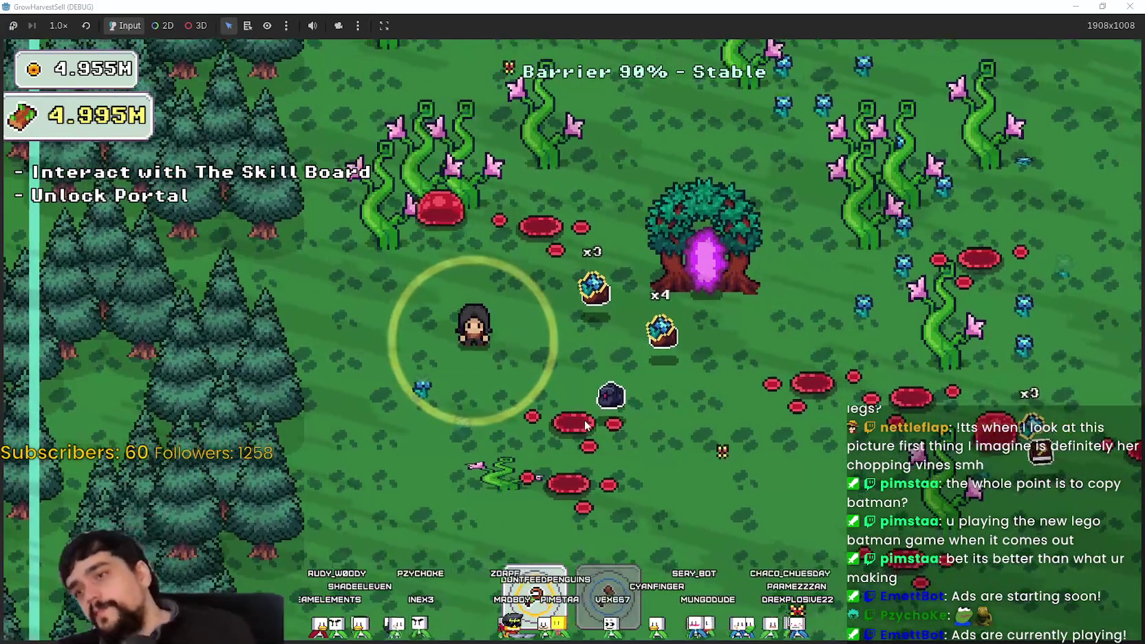
{"action": "key", "text": "d"}
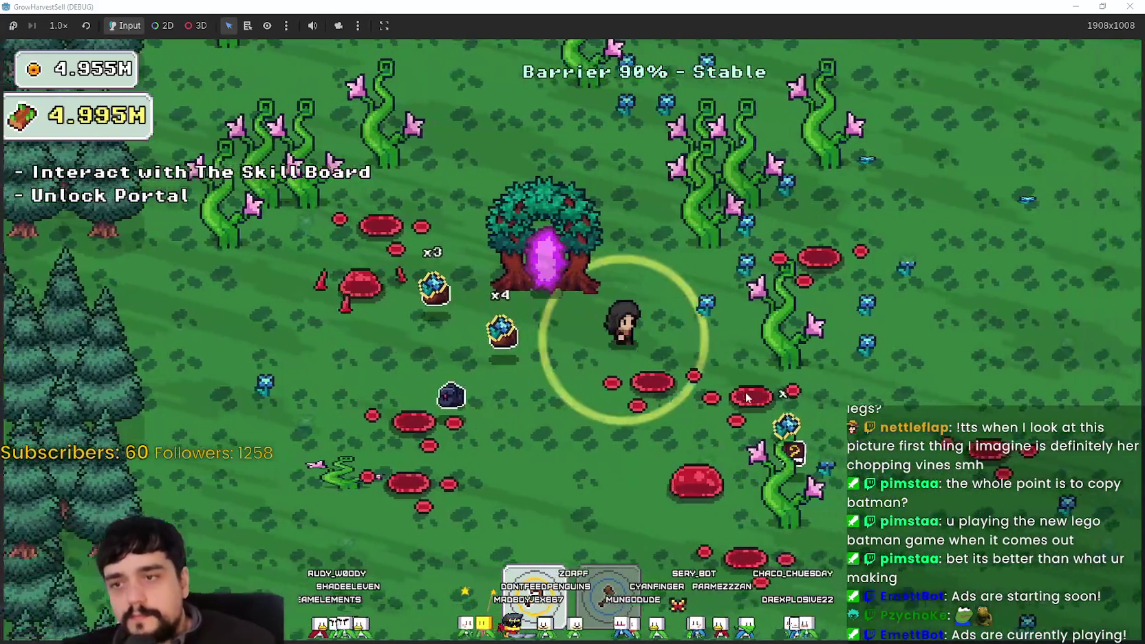
{"action": "key", "text": "d"}
{"action": "key", "text": "w"}
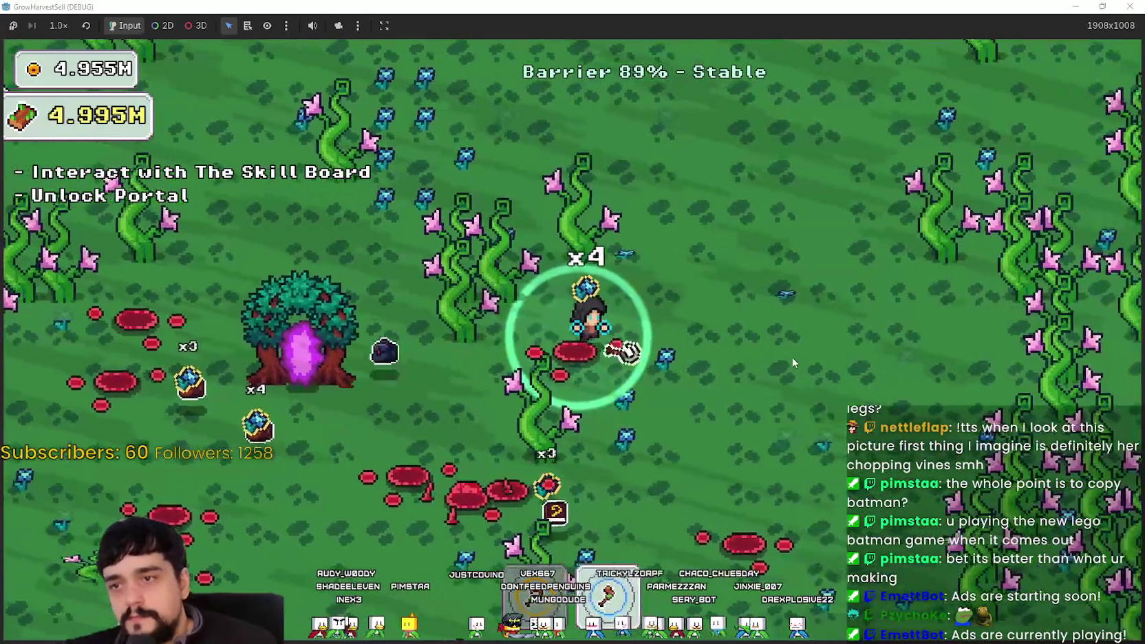
{"action": "key", "text": "d"}
{"action": "key", "text": "s"}
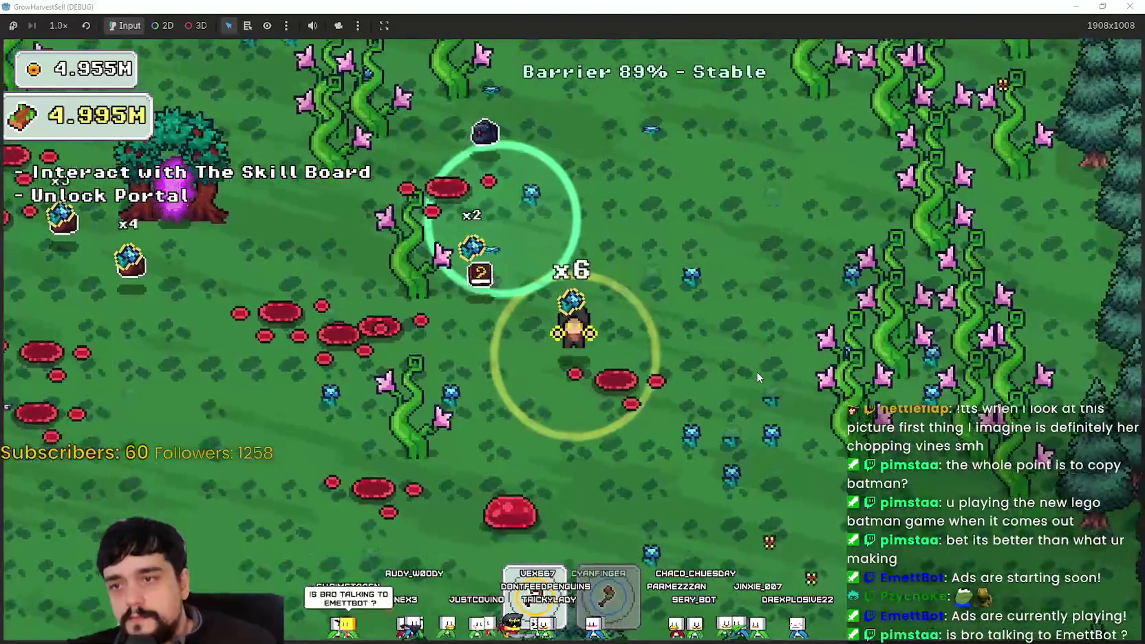
{"action": "key", "text": "d"}
{"action": "key", "text": "s"}
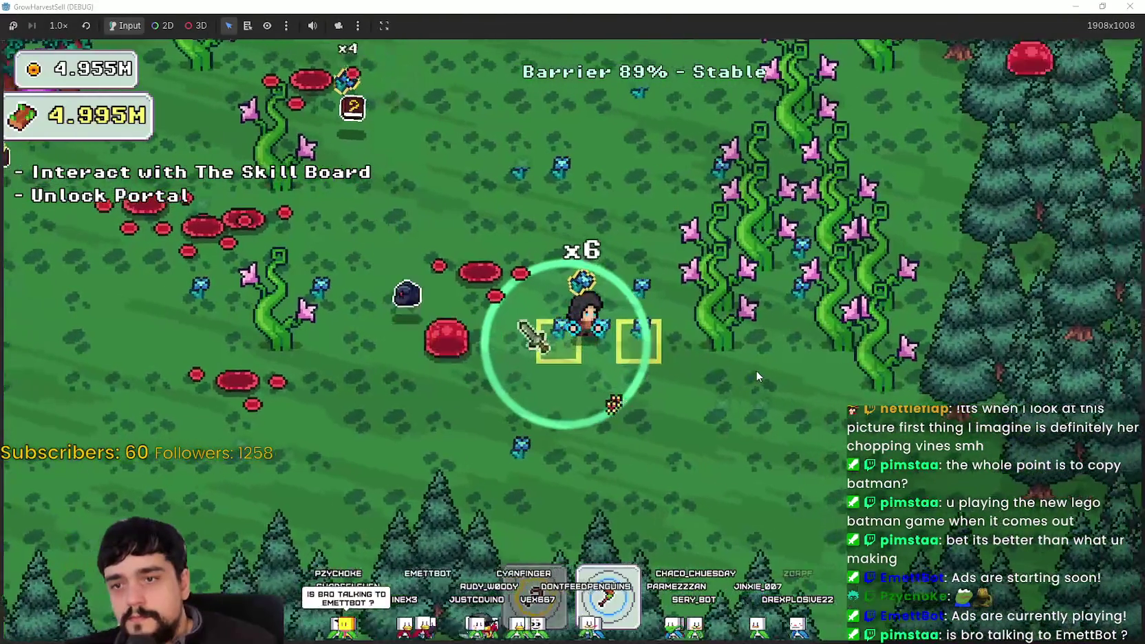
{"action": "key", "text": "d"}
{"action": "key", "text": "w"}
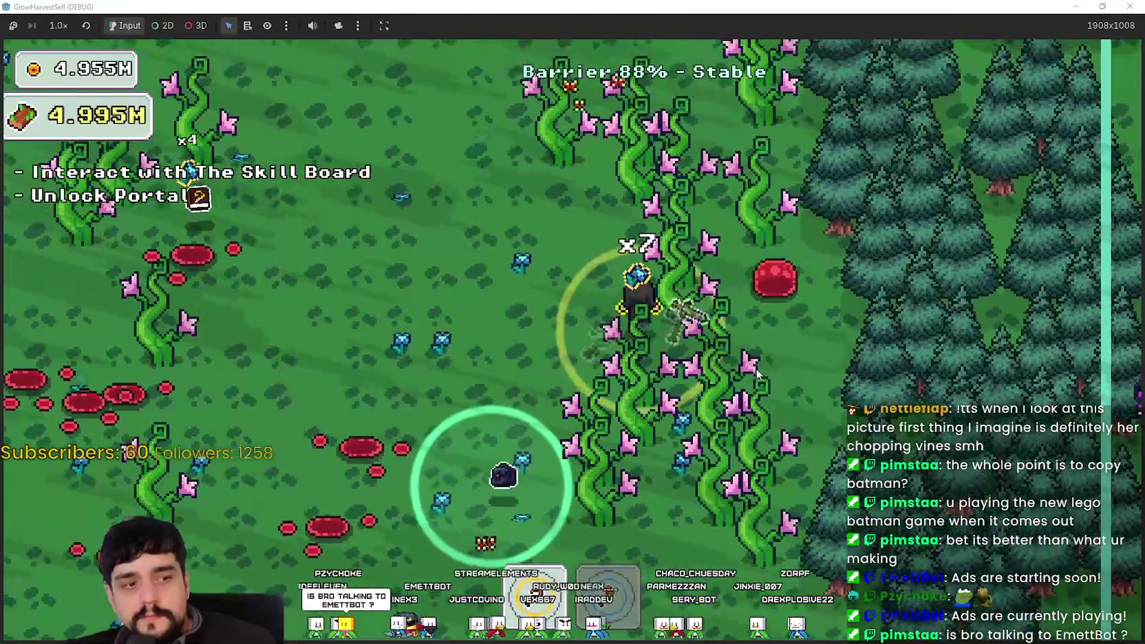
- Clear the vine column, then head back left toward the portal tree
{"action": "key", "text": "w"}
{"action": "key", "text": "a"}
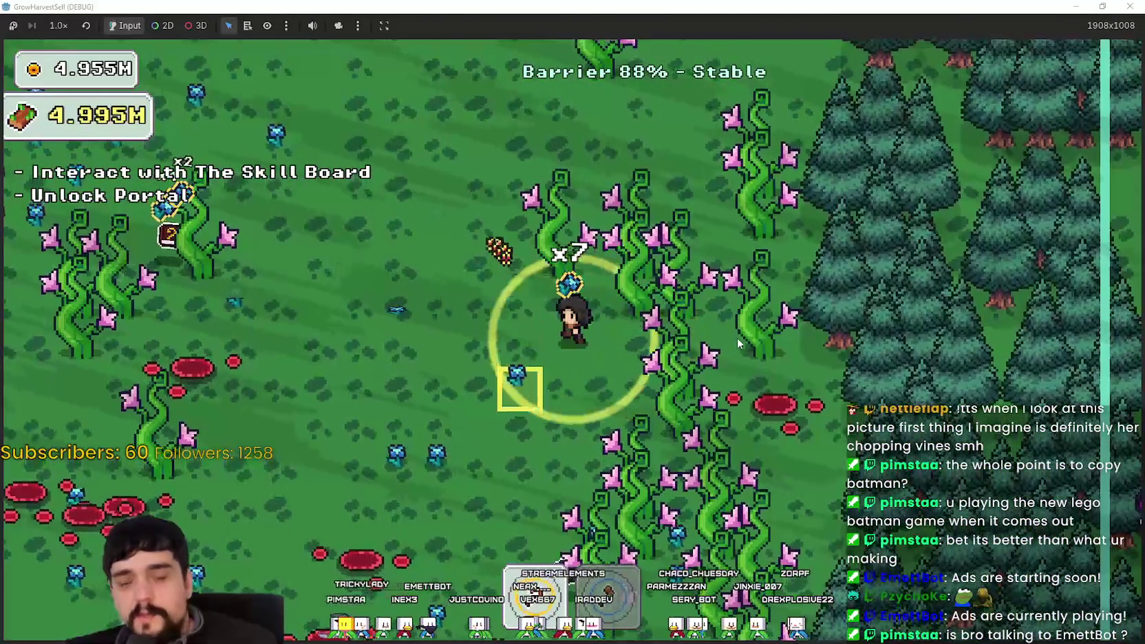
{"action": "key", "text": "s"}
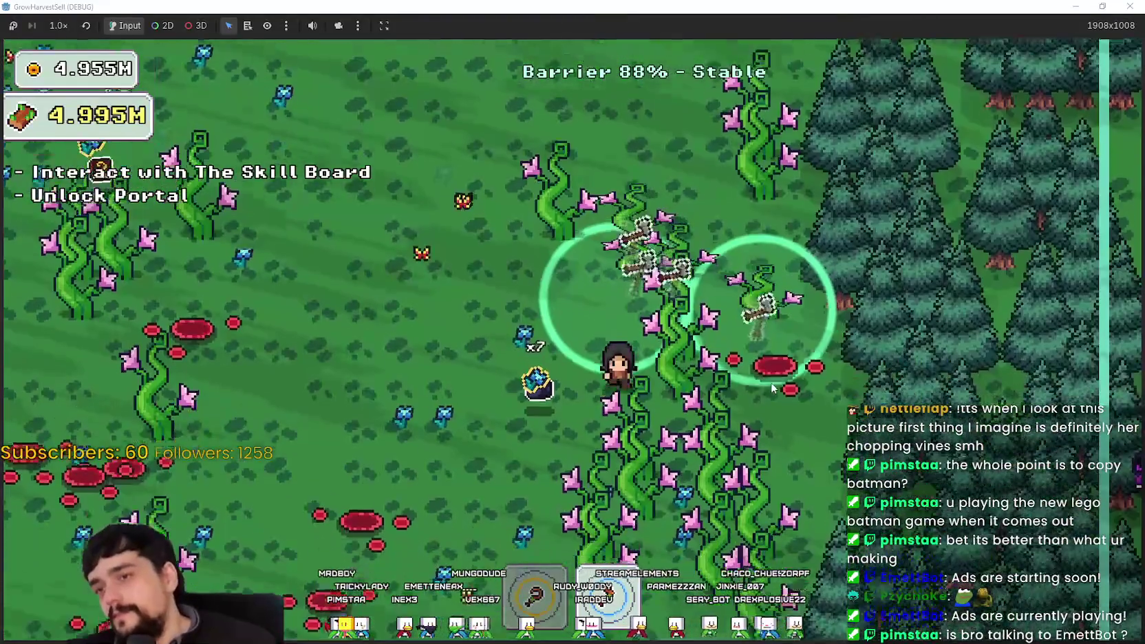
{"action": "key", "text": "s"}
{"action": "key", "text": "d"}
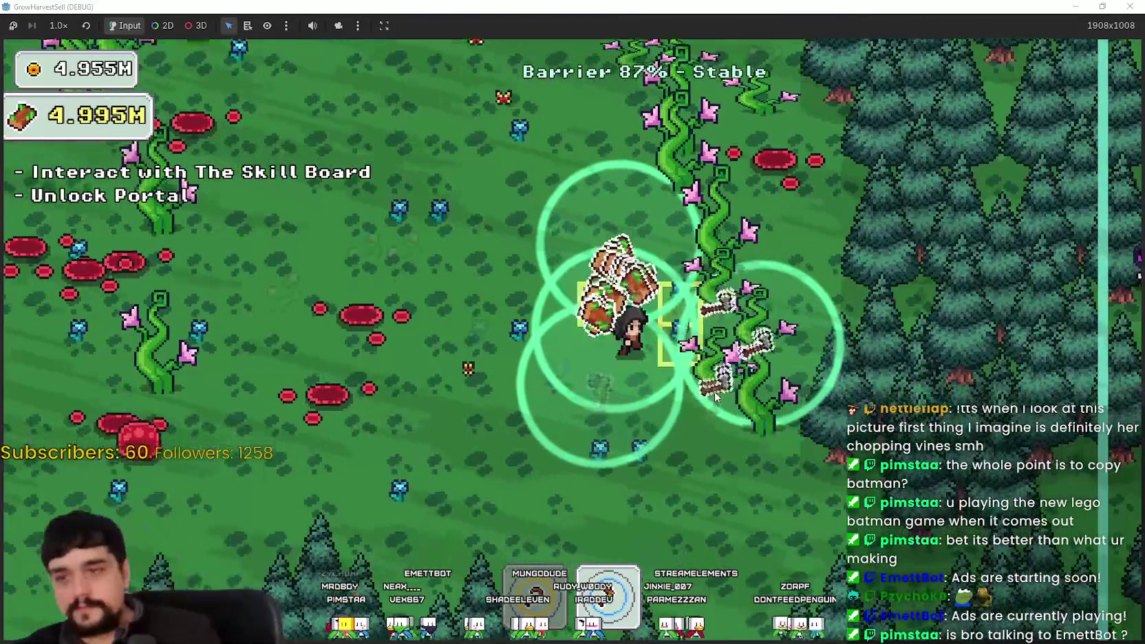
{"action": "key", "text": "w"}
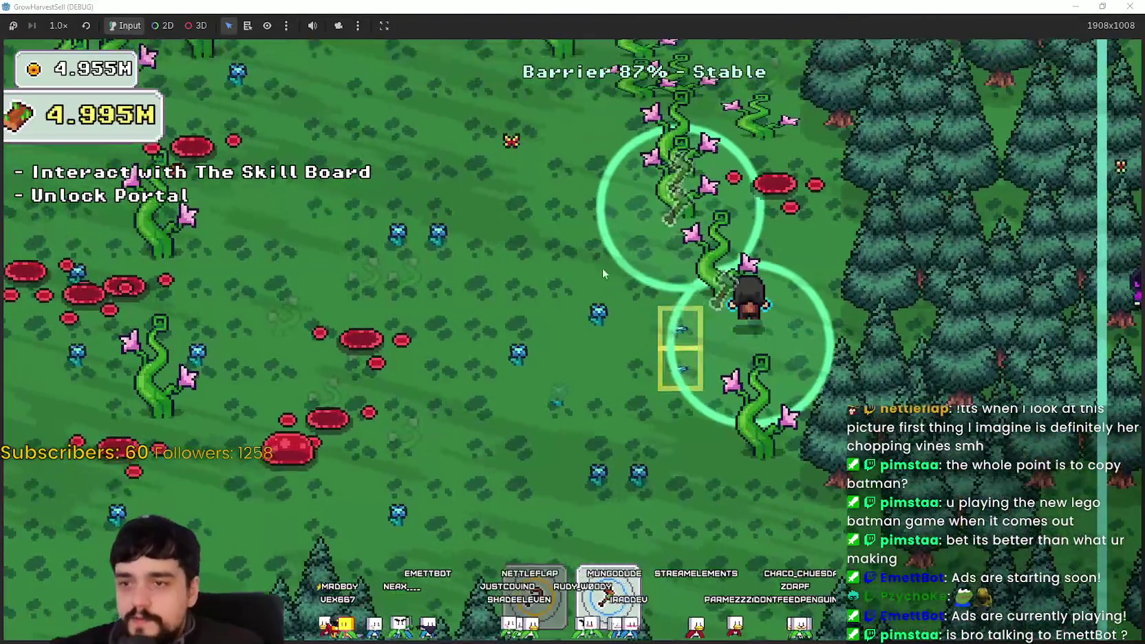
{"action": "key", "text": "w"}
{"action": "key", "text": "a"}
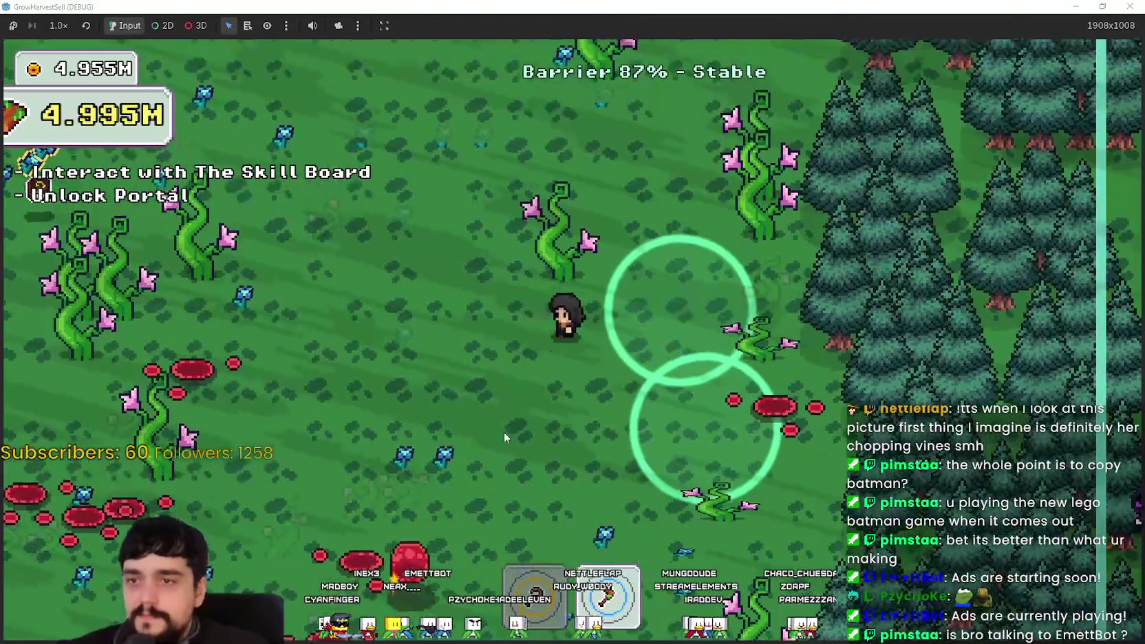
{"action": "key", "text": "a"}
{"action": "key", "text": "s"}
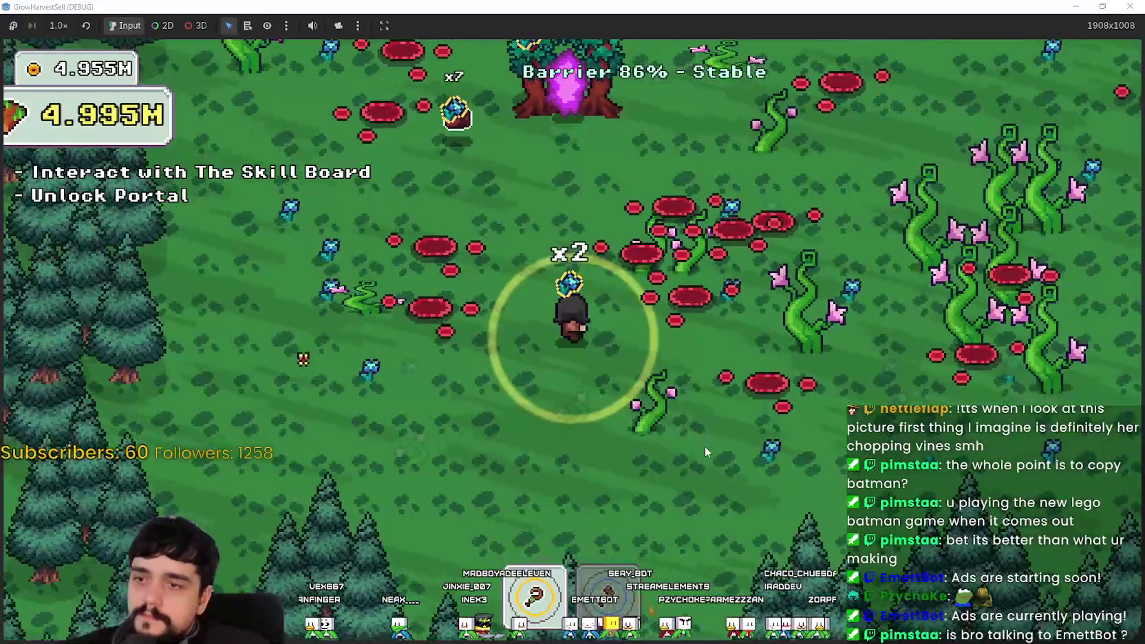
{"action": "key", "text": "a"}
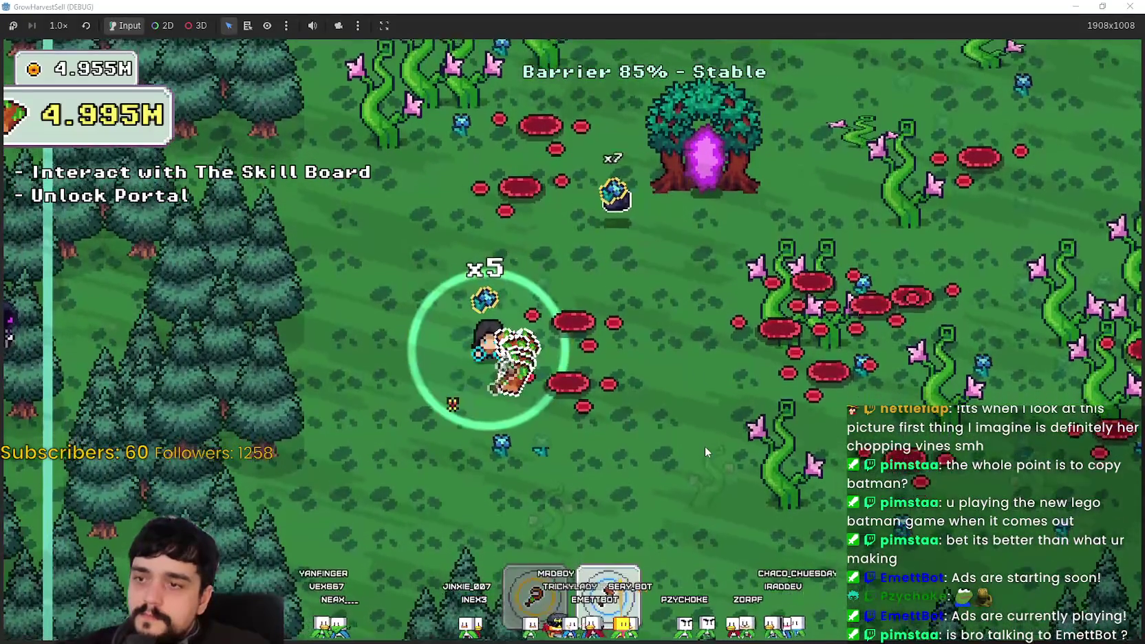
- Circle through the mushrooms and harvest another vine patch to the right
{"action": "key", "text": "s"}
{"action": "key", "text": "d"}
{"action": "key", "text": "w"}
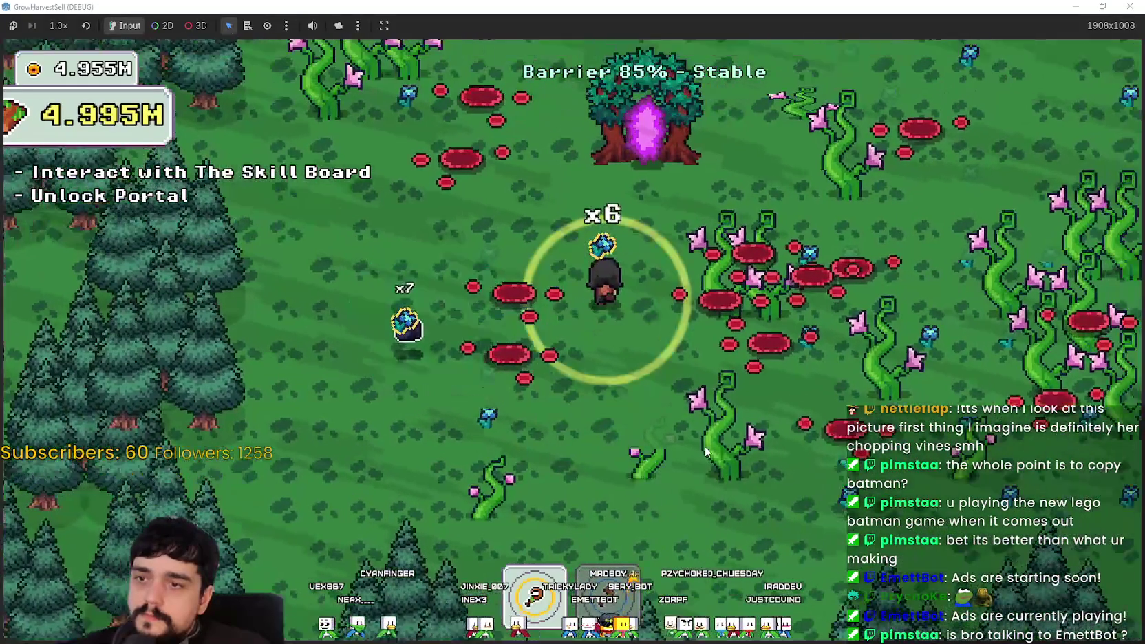
{"action": "key", "text": "d"}
{"action": "key", "text": "s"}
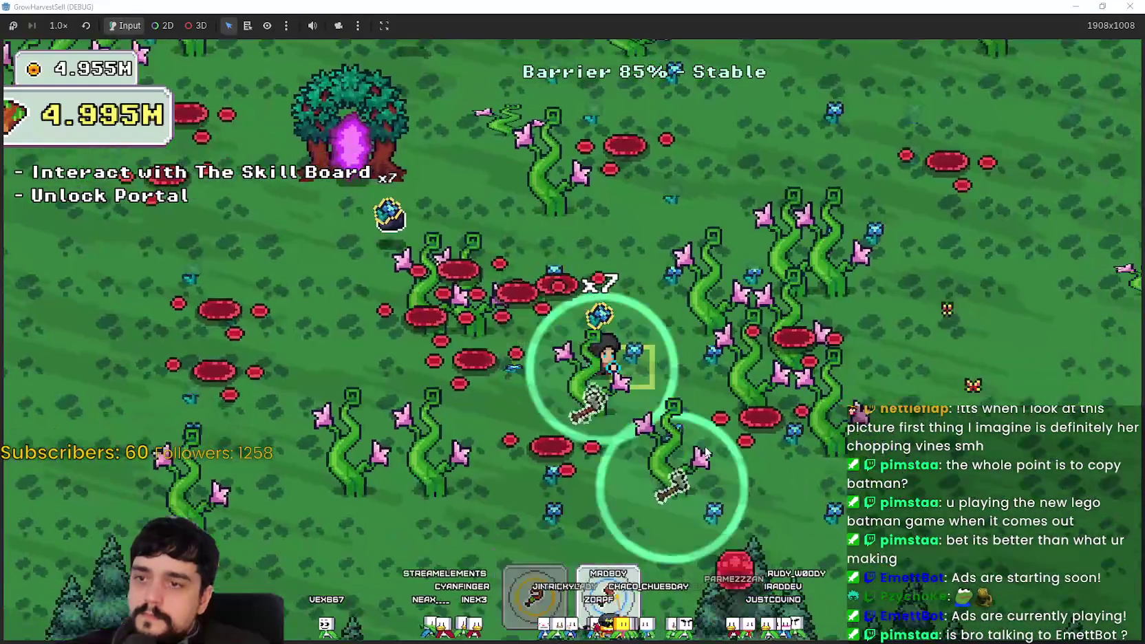
{"action": "key", "text": "d"}
{"action": "key", "text": "s"}
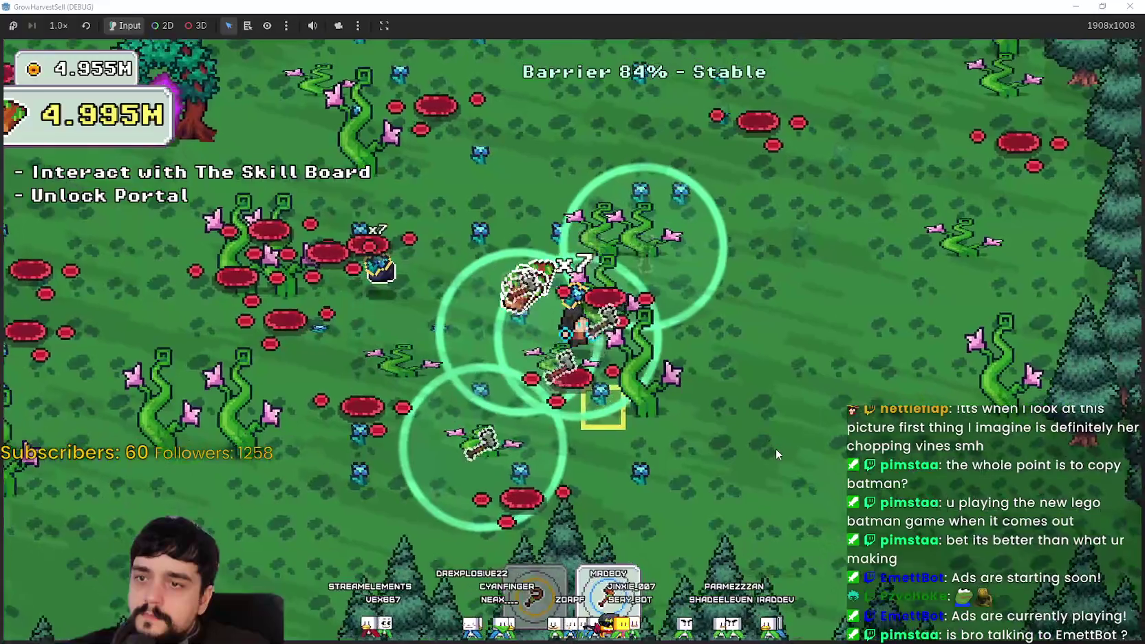
{"action": "key", "text": "d"}
{"action": "key", "text": "w"}
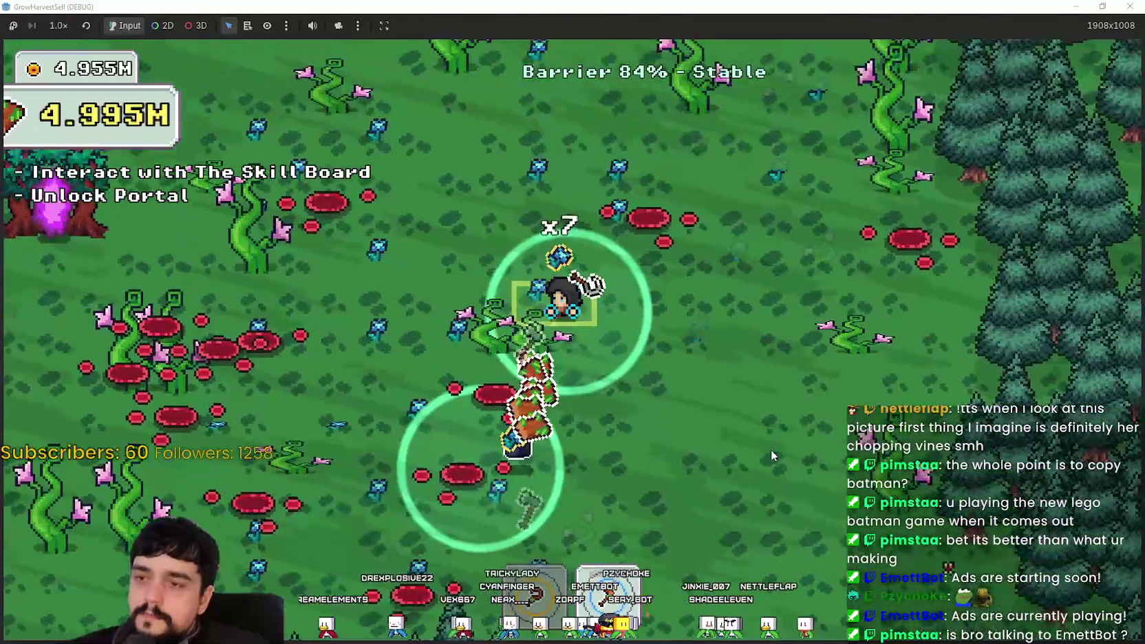
- Walk back around the portal tree and enter it to return to the village
{"action": "key", "text": "a"}
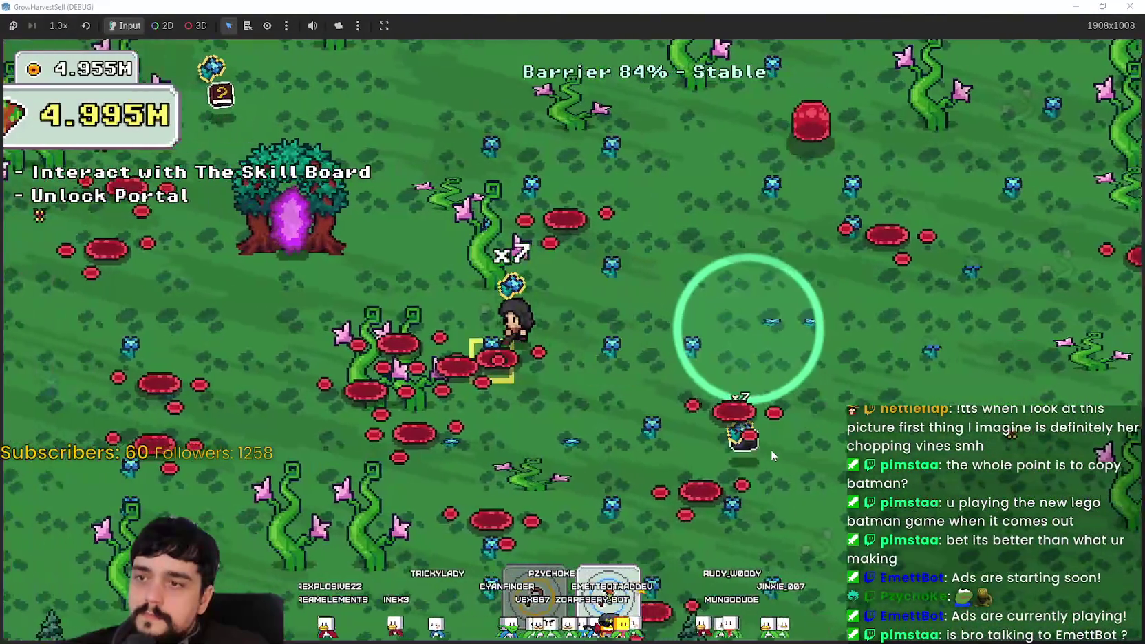
{"action": "key", "text": "a"}
{"action": "key", "text": "w"}
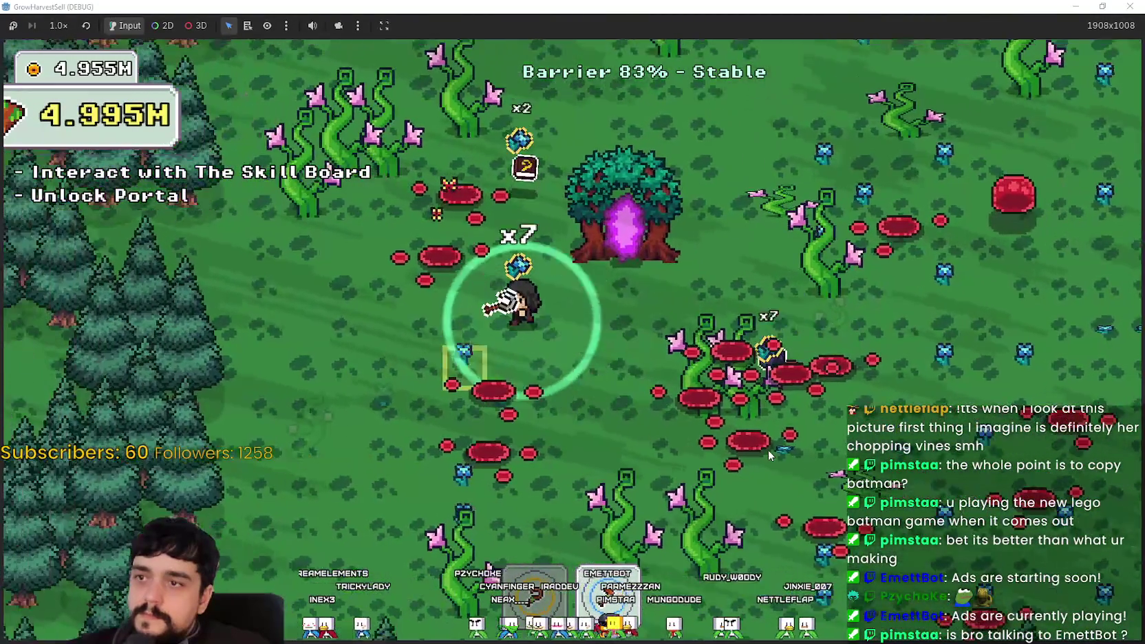
{"action": "key", "text": "s"}
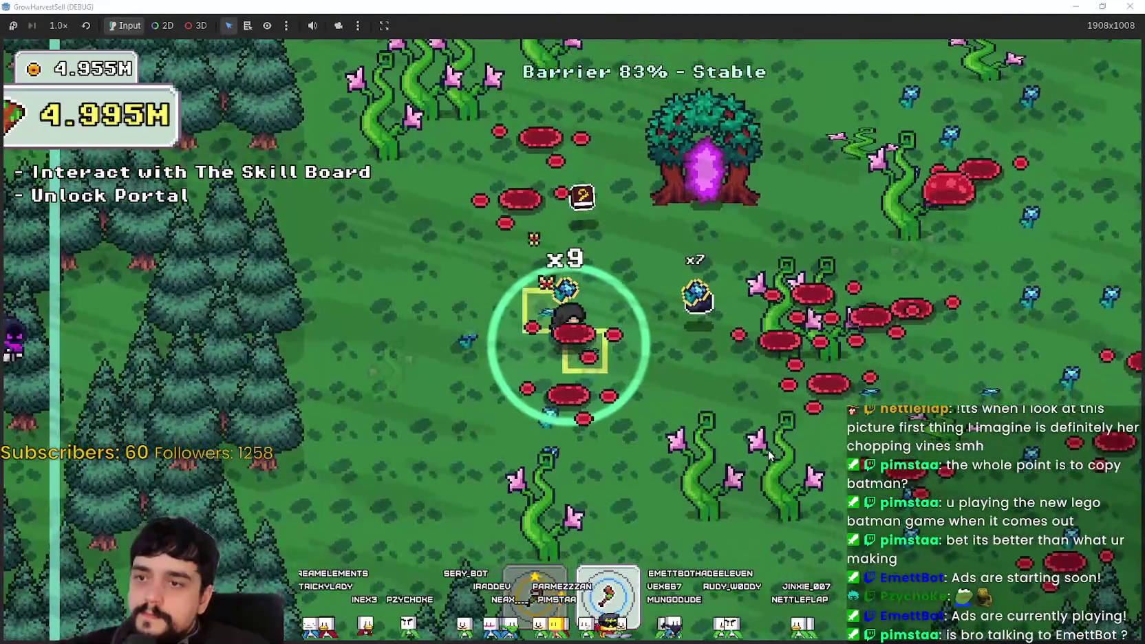
{"action": "key", "text": "s"}
{"action": "key", "text": "d"}
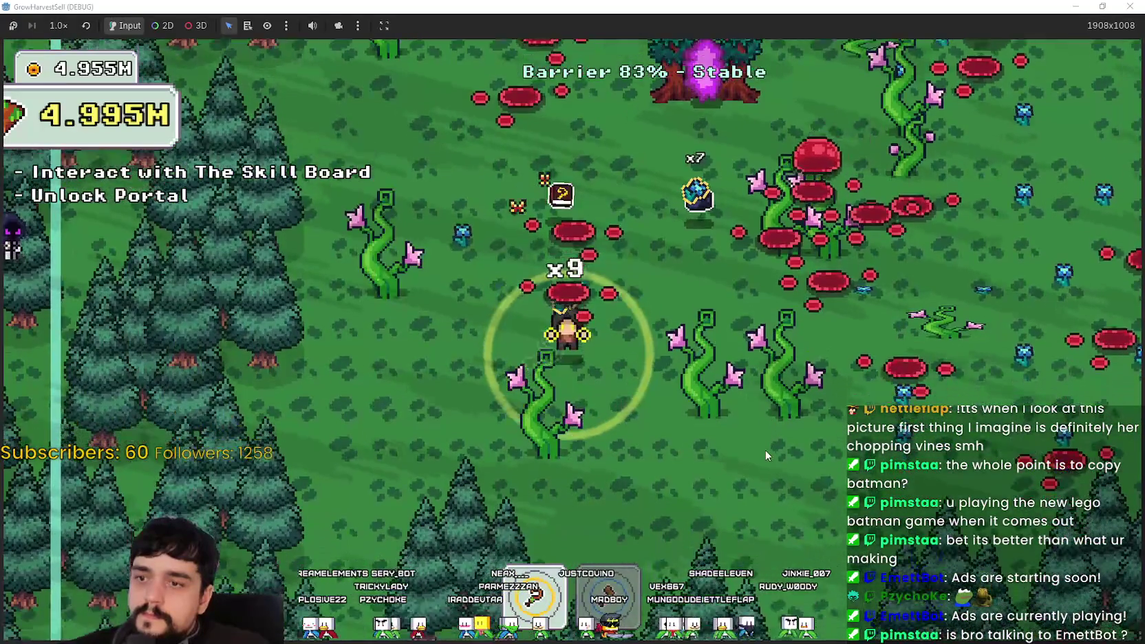
{"action": "key", "text": "w"}
{"action": "key", "text": "d"}
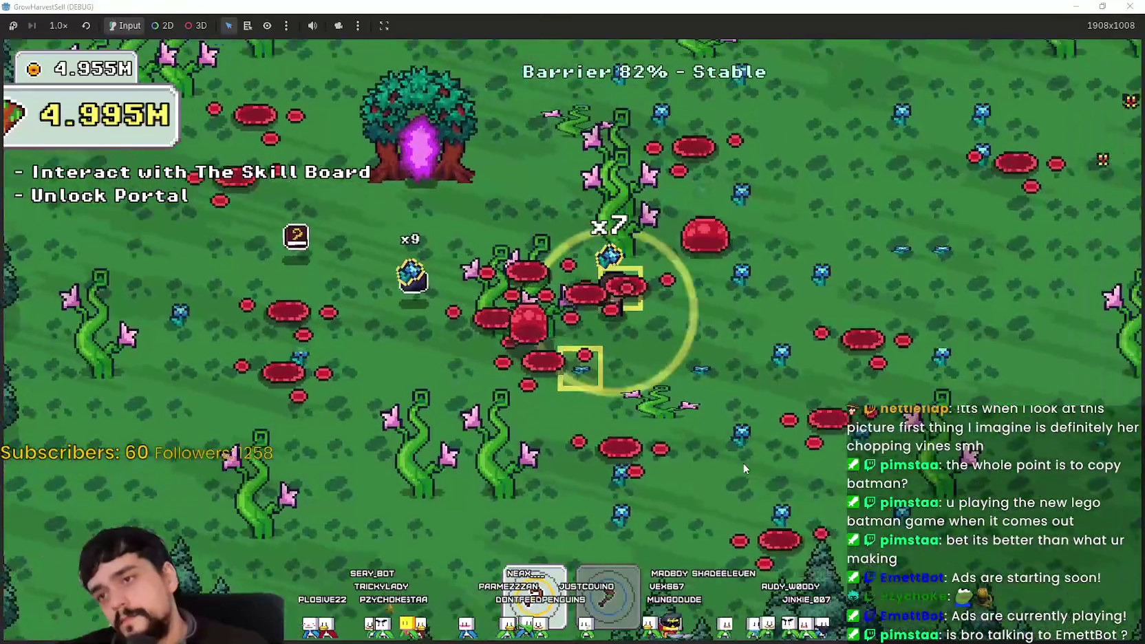
{"action": "key", "text": "w"}
{"action": "key", "text": "a"}
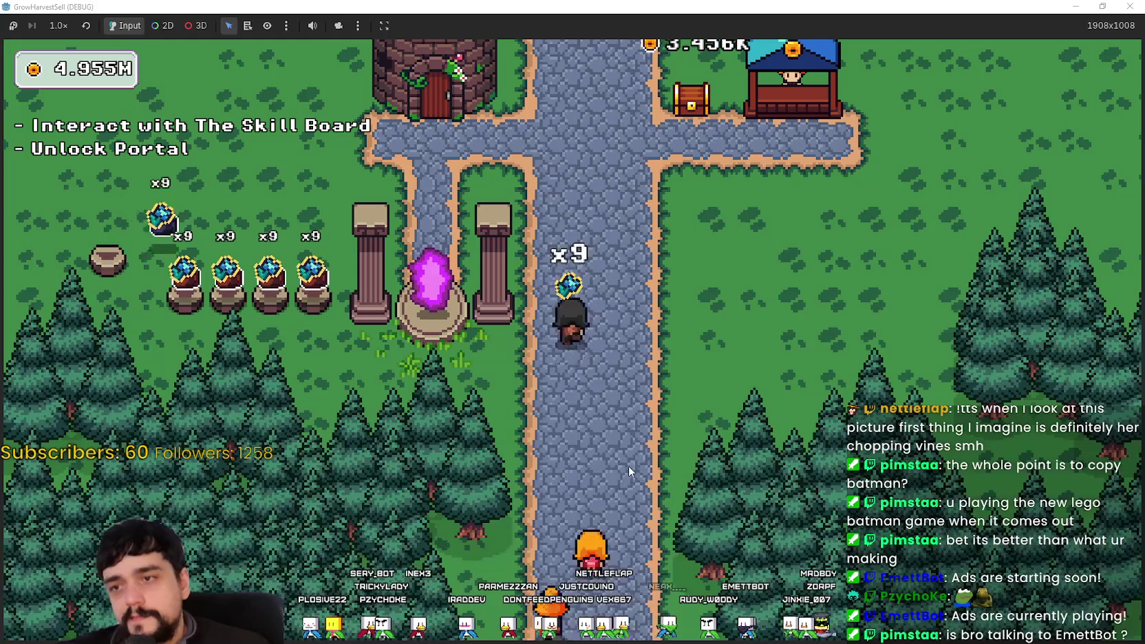
- Walk up the stone path to the crossroads by the tower and gem seller's stall
{"action": "key", "text": "w"}
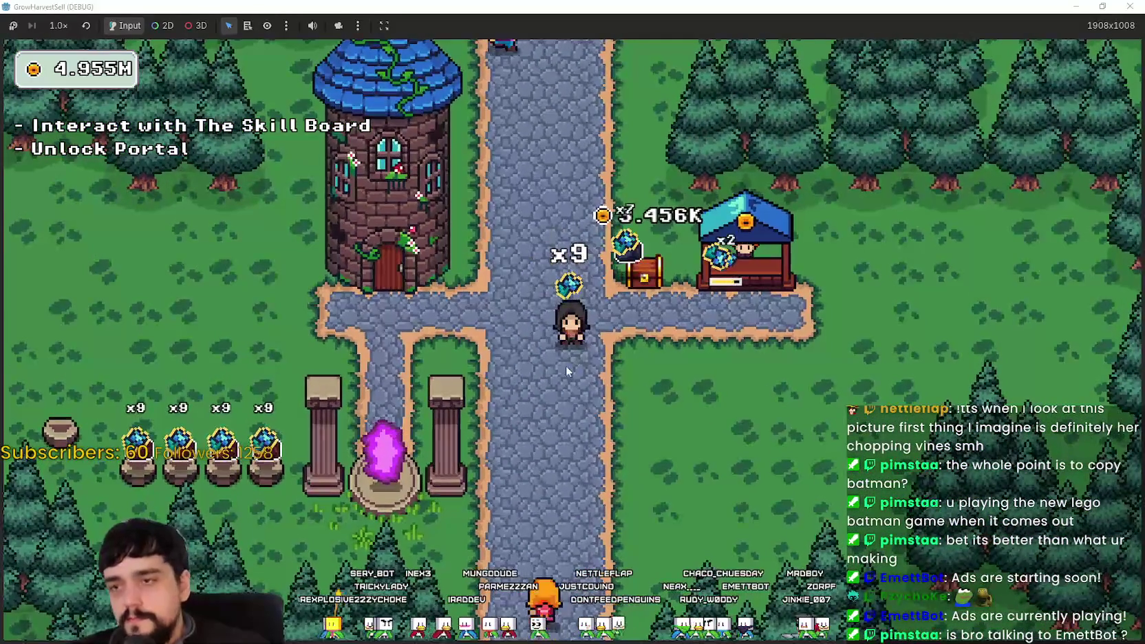
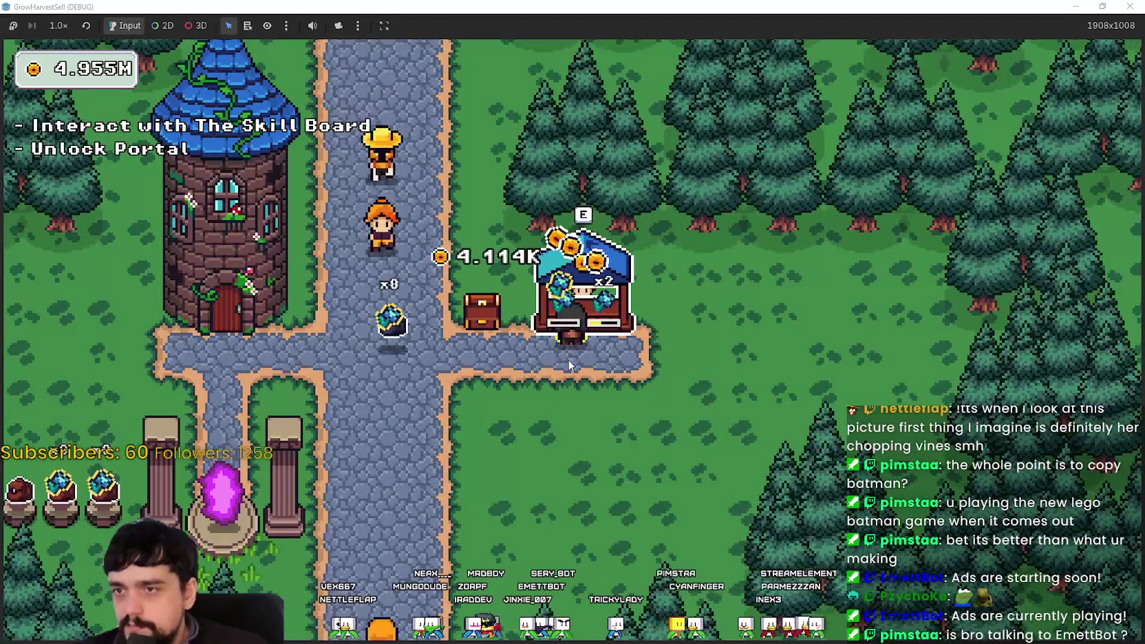
- Max out the Market Speed II prestige skill at the skill board
{"action": "key", "text": "e"}
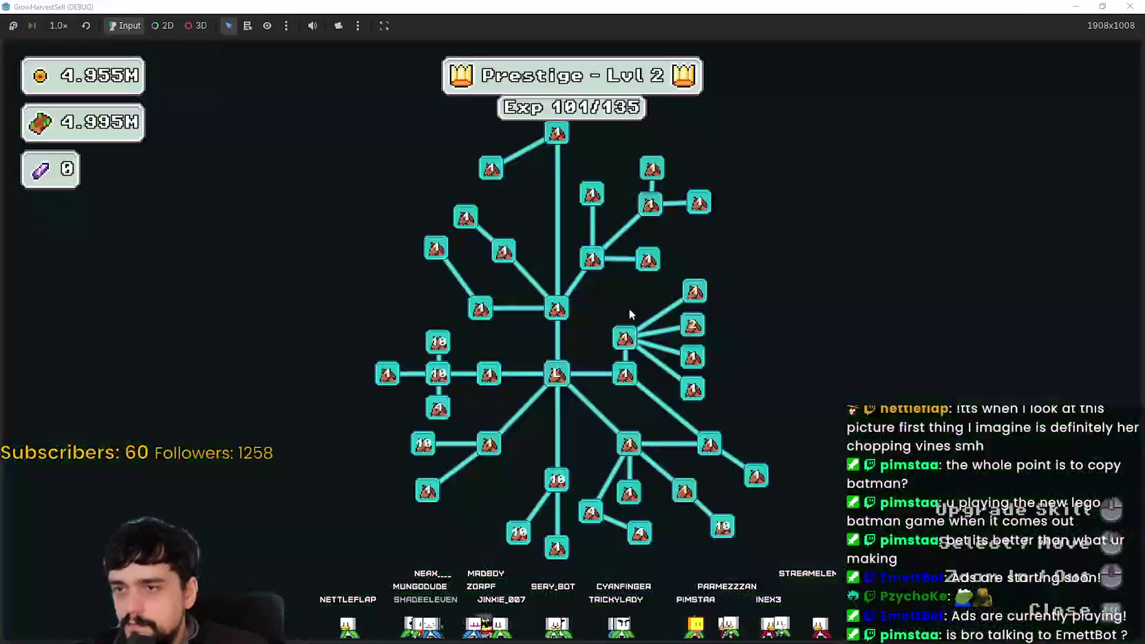
{"action": "mouse_move", "coordinate": [703, 244]}
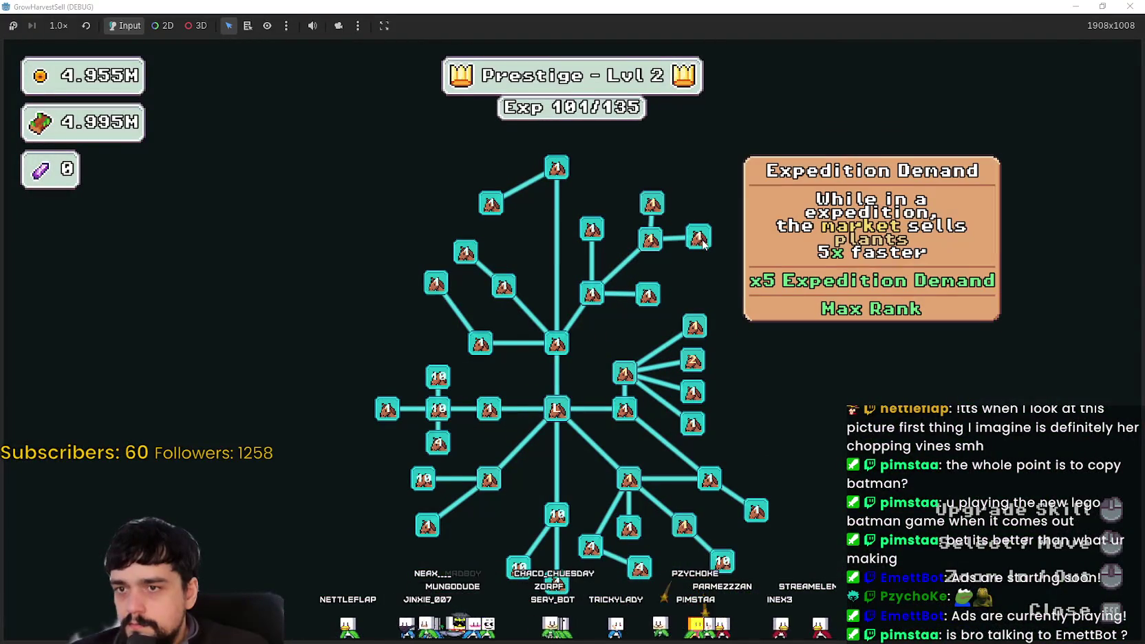
{"action": "left_click", "coordinate": [697, 329]}
{"action": "key", "text": "Escape"}
- At the portal, compare stages 1–3 in the stage selection without traveling
{"action": "key", "text": "s"}
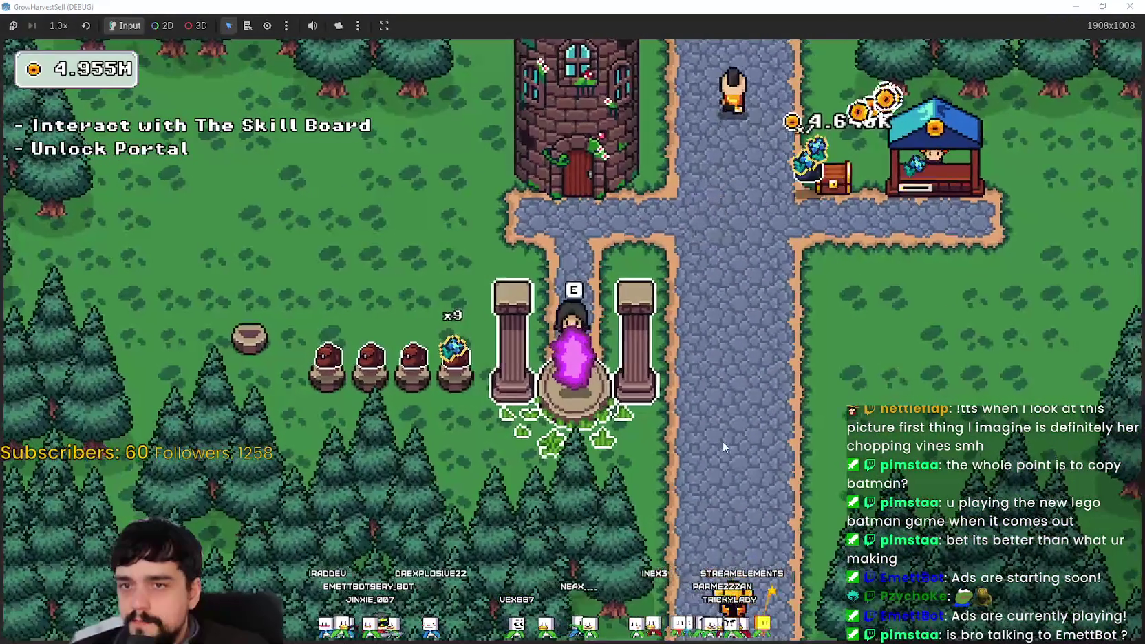
{"action": "key", "text": "w"}
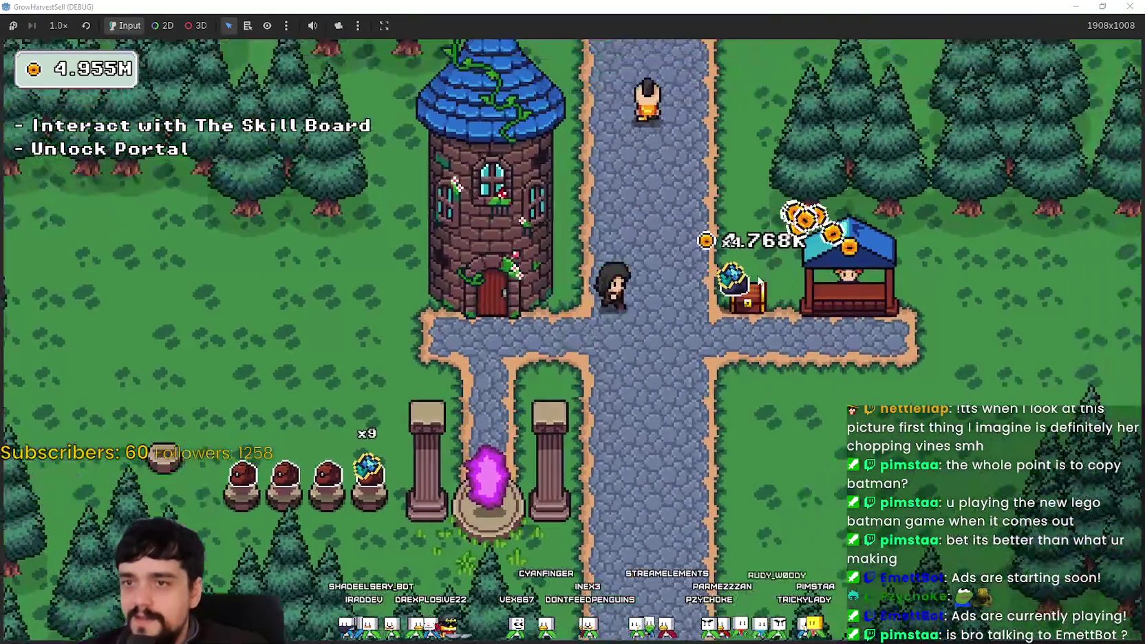
{"action": "key", "text": "s"}
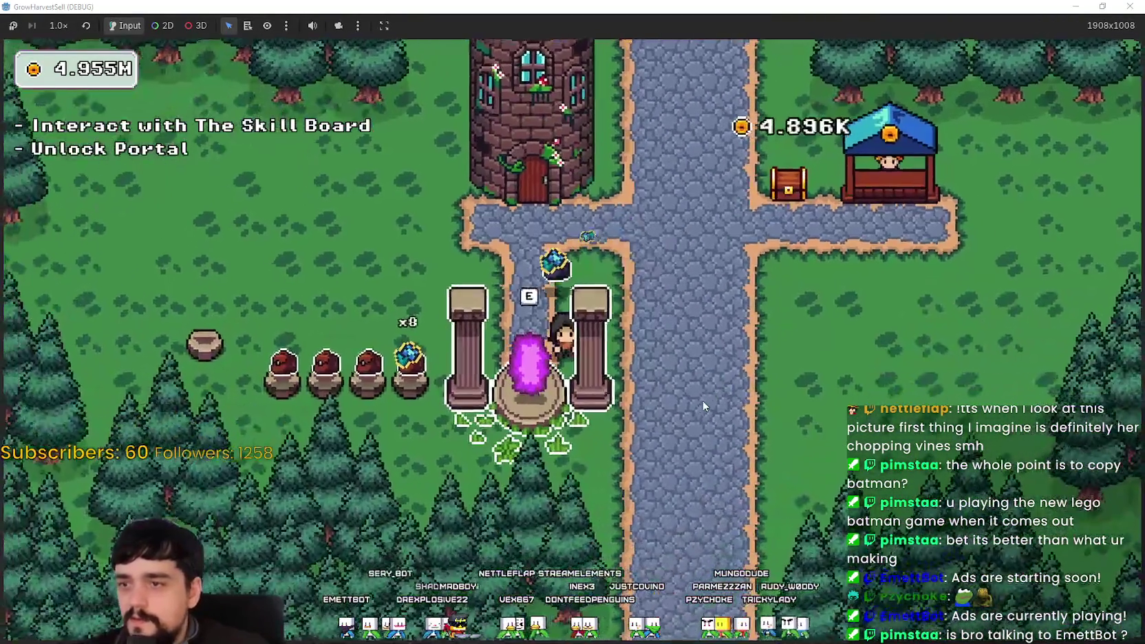
{"action": "key", "text": "e"}
{"action": "left_click", "coordinate": [533, 224]}
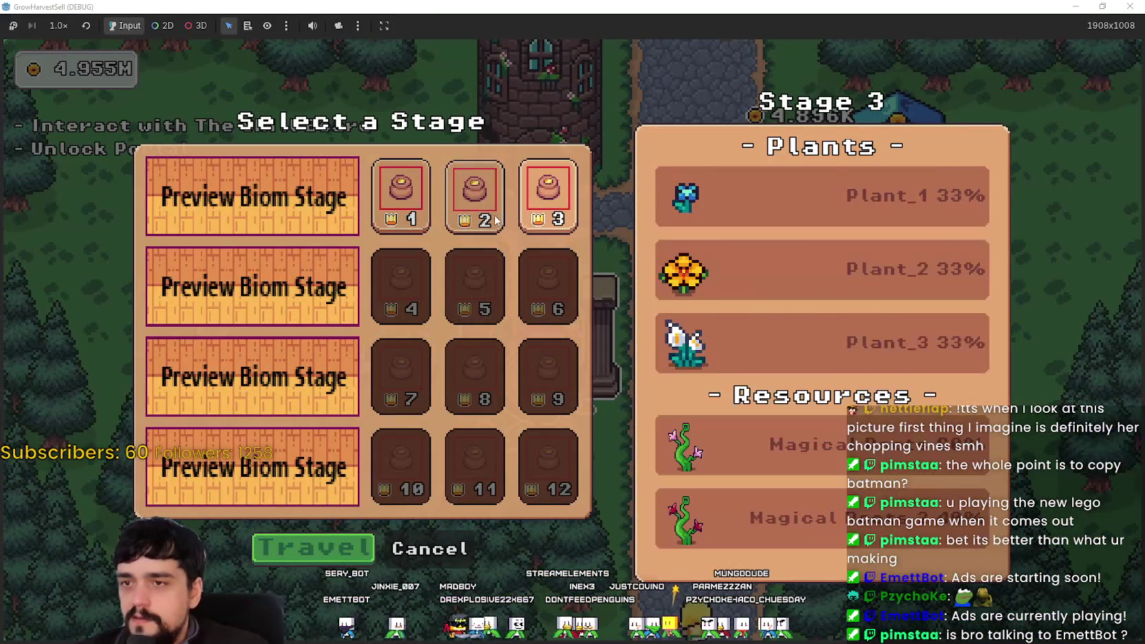
{"action": "left_click", "coordinate": [475, 219]}
{"action": "left_click", "coordinate": [406, 211]}
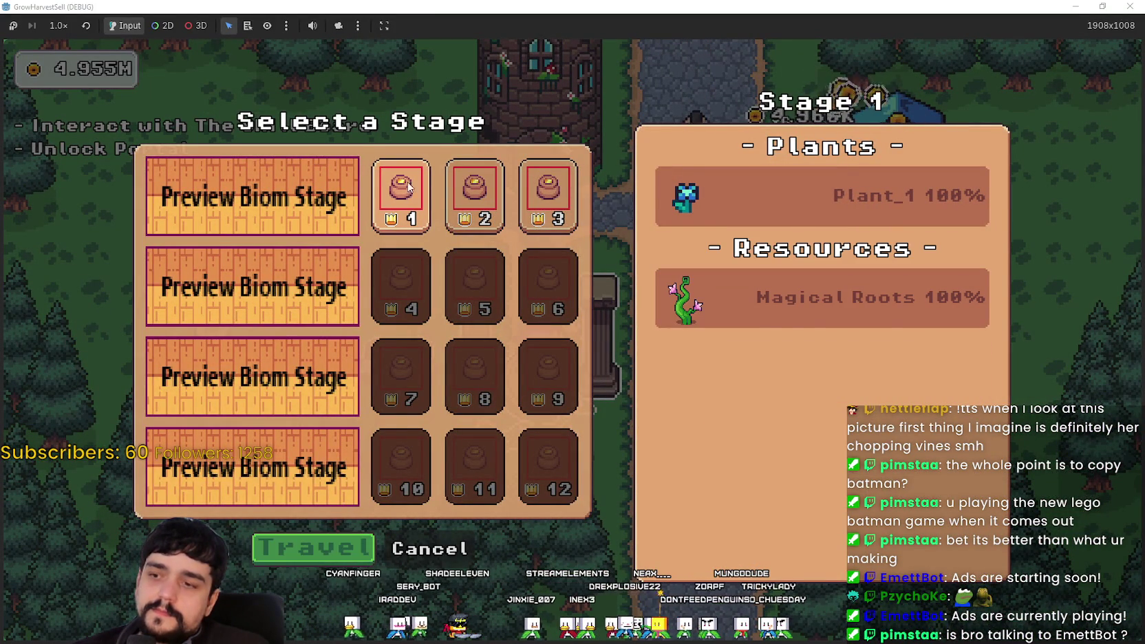
{"action": "key", "text": "d"}
{"action": "key", "text": "Escape"}
- Push Resource Domain Damage and Domain Charge to max rank in the prestige tree
{"action": "key", "text": "w"}
{"action": "key", "text": "e"}
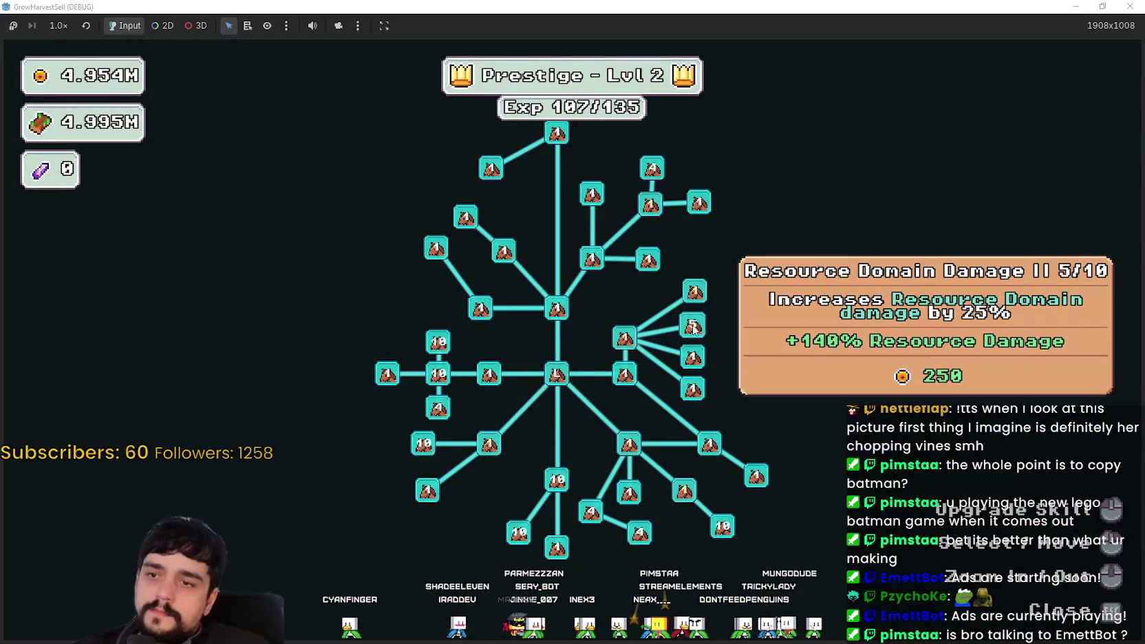
{"action": "left_click", "coordinate": [626, 334]}
{"action": "left_click", "coordinate": [626, 338]}
{"action": "left_click", "coordinate": [627, 338]}
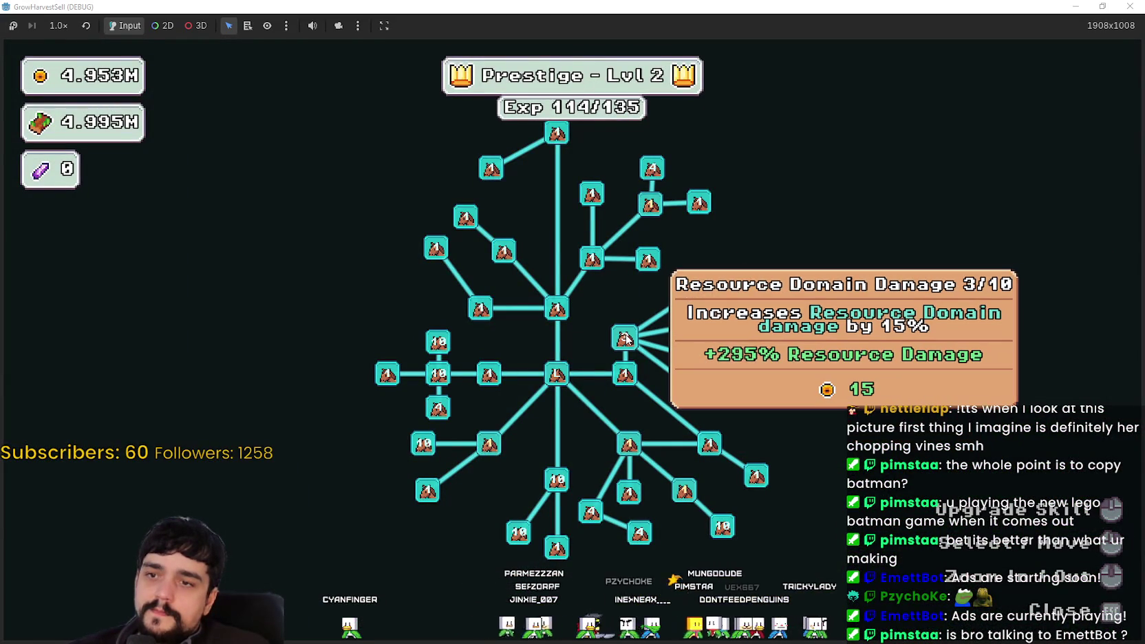
{"action": "left_click", "coordinate": [627, 337]}
{"action": "left_click", "coordinate": [626, 337]}
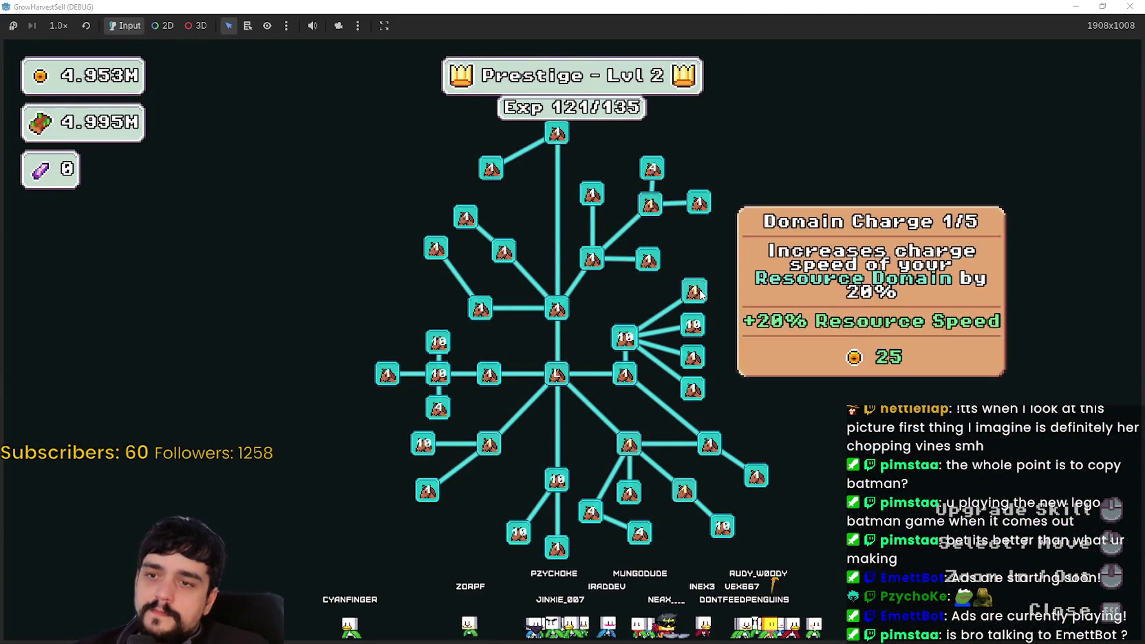
{"action": "left_click", "coordinate": [697, 294]}
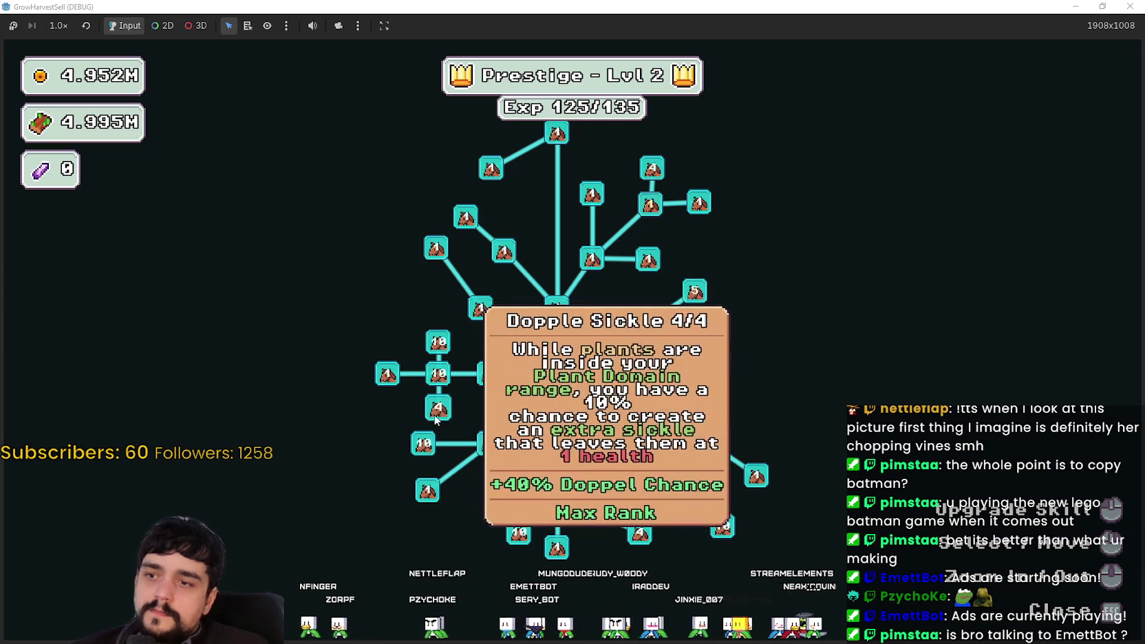
{"action": "key", "text": "Escape"}
{"action": "key", "text": "e"}
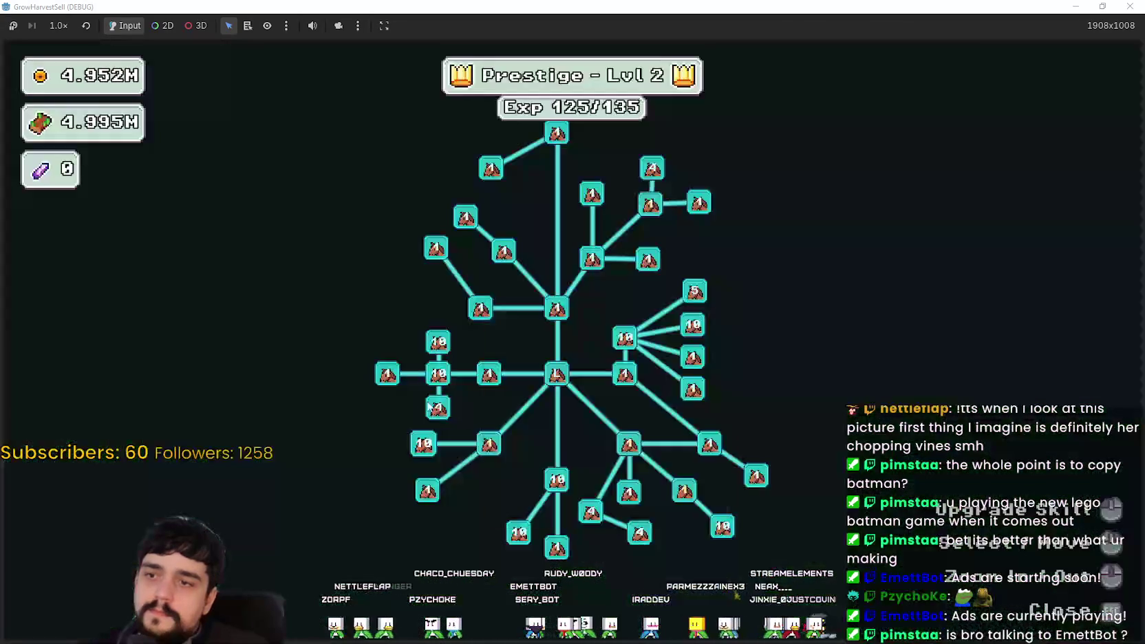
{"action": "key", "text": "Escape"}
- Select stage 2 at the portal and travel to The Forest
{"action": "key", "text": "s"}
{"action": "key", "text": "e"}
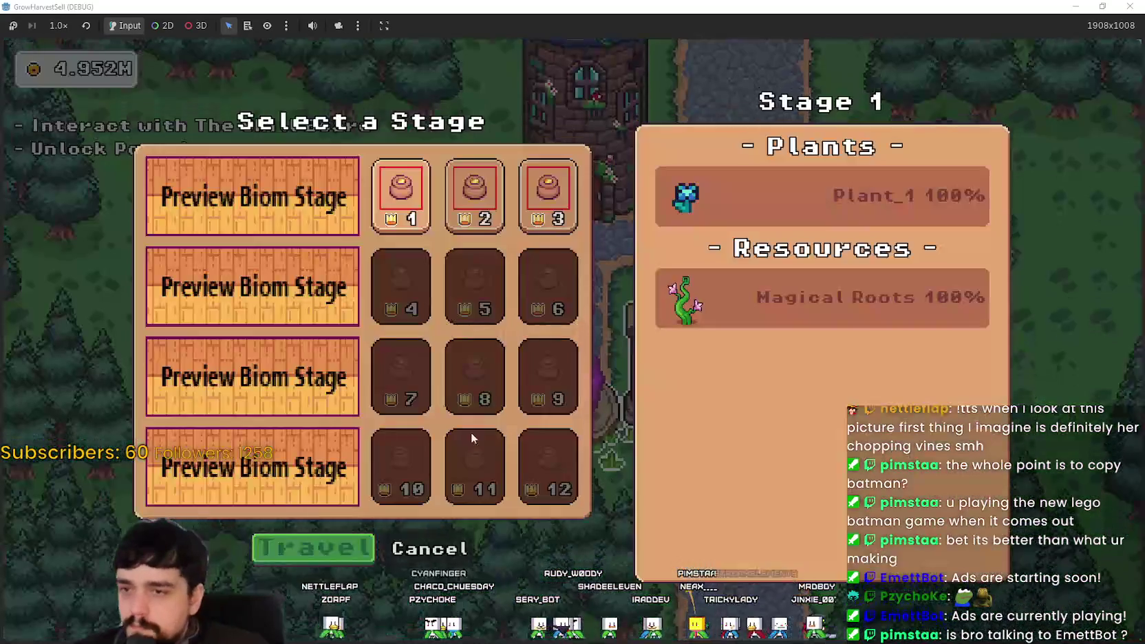
{"action": "key", "text": "Right"}
{"action": "left_click", "coordinate": [316, 557]}
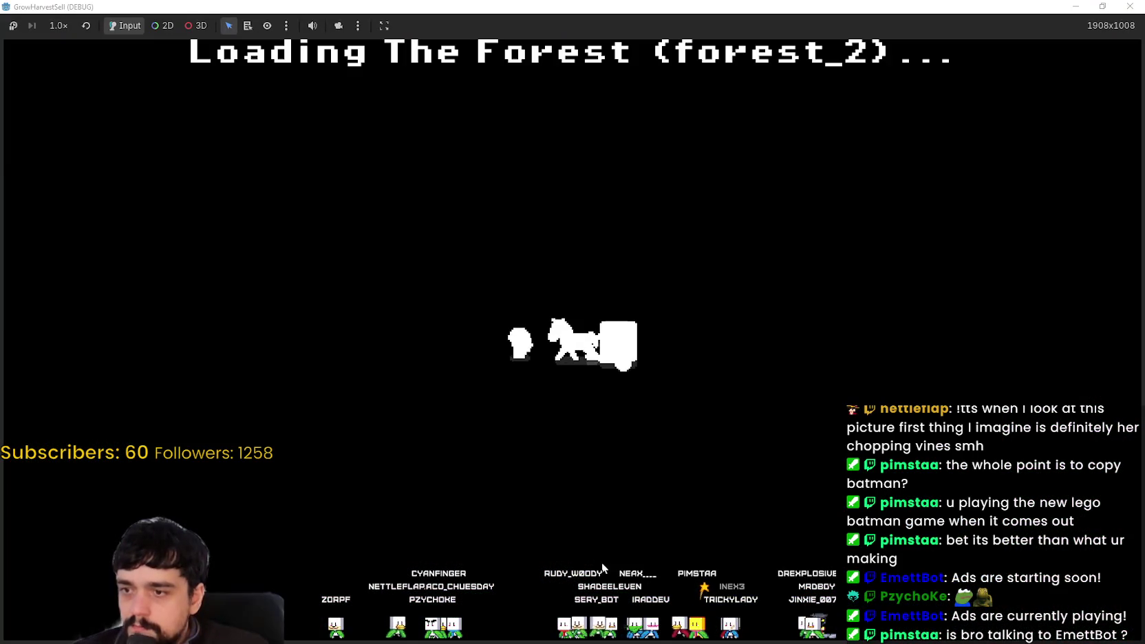
- Harvest flowers while walking down and left through the forest
{"action": "key", "text": "s"}
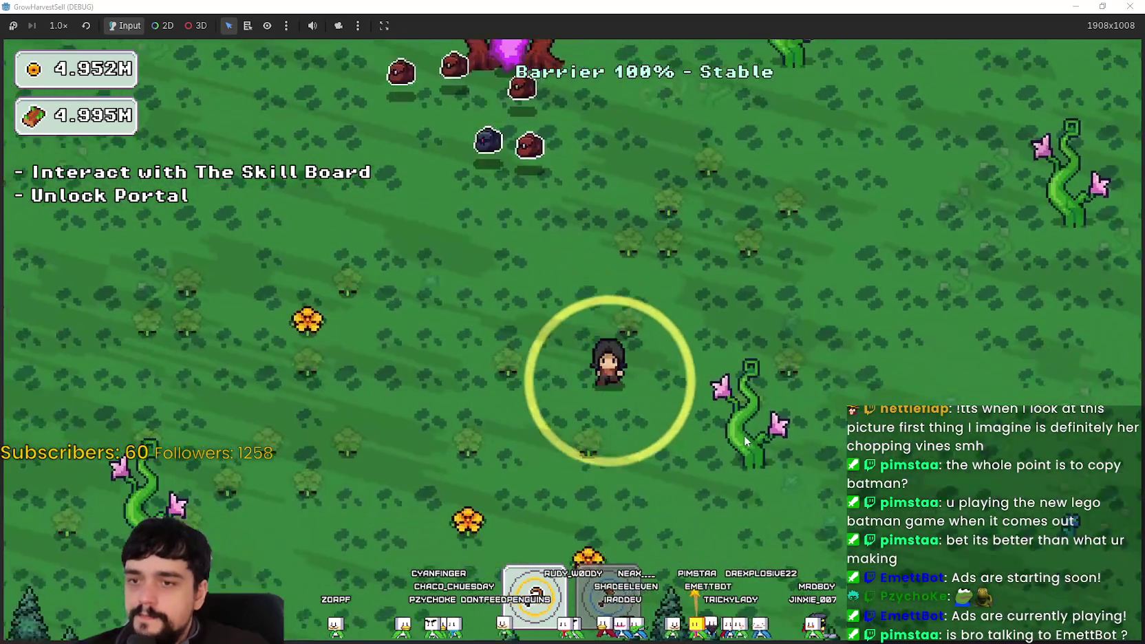
{"action": "key", "text": "a"}
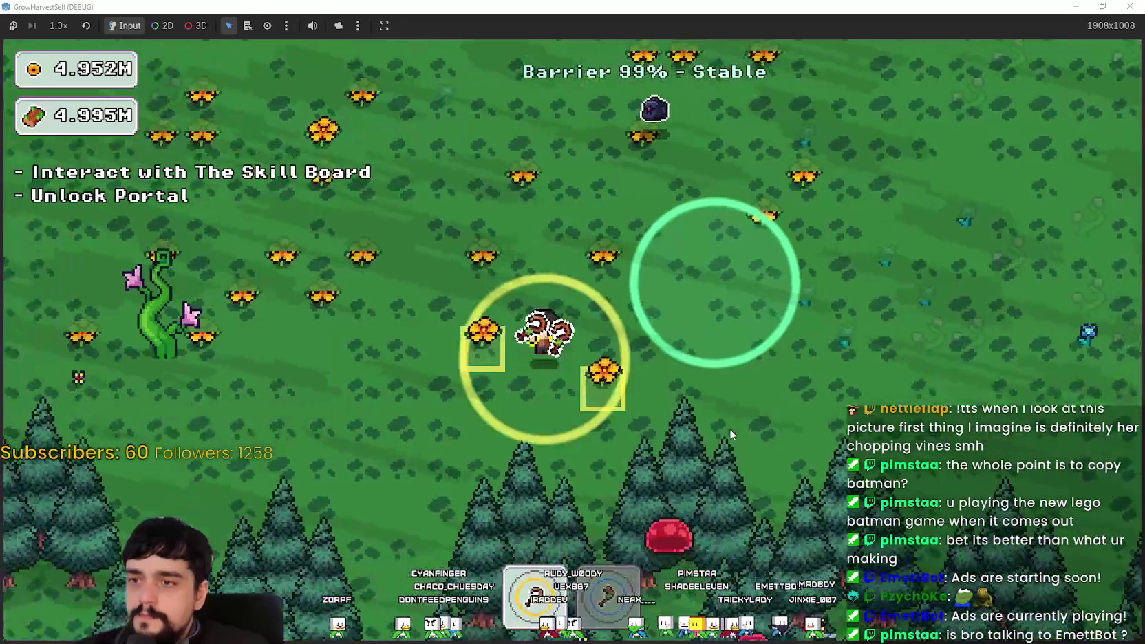
{"action": "key", "text": "w"}
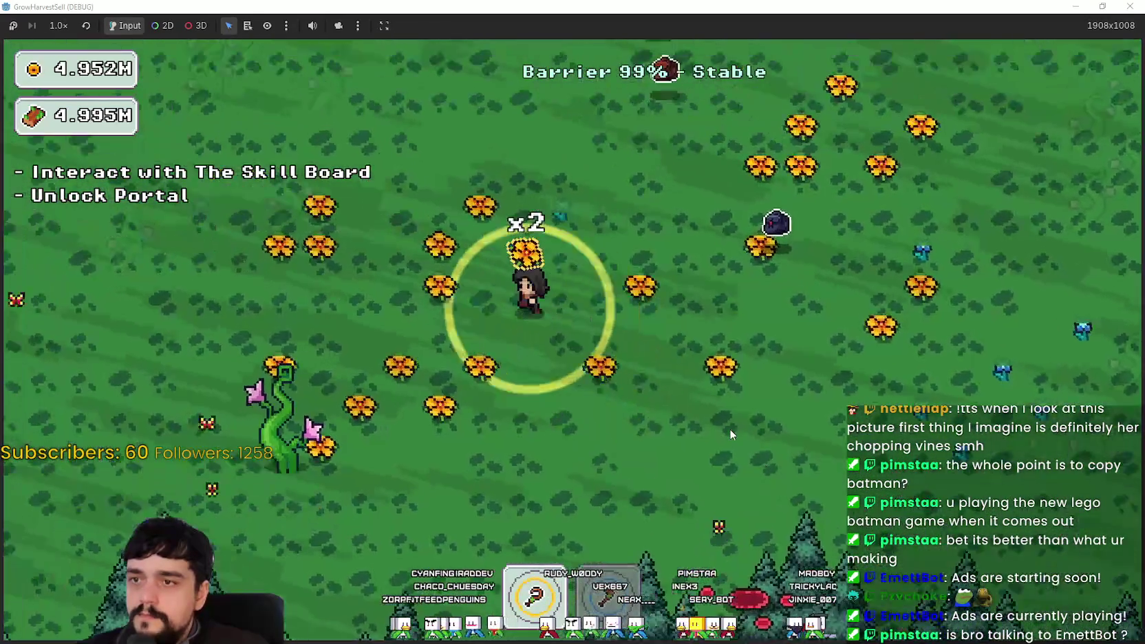
{"action": "key", "text": "s"}
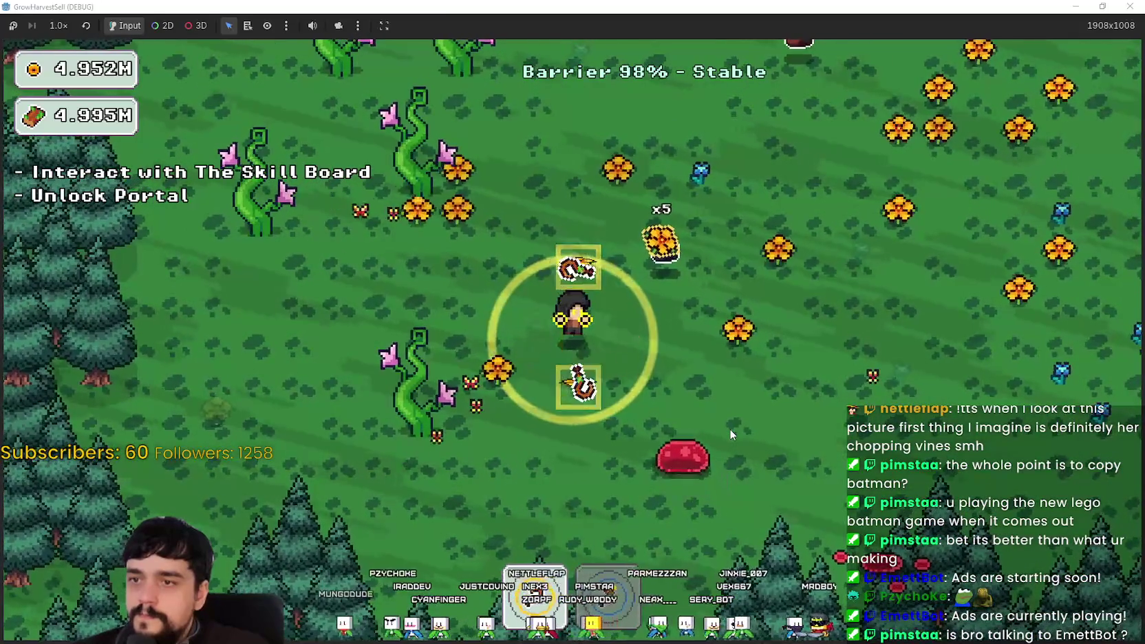
{"action": "key", "text": "w"}
{"action": "key", "text": "a"}
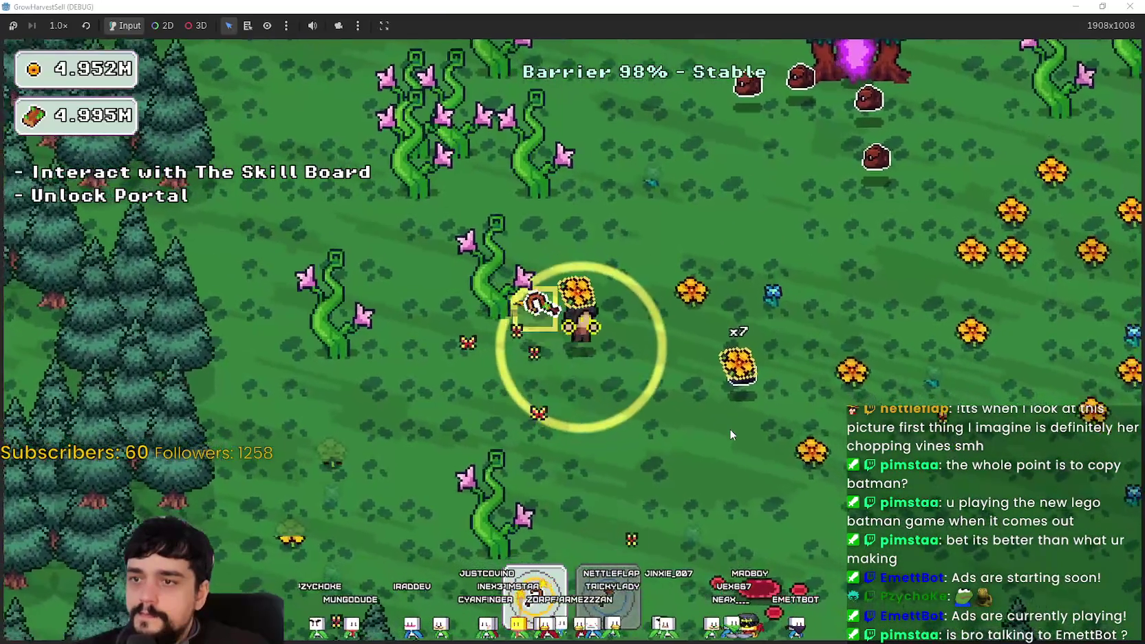
{"action": "key", "text": "w"}
{"action": "key", "text": "a"}
- Chop vines on a loop up-right past the portal tree, then return to the flower field
{"action": "key", "text": "w"}
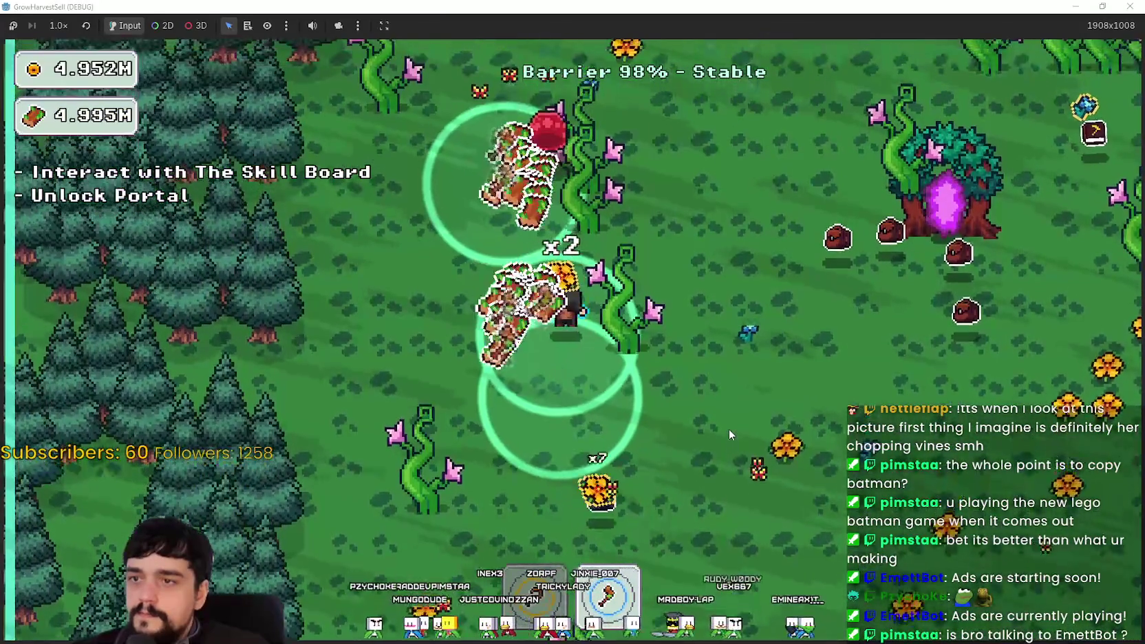
{"action": "key", "text": "d"}
{"action": "key", "text": "w"}
{"action": "key", "text": "d"}
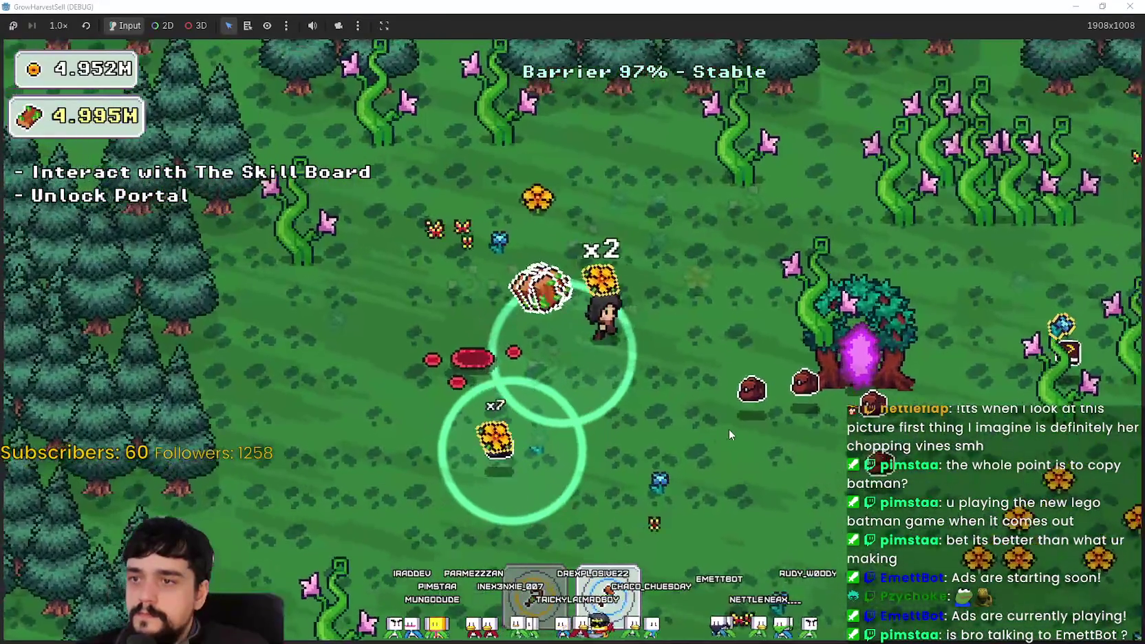
{"action": "key", "text": "d"}
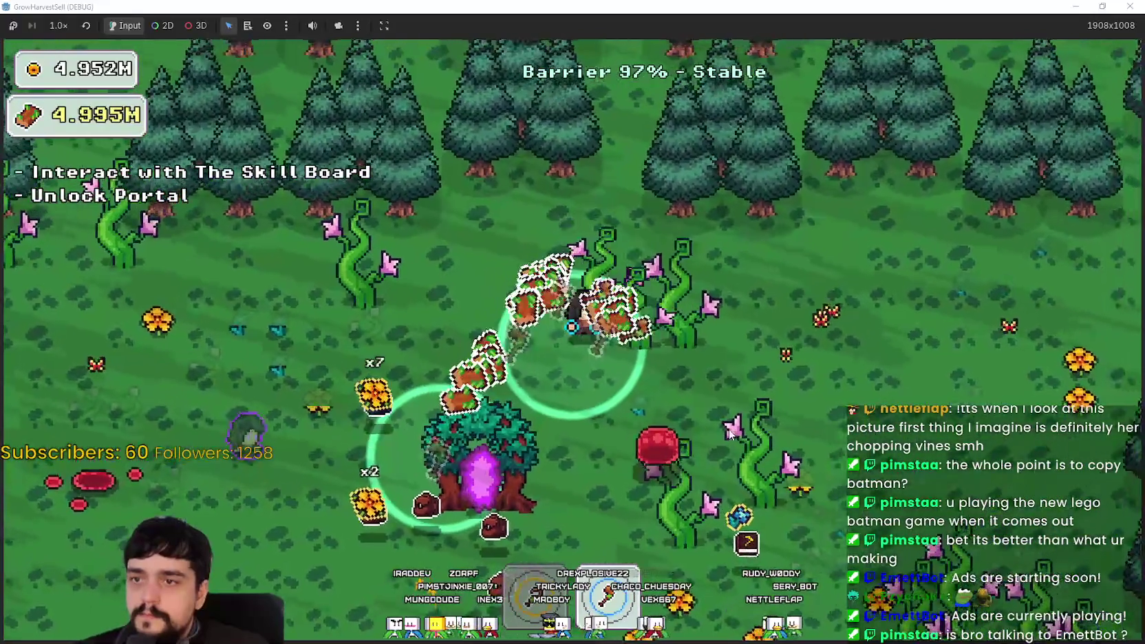
{"action": "key", "text": "s"}
{"action": "key", "text": "s"}
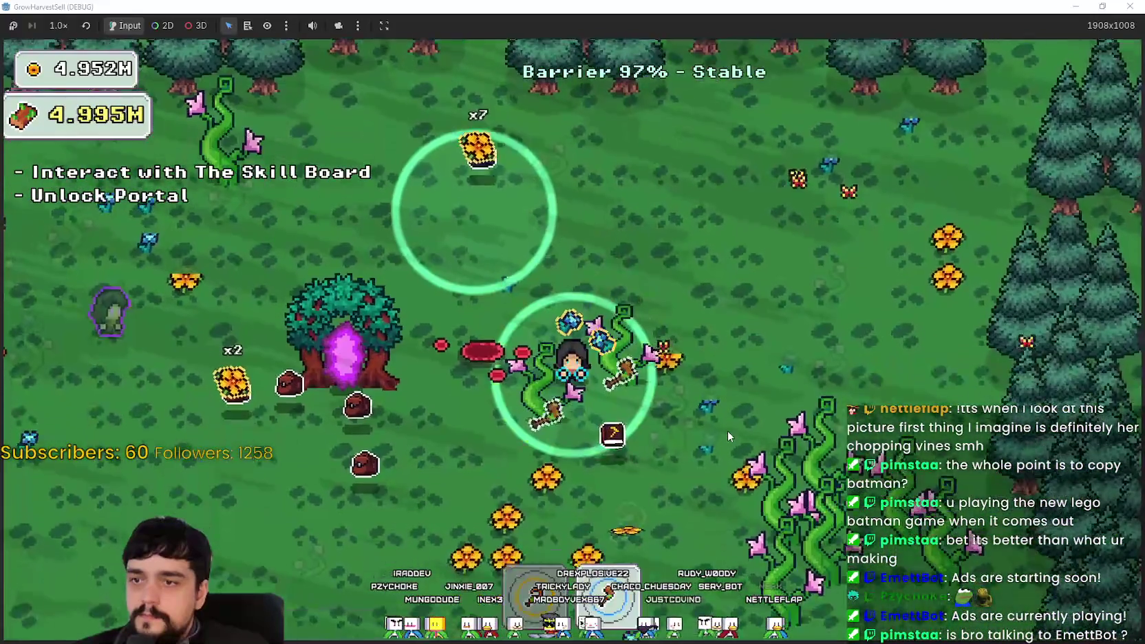
{"action": "key", "text": "d"}
{"action": "key", "text": "d"}
{"action": "key", "text": "s"}
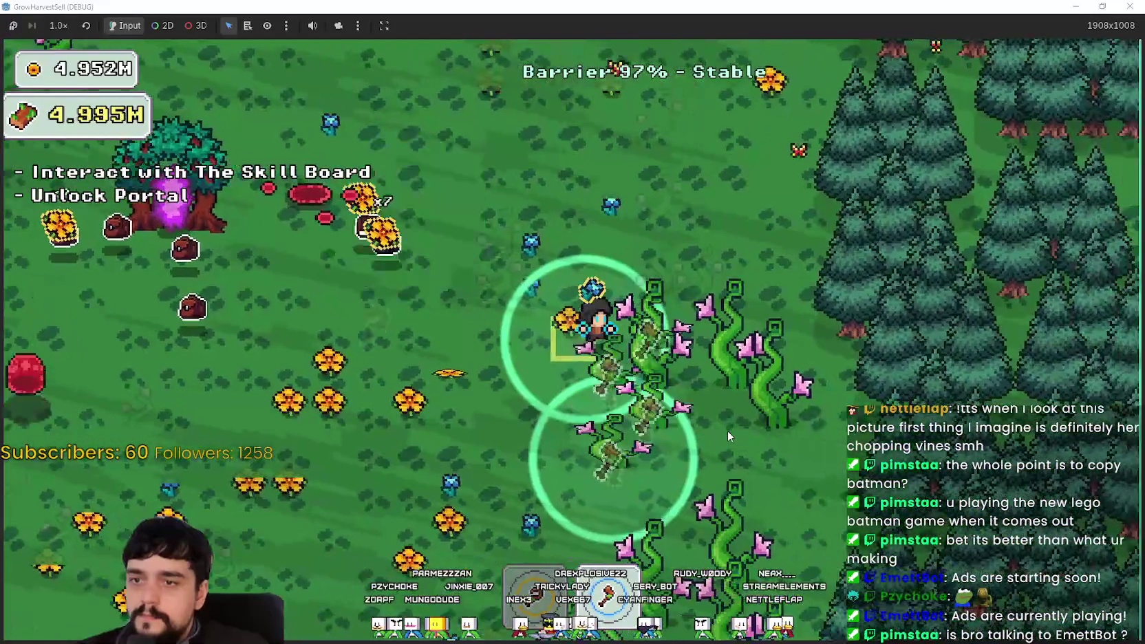
{"action": "key", "text": "s"}
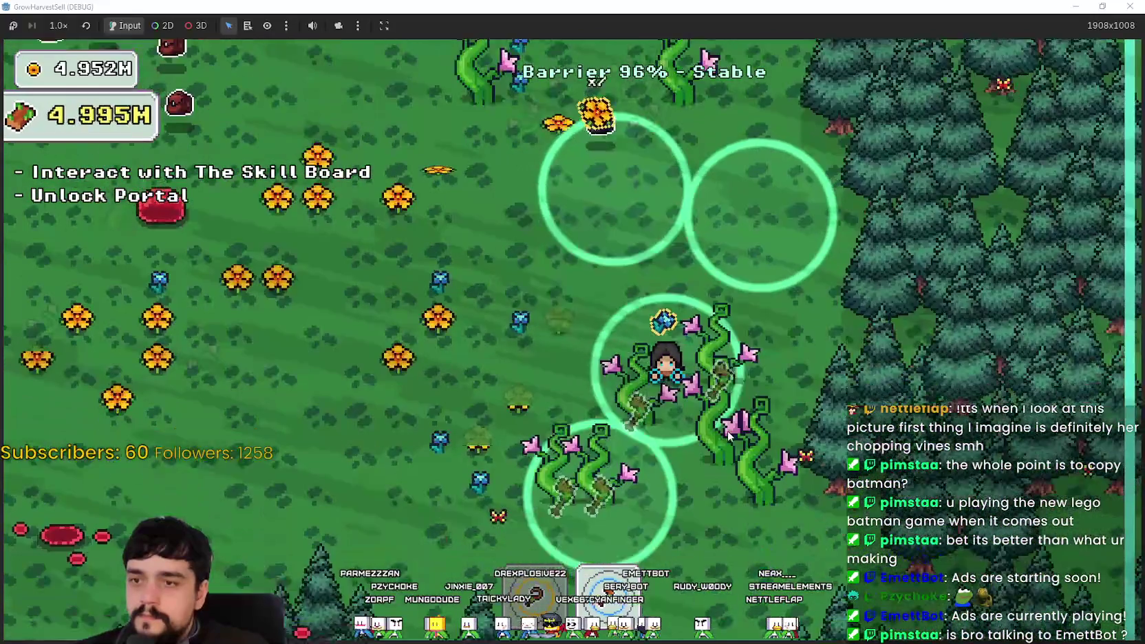
{"action": "key", "text": "a"}
{"action": "key", "text": "w"}
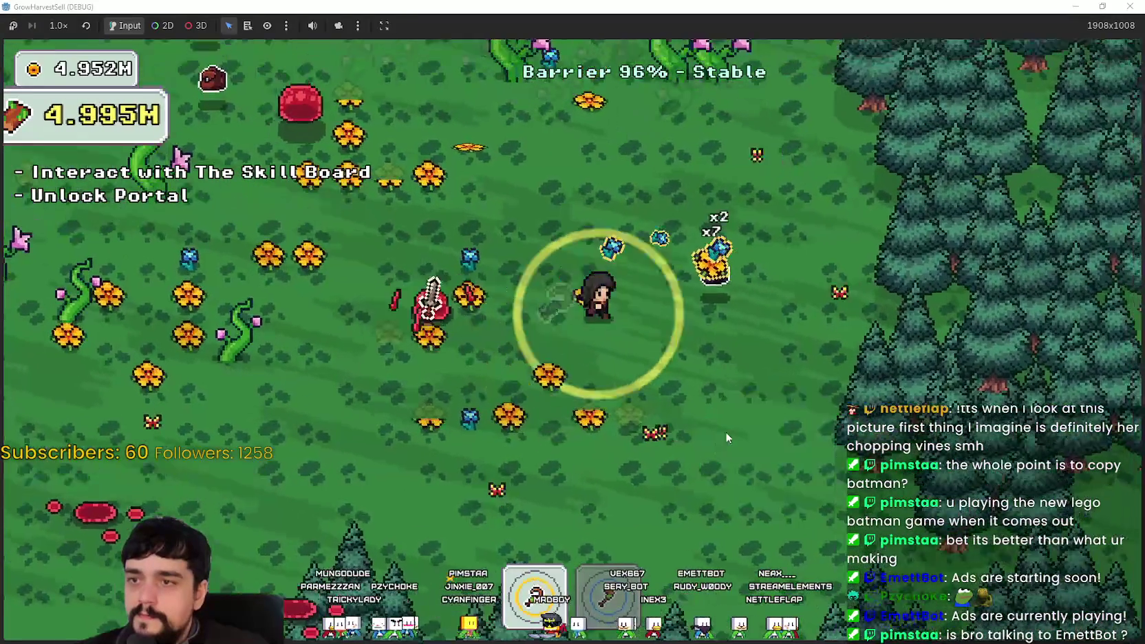
{"action": "key", "text": "w"}
{"action": "key", "text": "a"}
{"action": "key", "text": "a"}
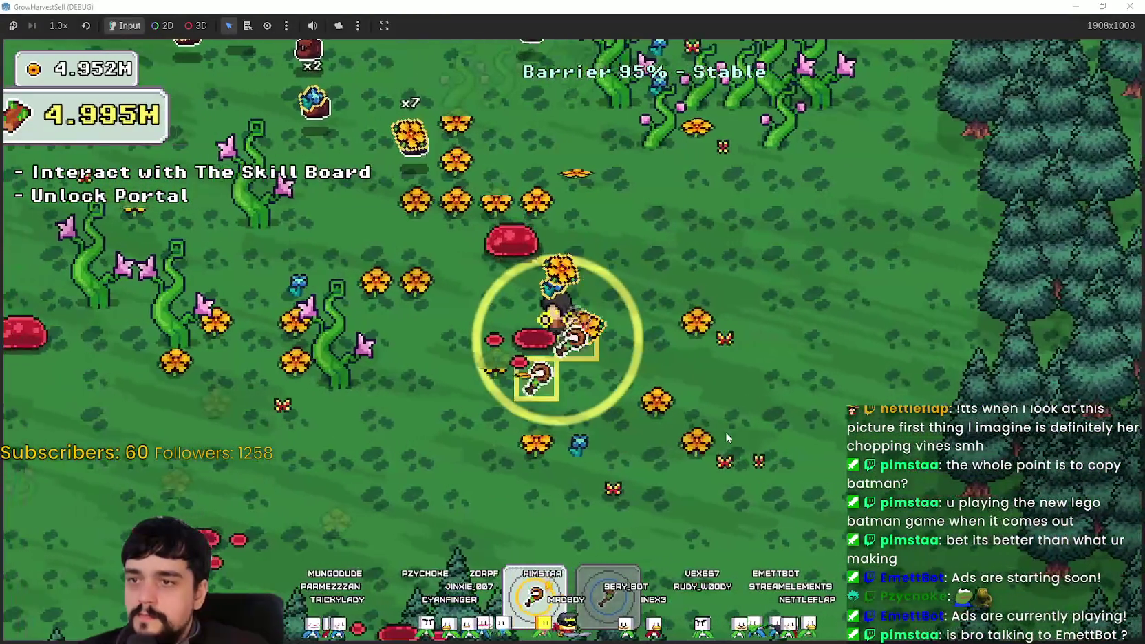
- Chop the vine patch up-right, then sweep down-left toward the pine trees
{"action": "key", "text": "w"}
{"action": "key", "text": "d"}
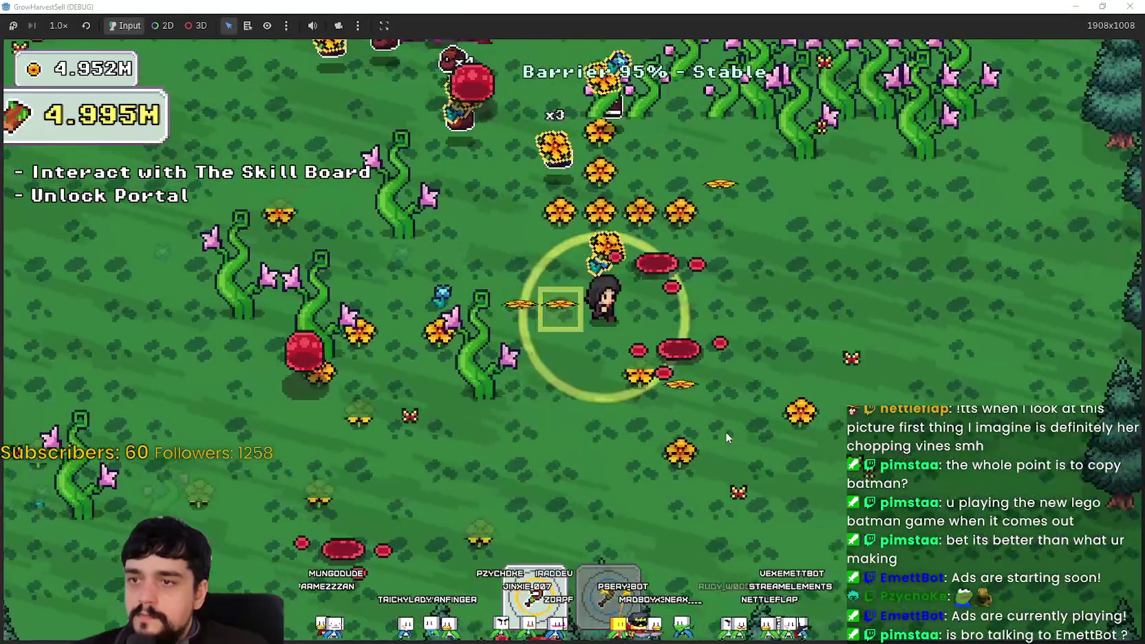
{"action": "key", "text": "w"}
{"action": "key", "text": "d"}
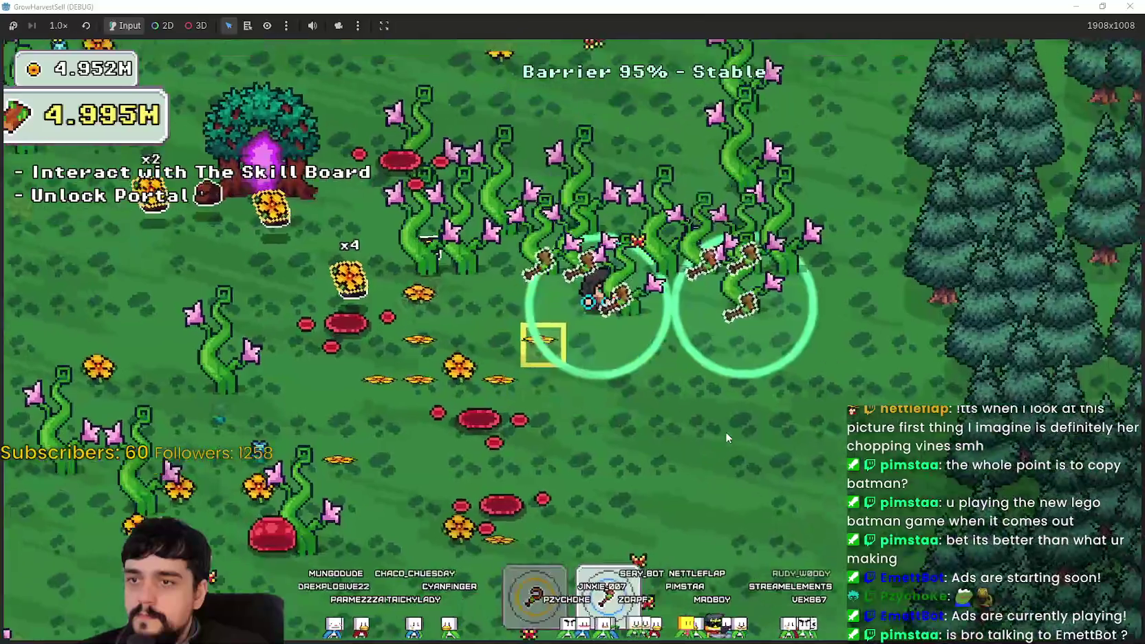
{"action": "key", "text": "a"}
{"action": "key", "text": "s"}
{"action": "key", "text": "a"}
{"action": "key", "text": "s"}
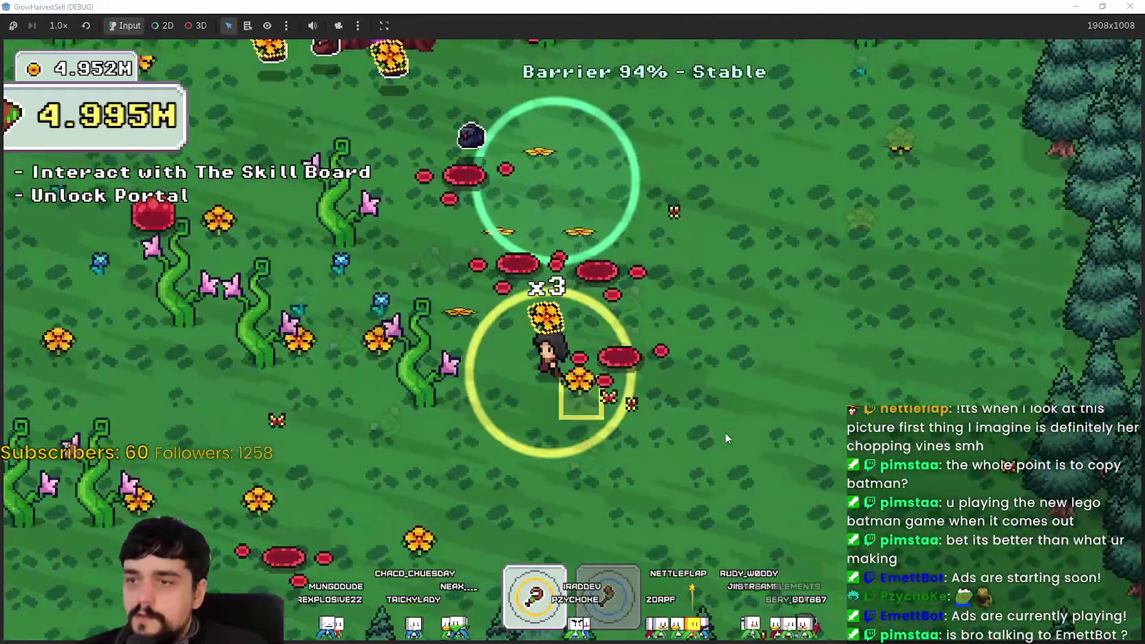
{"action": "key", "text": "a"}
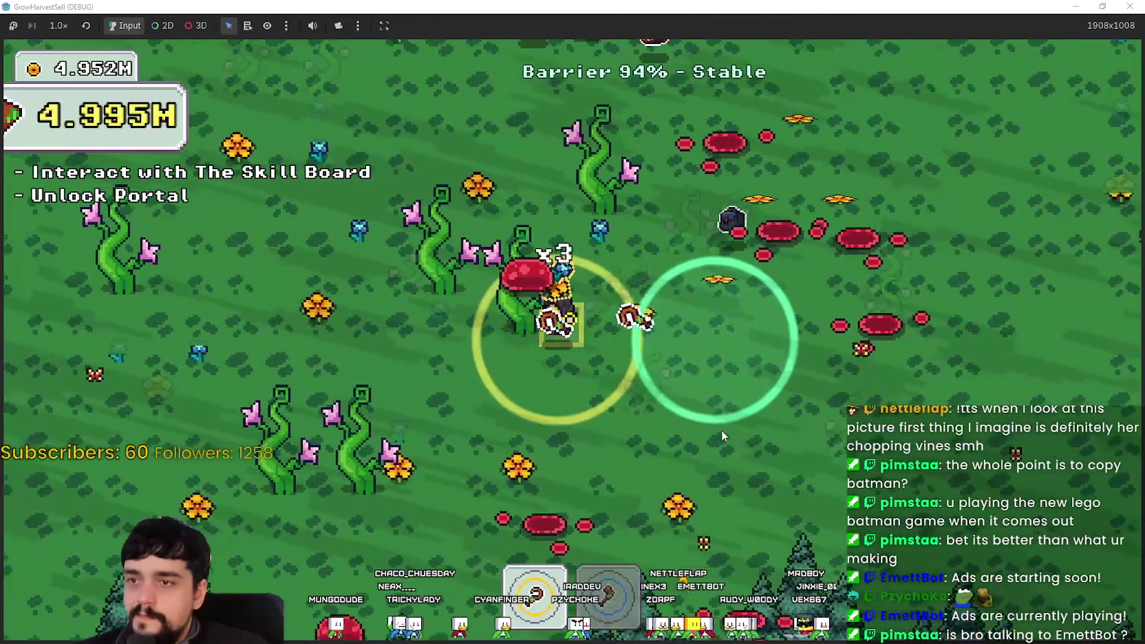
{"action": "key", "text": "a"}
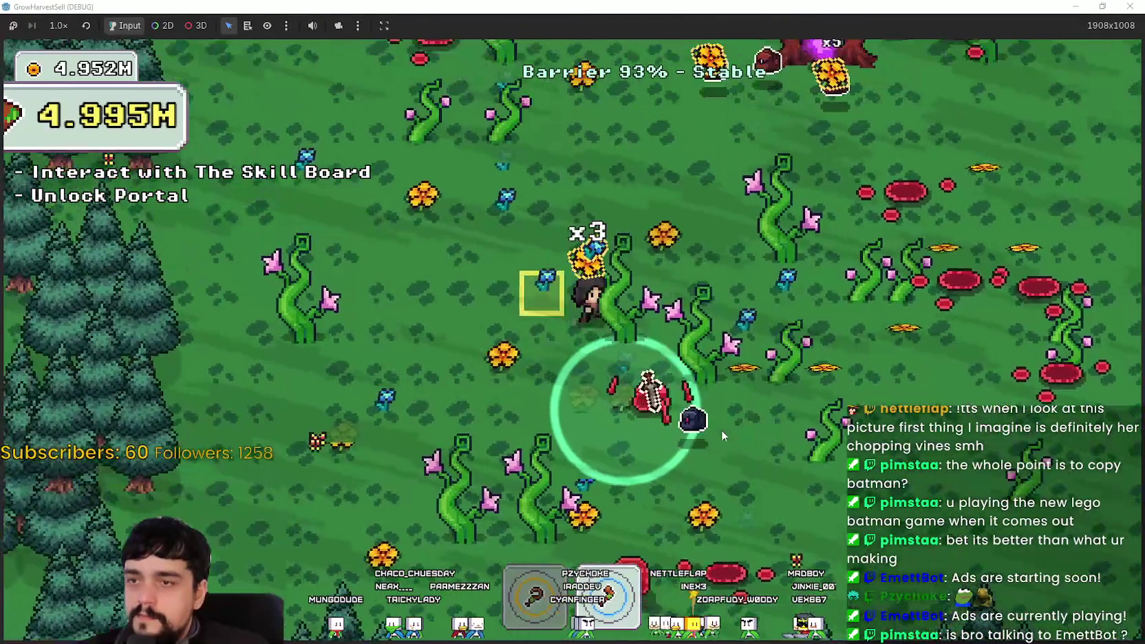
{"action": "key", "text": "s"}
- Harvest vines across the field and around the purple portal tree, heading toward the slimes
{"action": "key", "text": "d"}
{"action": "key", "text": "s"}
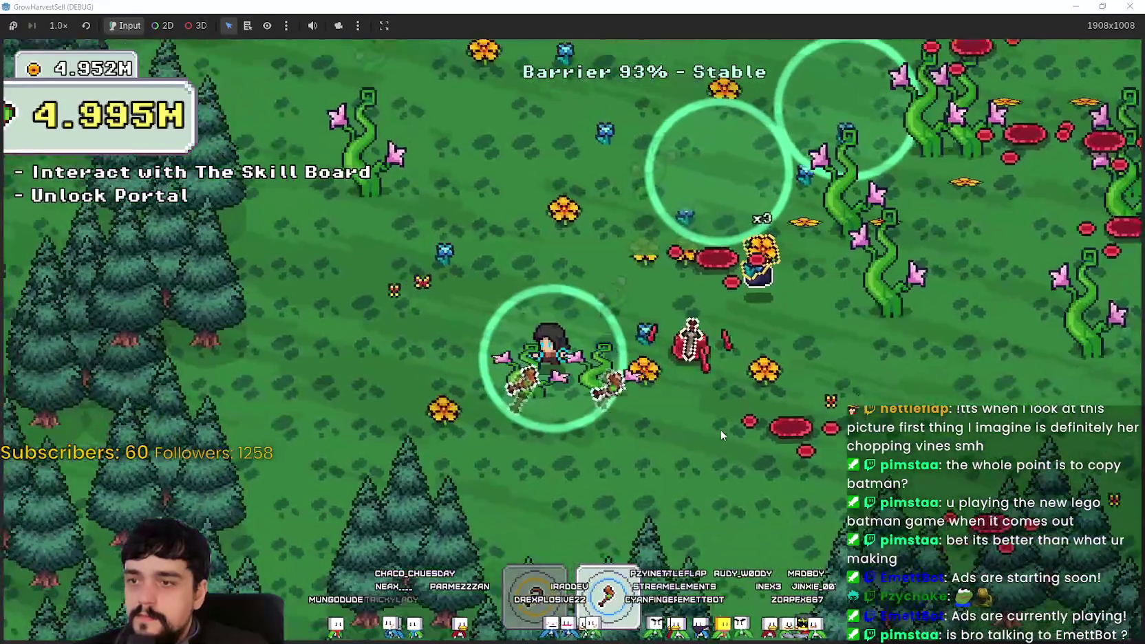
{"action": "key", "text": "d"}
{"action": "key", "text": "w"}
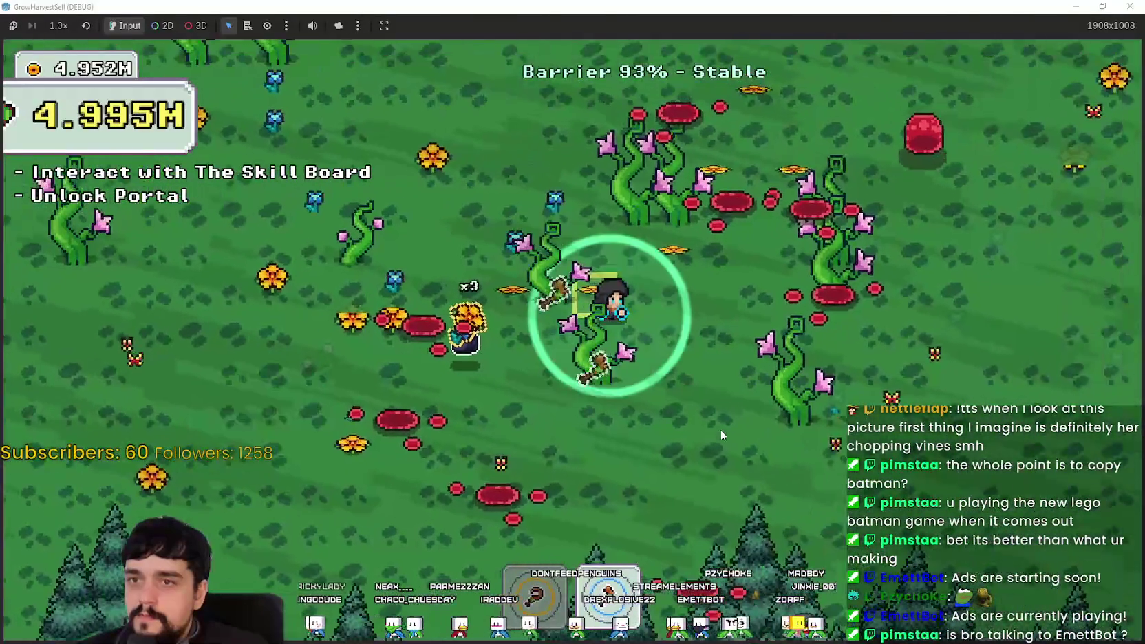
{"action": "key", "text": "d"}
{"action": "key", "text": "s"}
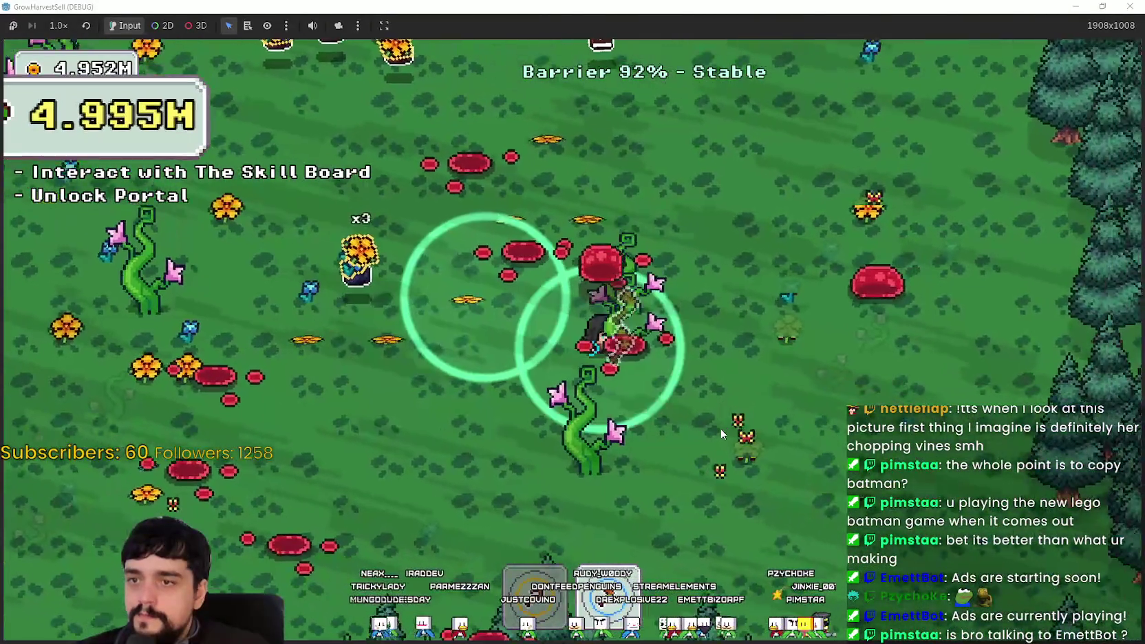
{"action": "key", "text": "a"}
{"action": "key", "text": "w"}
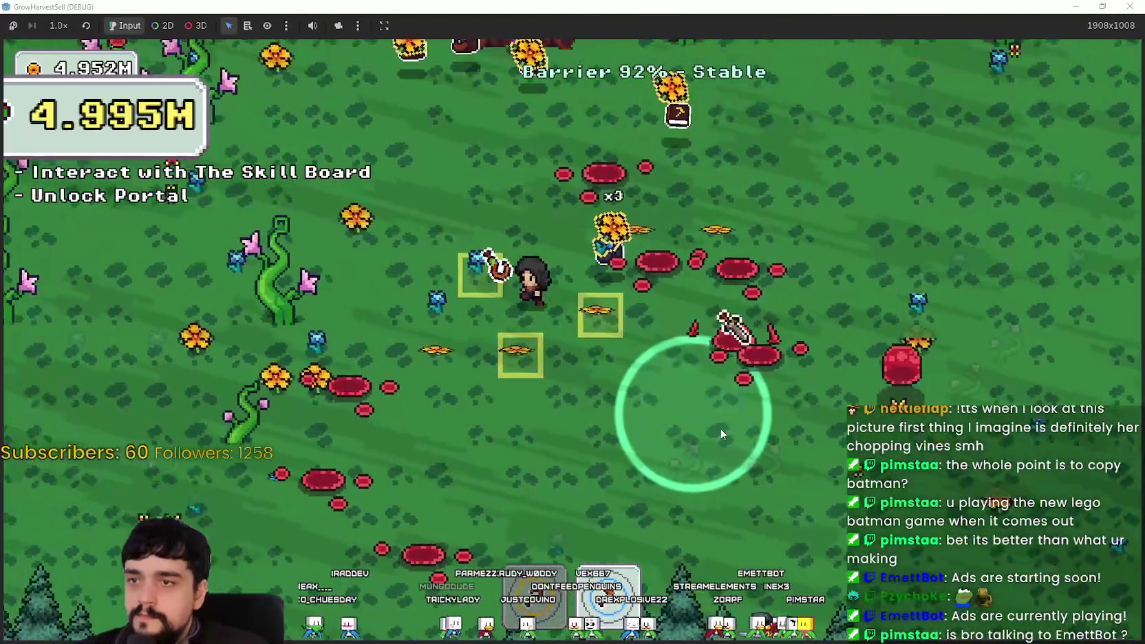
{"action": "key", "text": "d"}
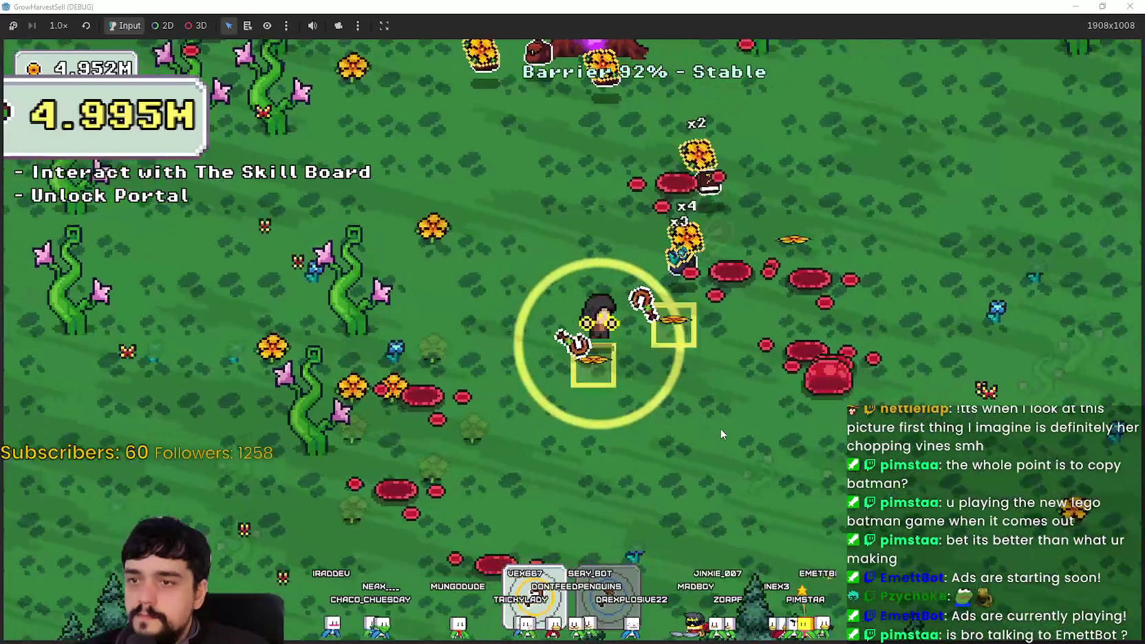
{"action": "key", "text": "a"}
{"action": "key", "text": "w"}
{"action": "key", "text": "w"}
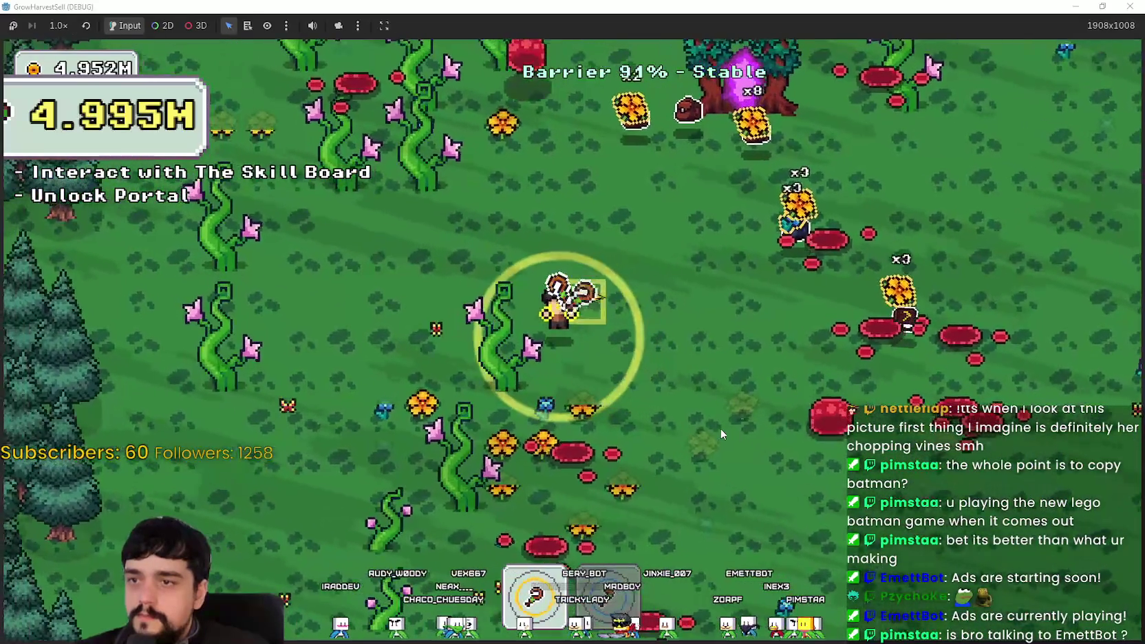
{"action": "key", "text": "d"}
{"action": "key", "text": "d"}
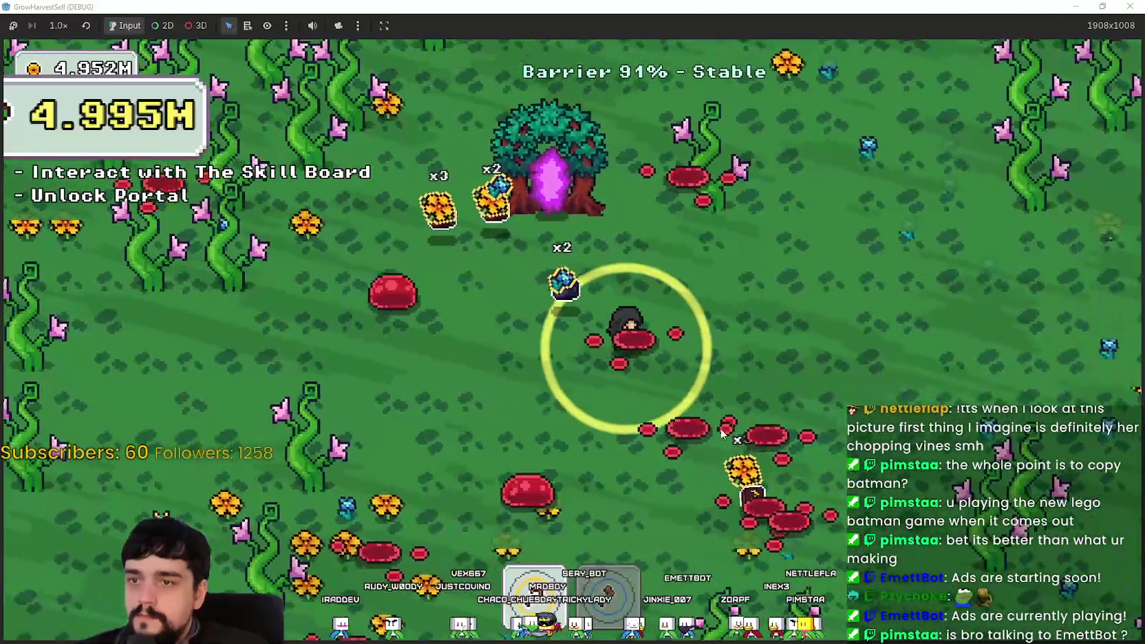
{"action": "key", "text": "w"}
{"action": "key", "text": "d"}
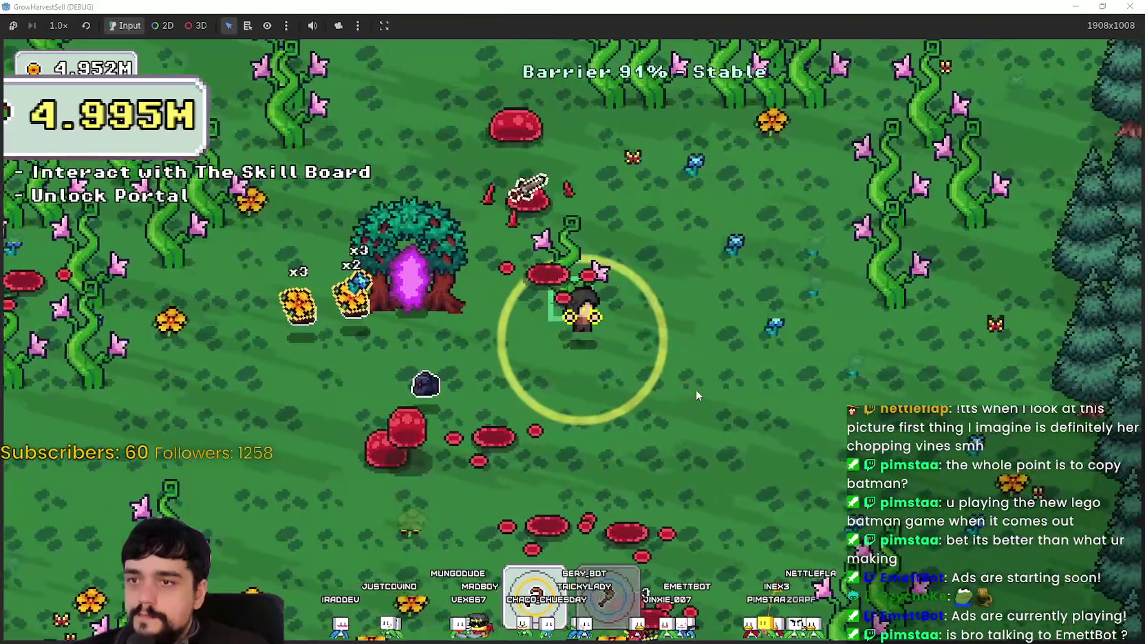
{"action": "key", "text": "w"}
{"action": "key", "text": "s"}
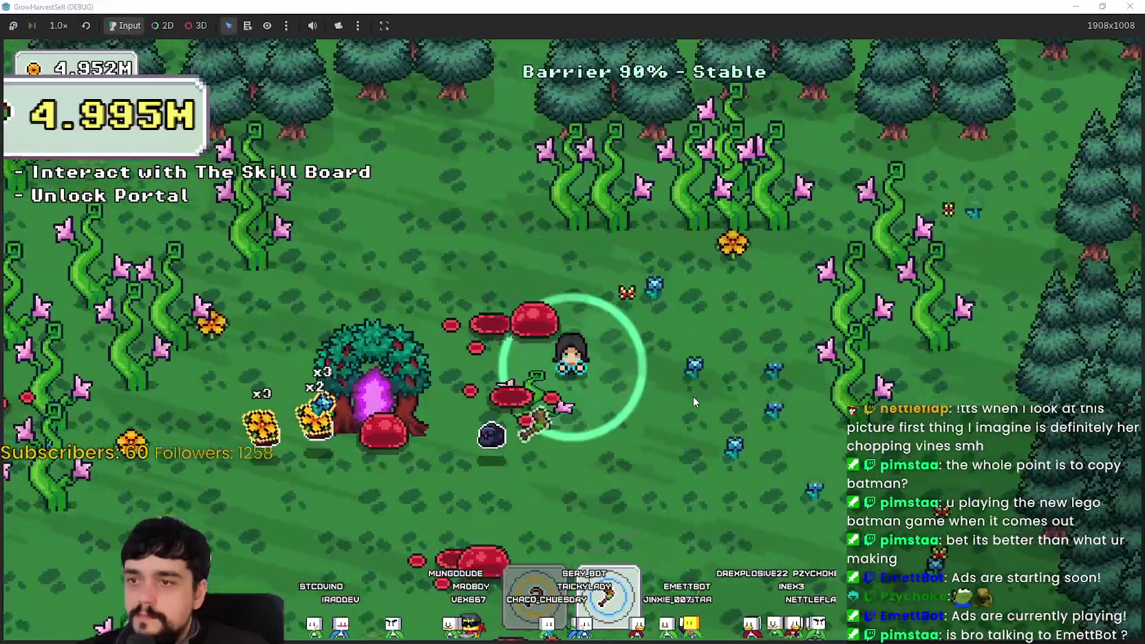
{"action": "key", "text": "d"}
{"action": "key", "text": "d"}
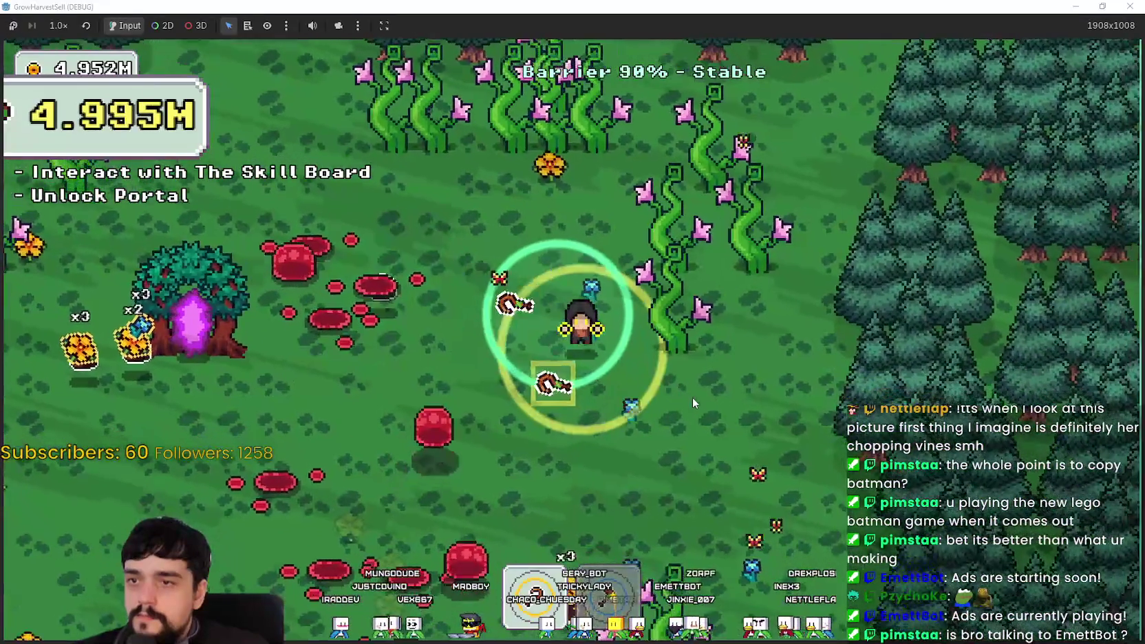
- Chop the vine clusters below the pines, working left, down and right
{"action": "key", "text": "w"}
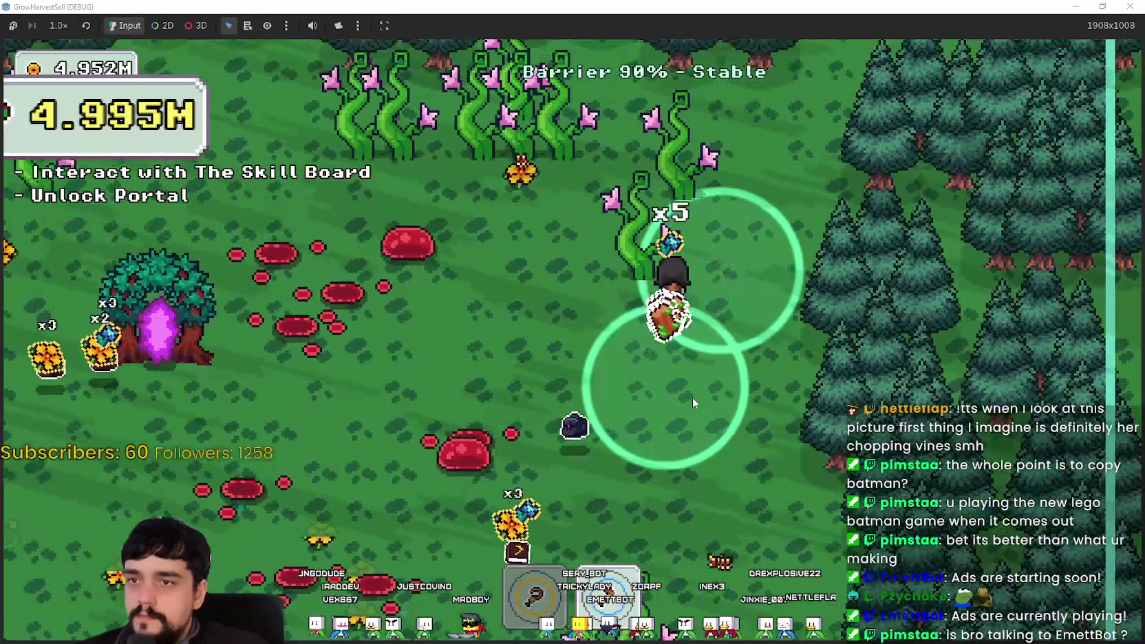
{"action": "key", "text": "a"}
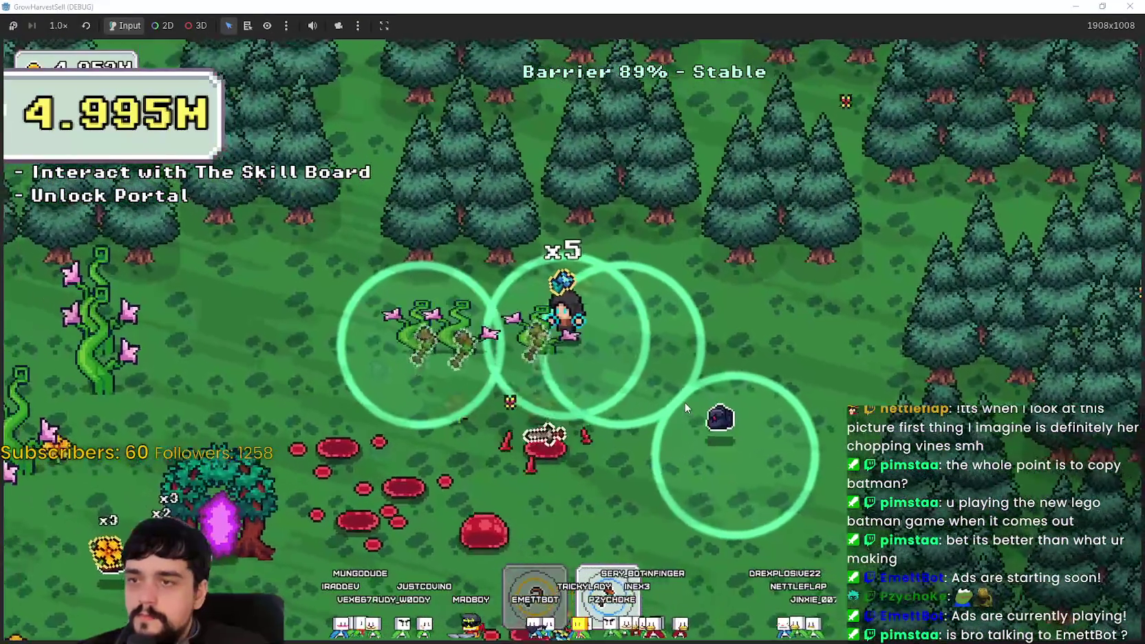
{"action": "key", "text": "a"}
{"action": "key", "text": "a"}
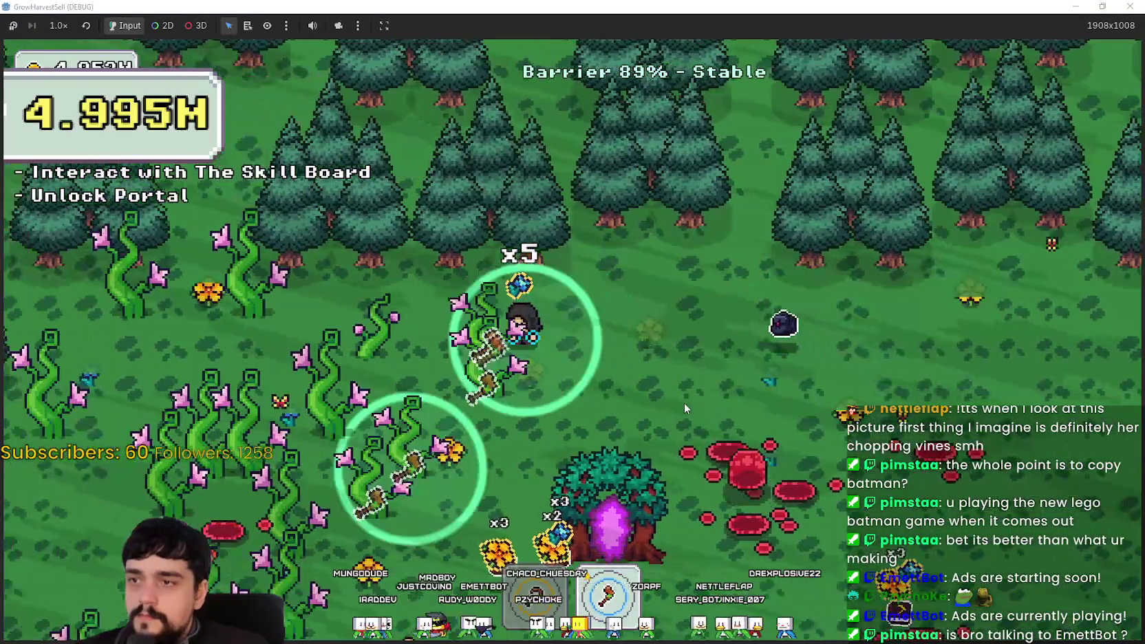
{"action": "key", "text": "a"}
{"action": "key", "text": "s"}
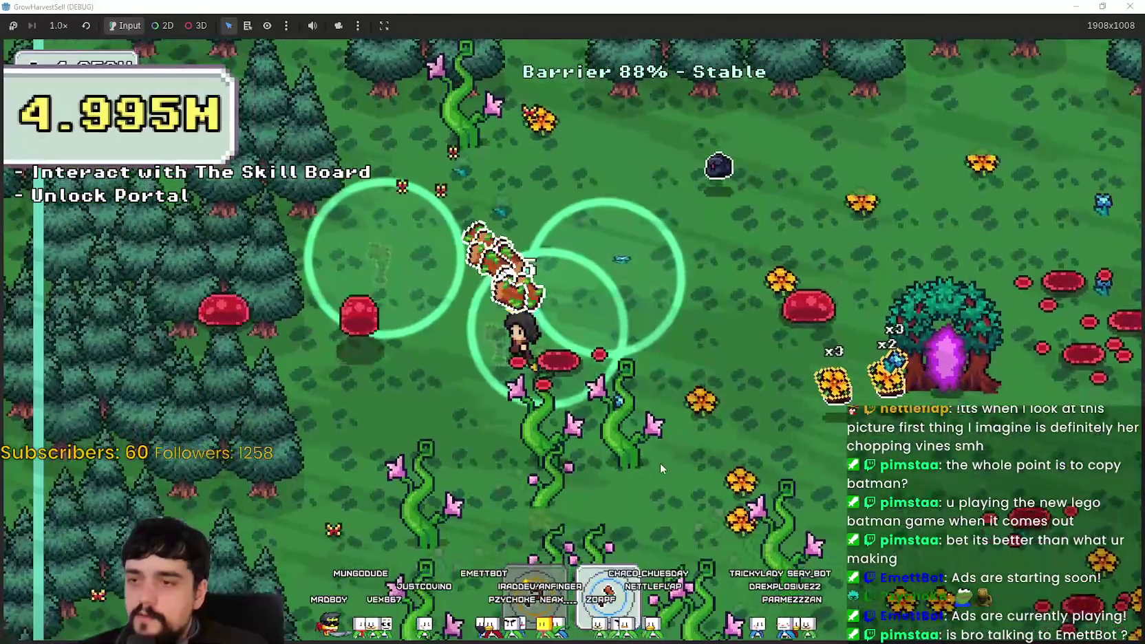
{"action": "key", "text": "s"}
{"action": "key", "text": "d"}
{"action": "key", "text": "s"}
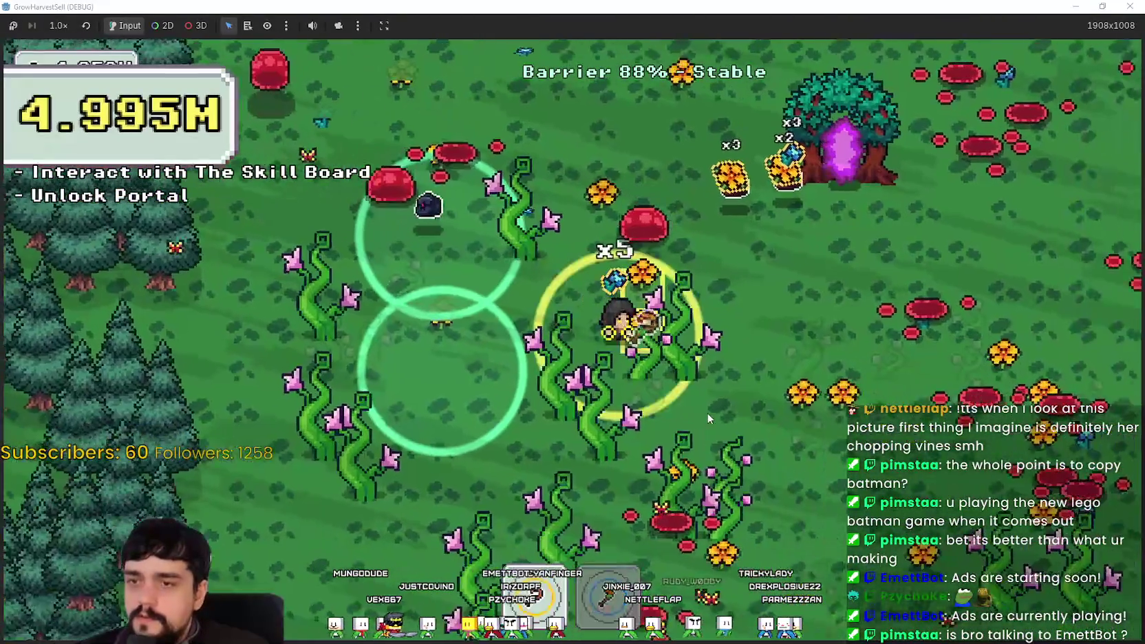
{"action": "key", "text": "d"}
{"action": "key", "text": "s"}
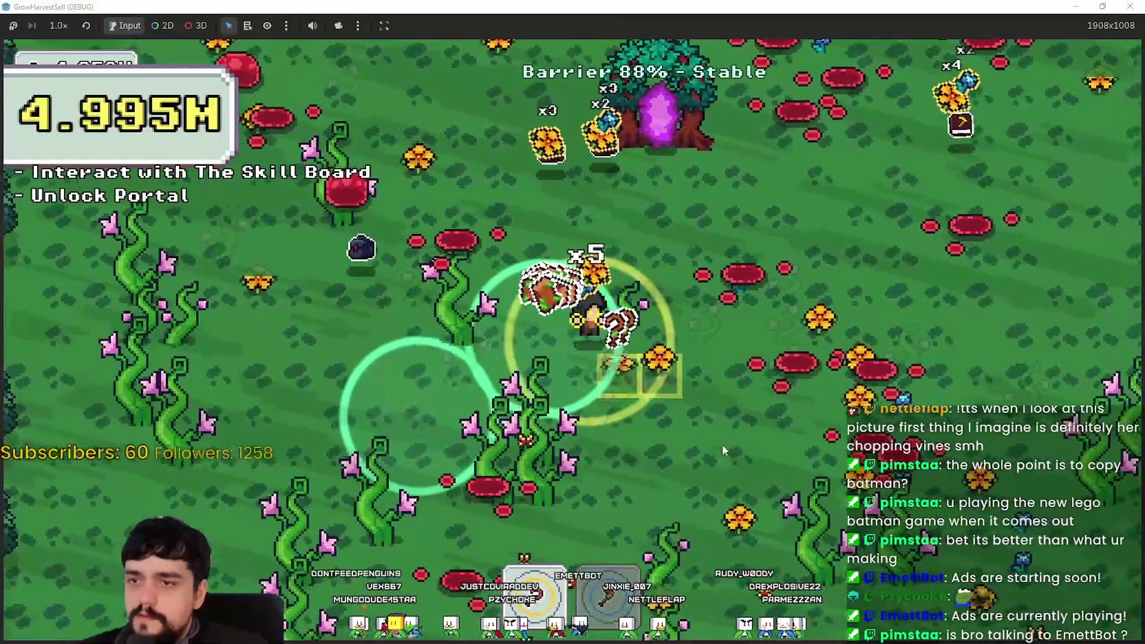
{"action": "key", "text": "d"}
{"action": "key", "text": "w"}
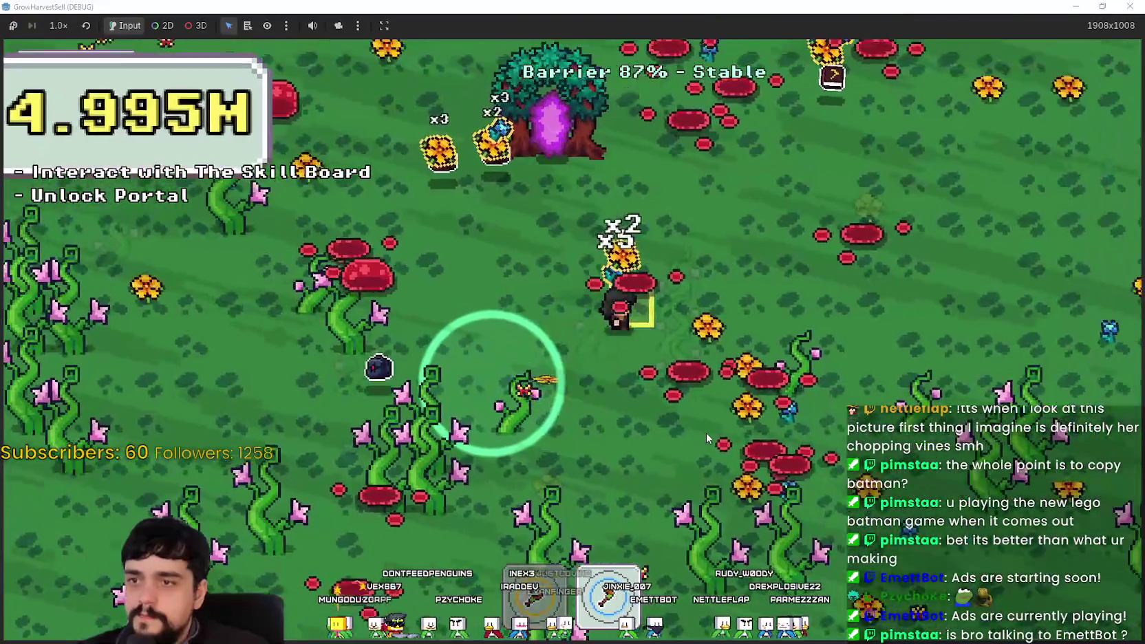
{"action": "key", "text": "s"}
{"action": "key", "text": "a"}
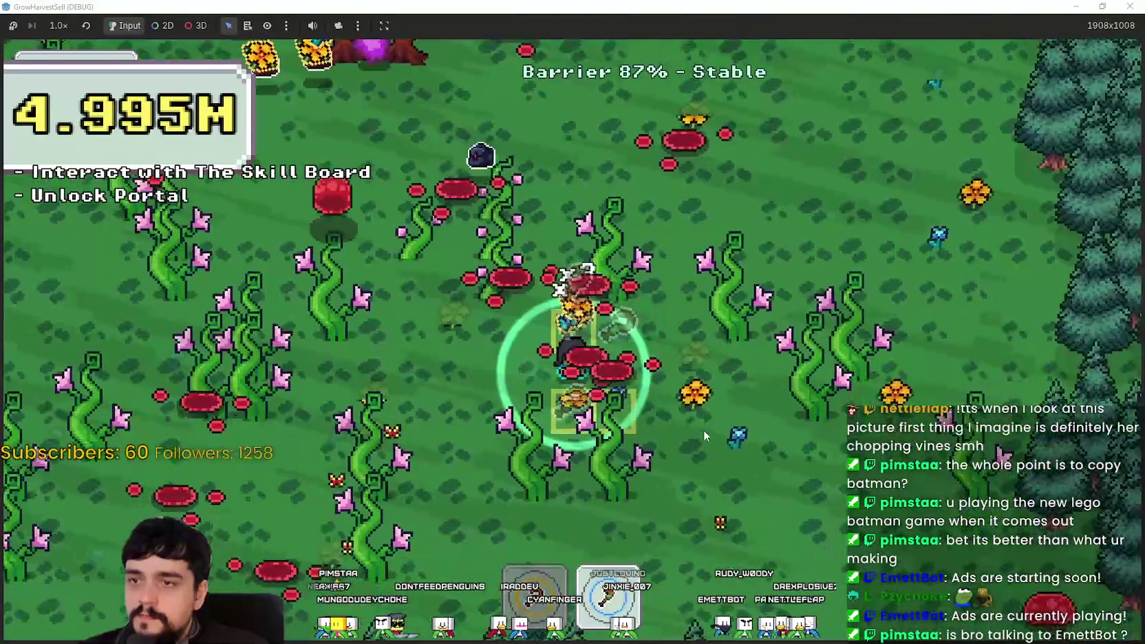
{"action": "key", "text": "s"}
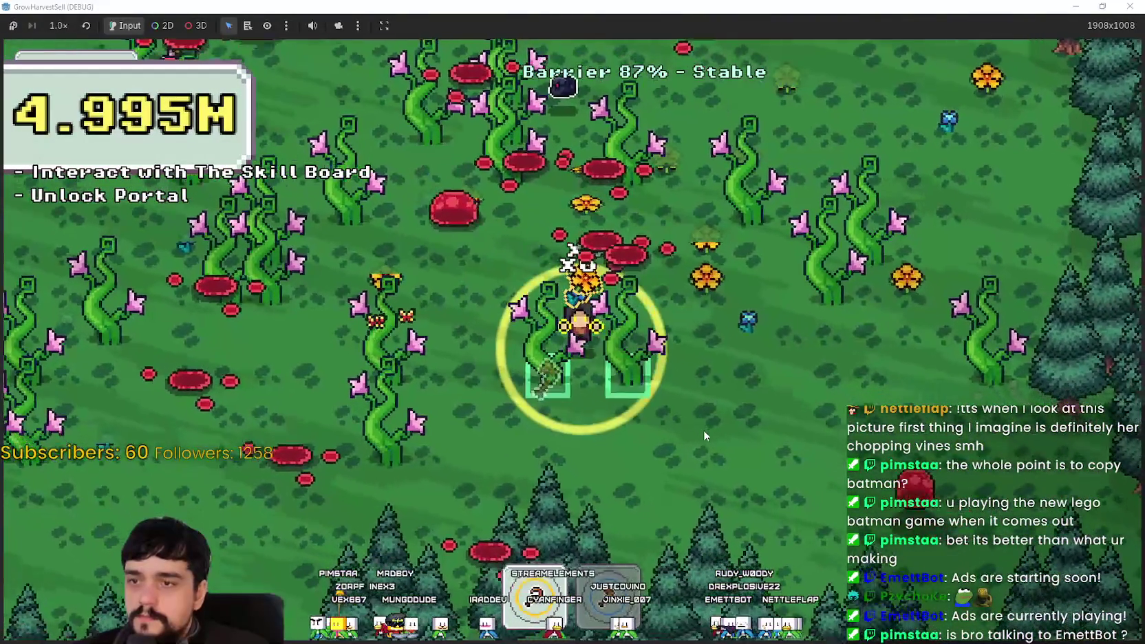
{"action": "key", "text": "d"}
- Collect vines and mushrooms along the forest edge, then sweep left below the portal tree
{"action": "key", "text": "w"}
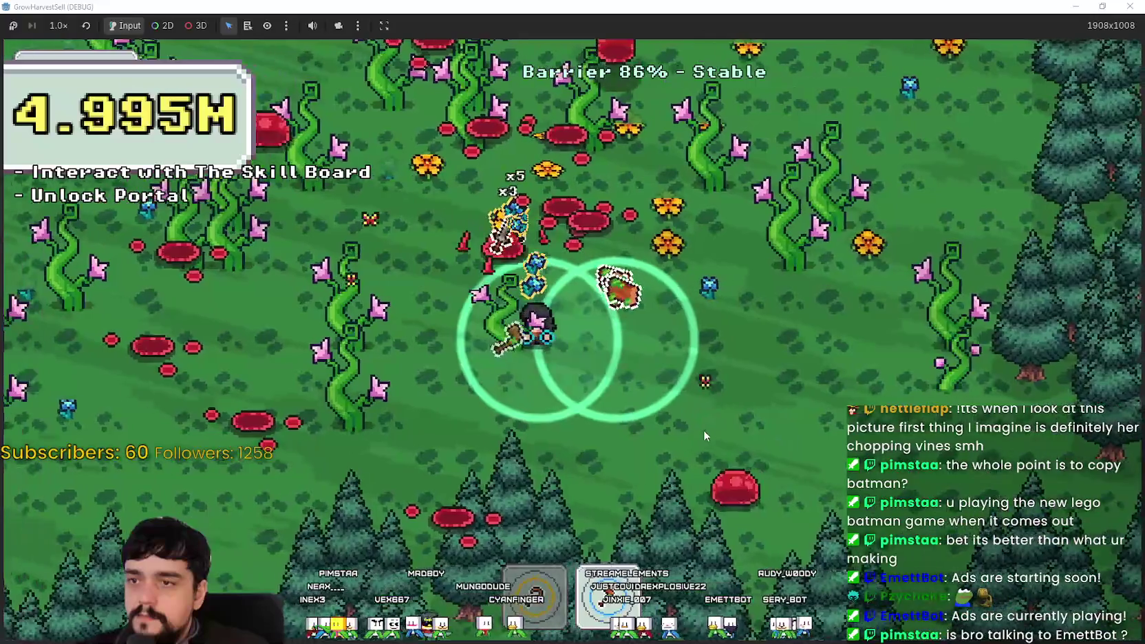
{"action": "key", "text": "w"}
{"action": "key", "text": "d"}
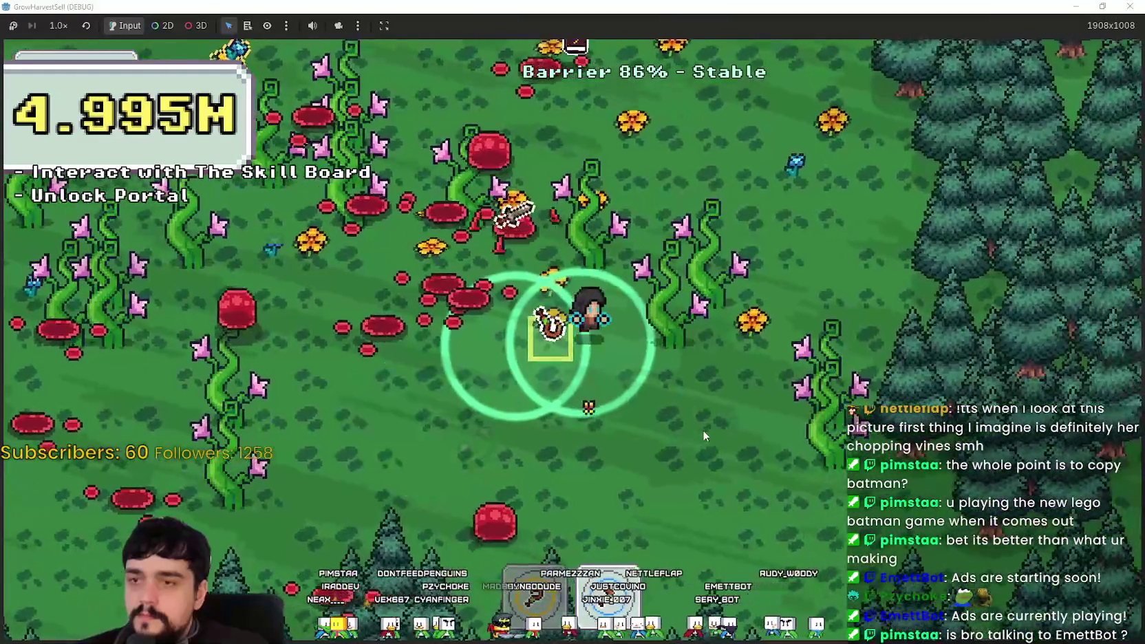
{"action": "key", "text": "w"}
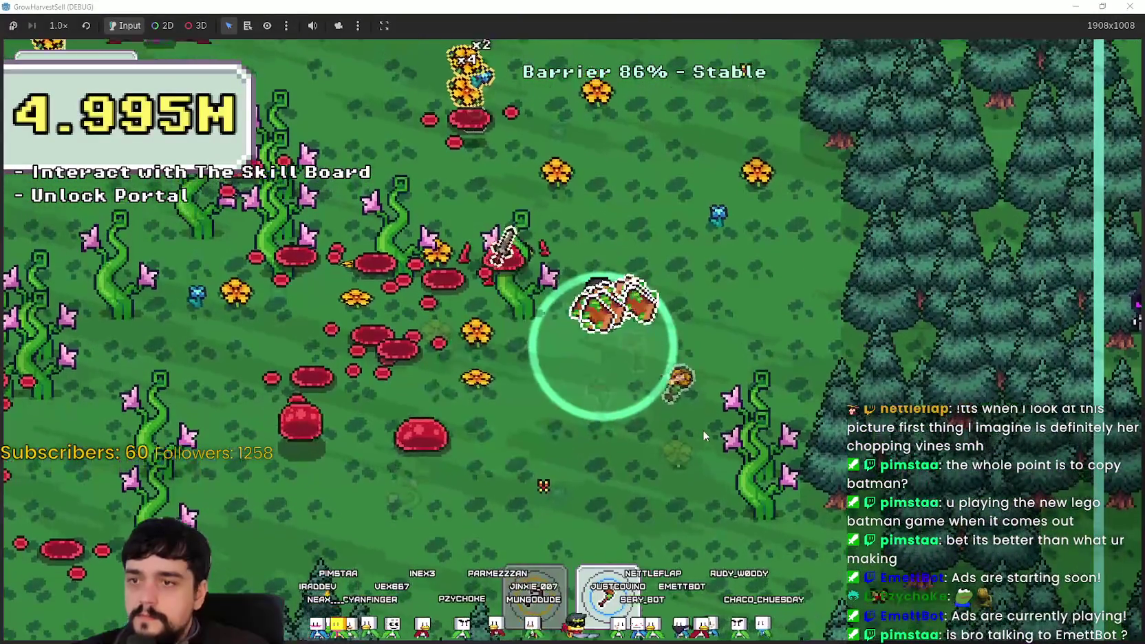
{"action": "key", "text": "w"}
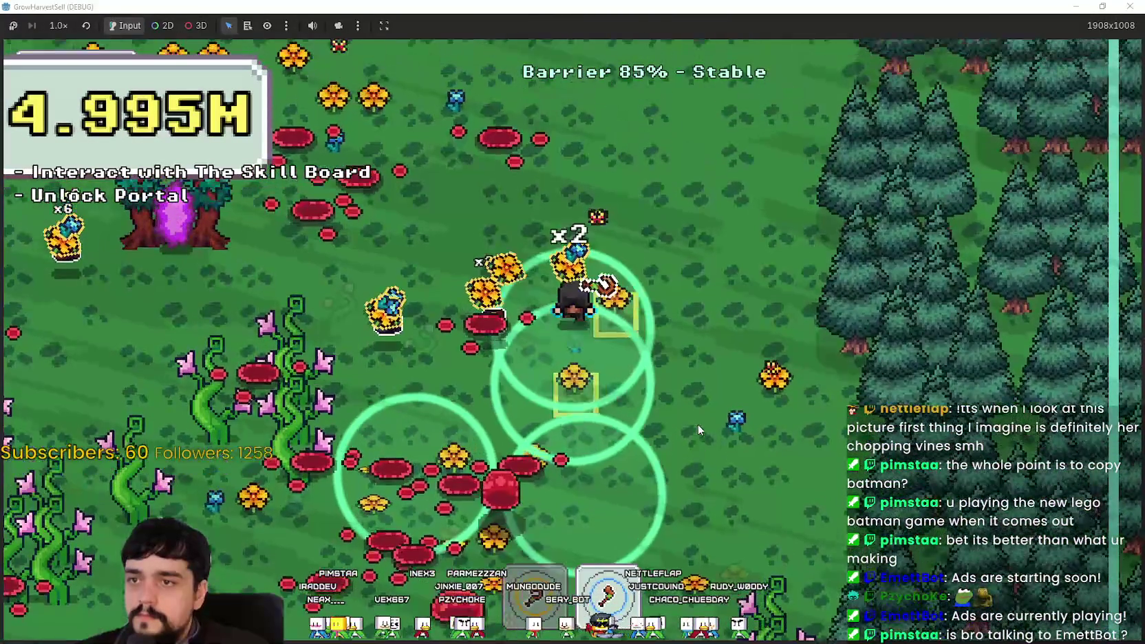
{"action": "key", "text": "a"}
{"action": "key", "text": "a"}
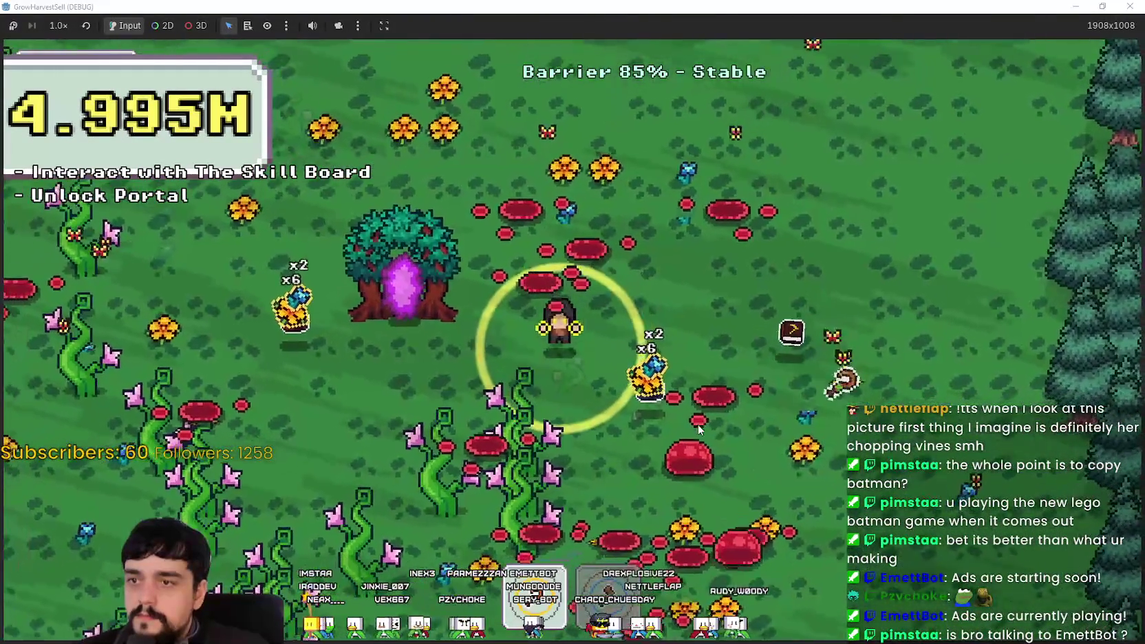
{"action": "key", "text": "s"}
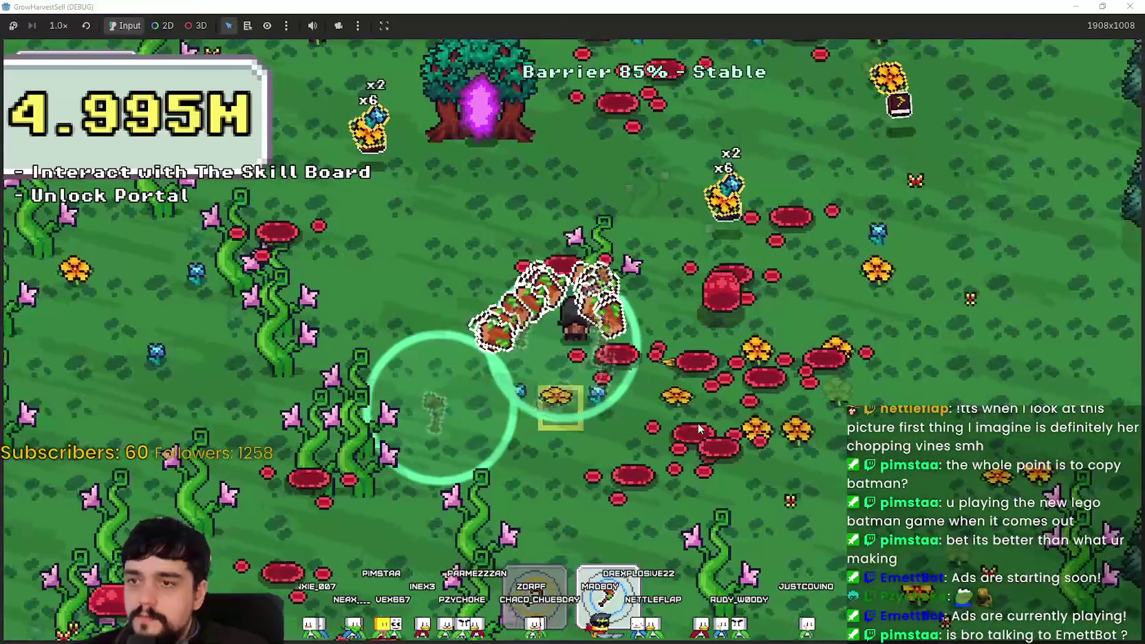
{"action": "key", "text": "a"}
{"action": "key", "text": "s"}
{"action": "key", "text": "a"}
{"action": "key", "text": "w"}
{"action": "key", "text": "w"}
{"action": "key", "text": "a"}
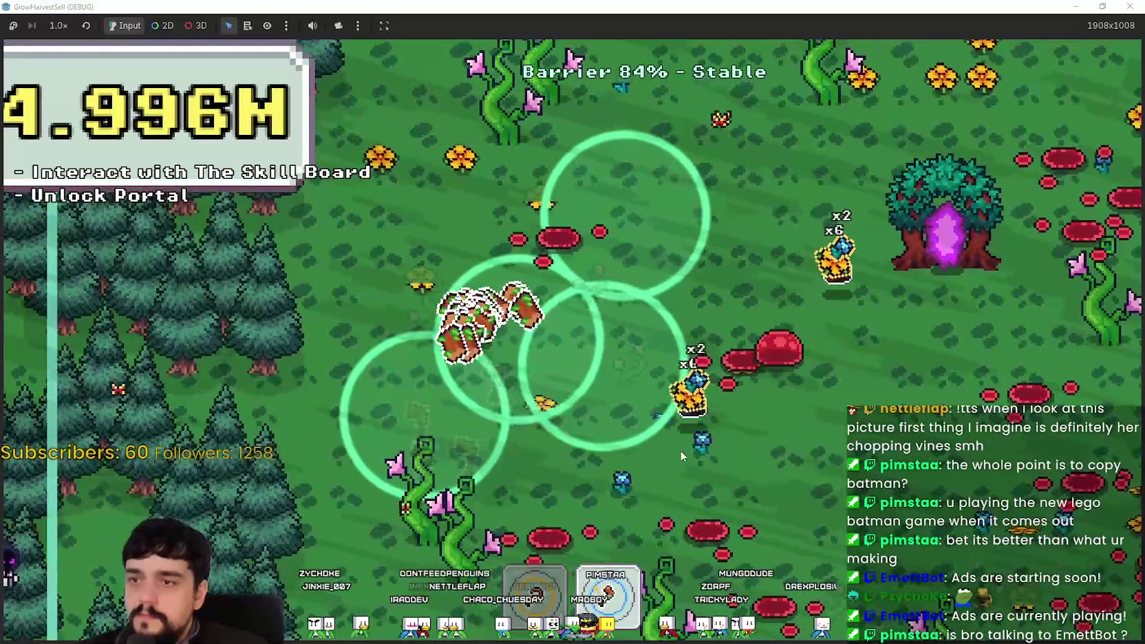
- Chop vines into logs and gather flowers and crops across the upper field
{"action": "key", "text": "s"}
{"action": "key", "text": "s"}
{"action": "key", "text": "d"}
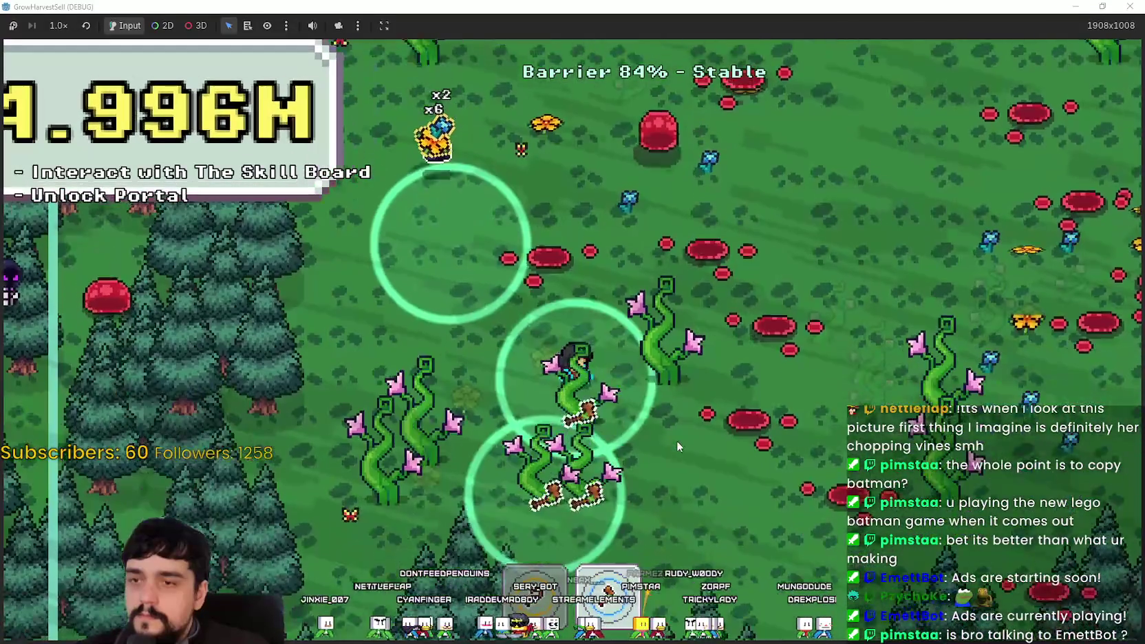
{"action": "key", "text": "a"}
{"action": "key", "text": "w"}
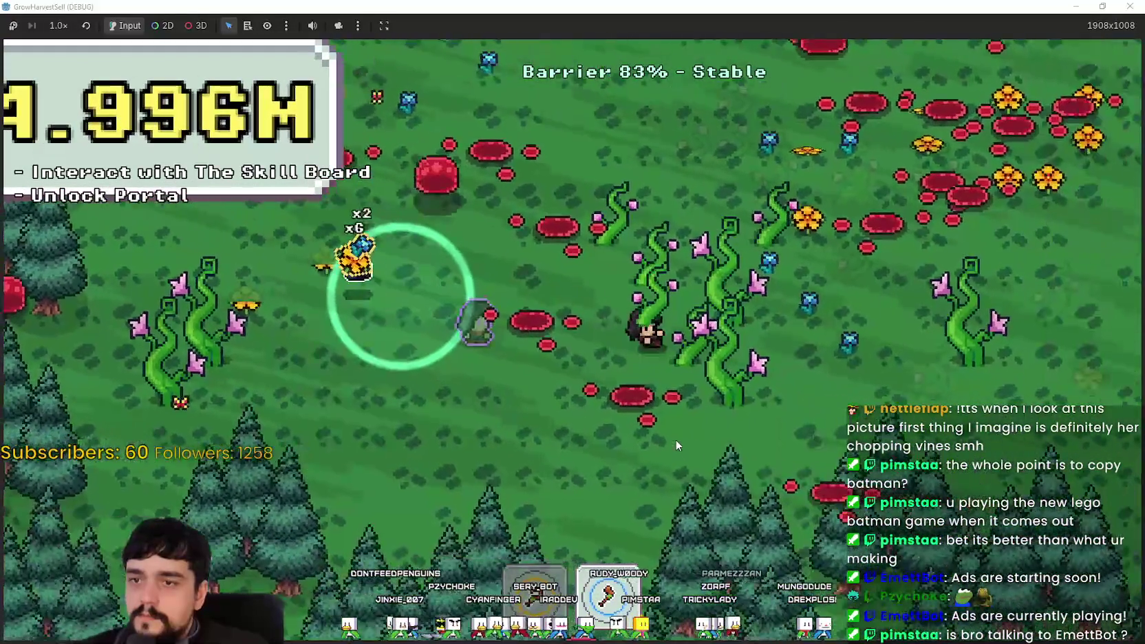
{"action": "key", "text": "w"}
{"action": "key", "text": "d"}
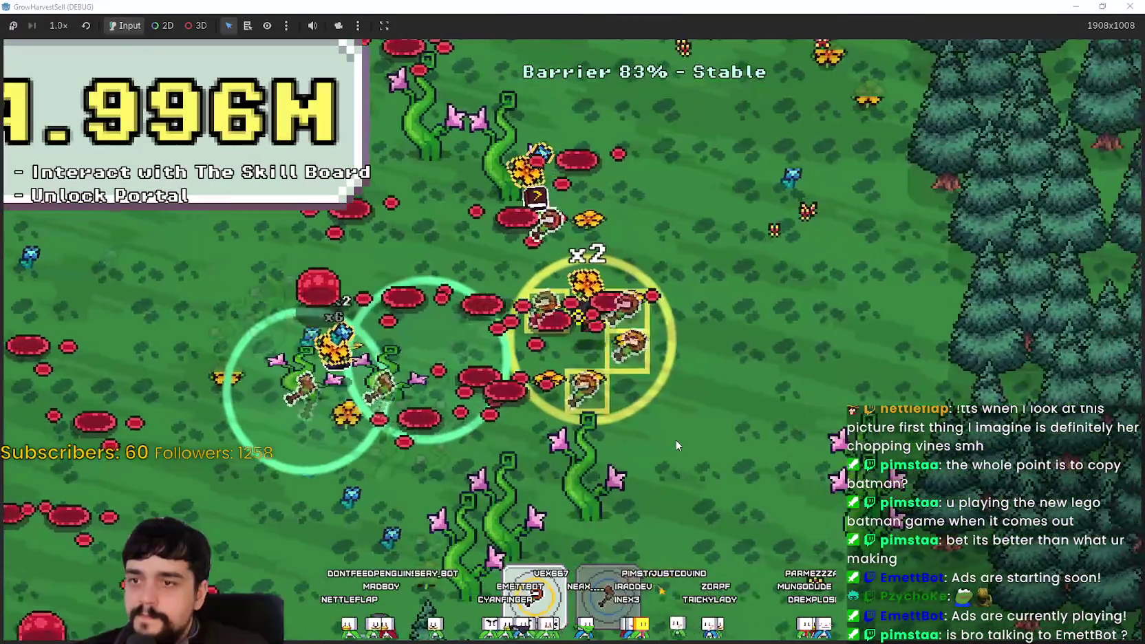
{"action": "key", "text": "w"}
{"action": "key", "text": "a"}
{"action": "key", "text": "w"}
{"action": "key", "text": "a"}
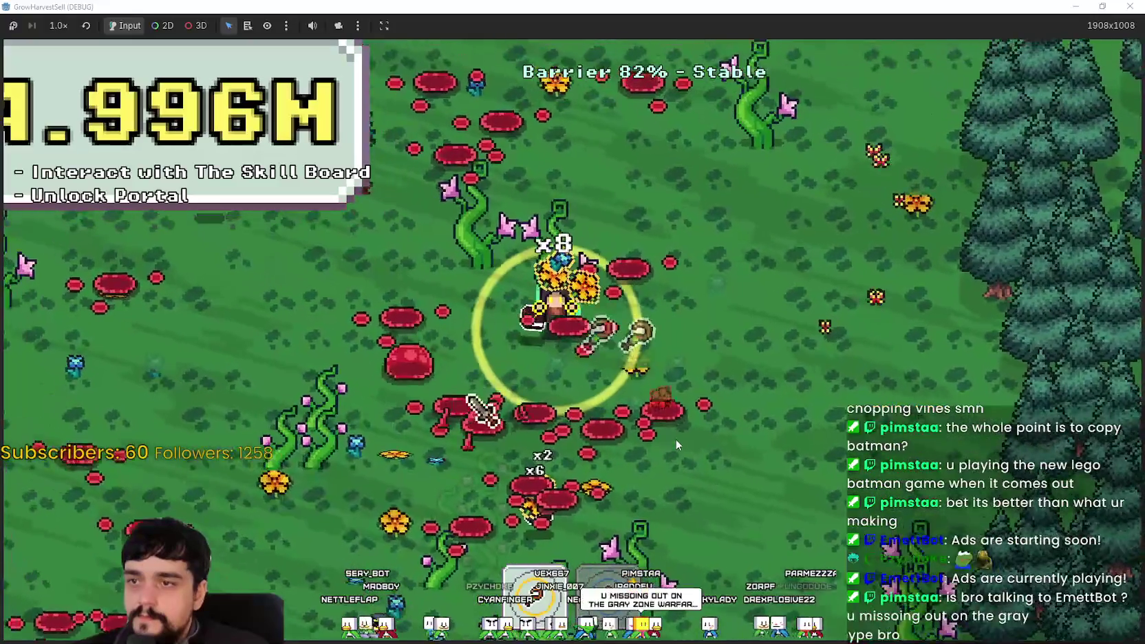
{"action": "key", "text": "w"}
{"action": "key", "text": "d"}
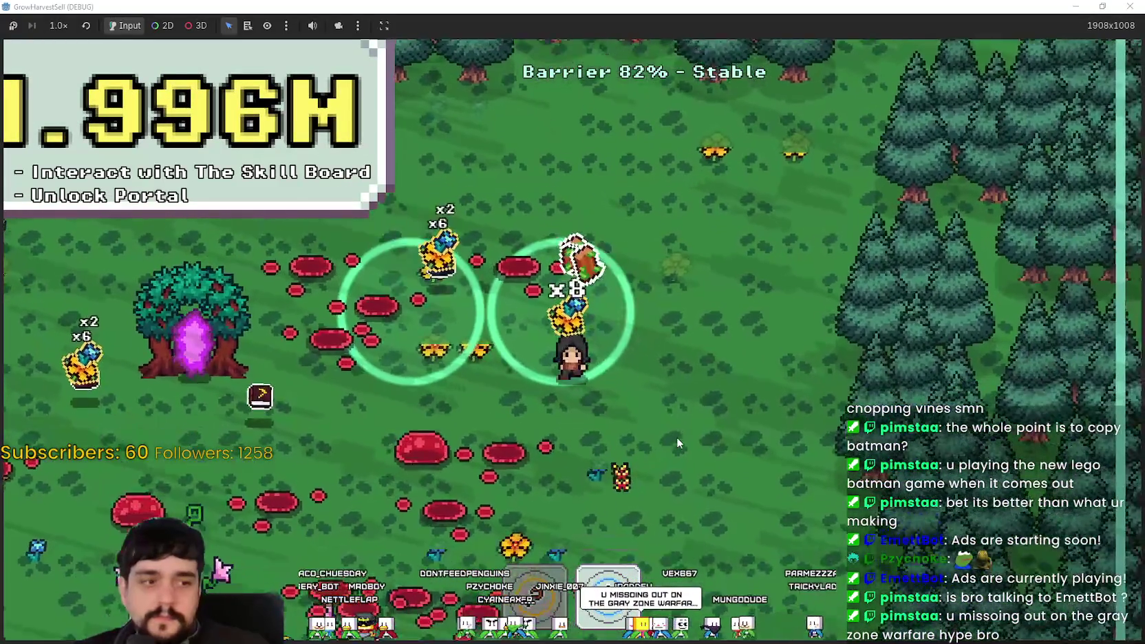
{"action": "key", "text": "s"}
{"action": "key", "text": "a"}
{"action": "key", "text": "s"}
{"action": "key", "text": "a"}
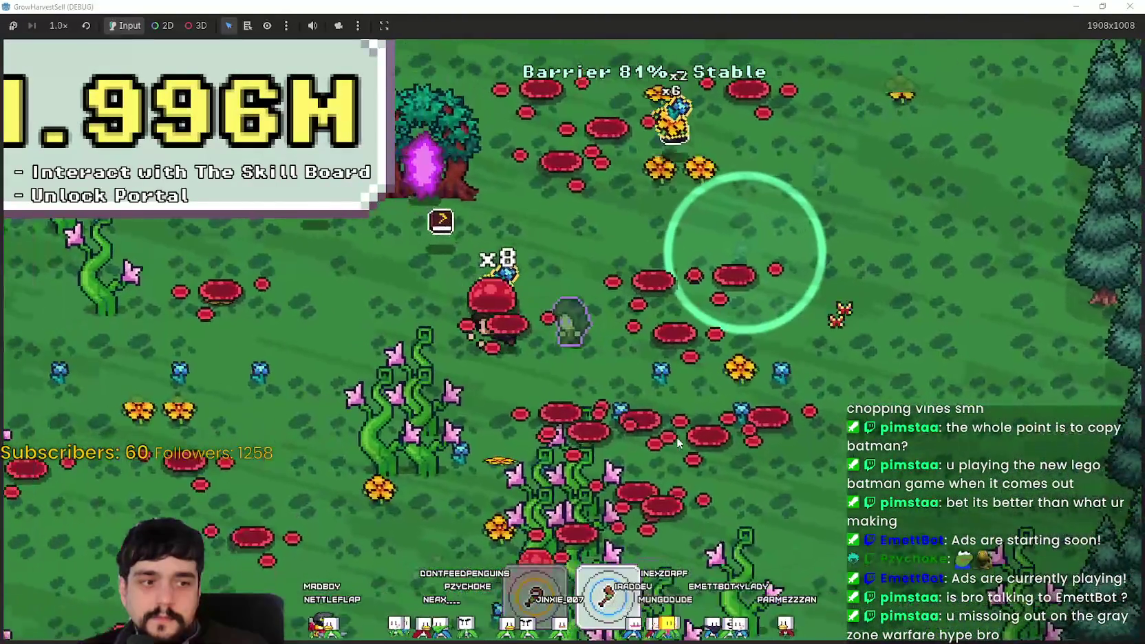
- Harvest the lower vine patch and the vines near the pine forest
{"action": "key", "text": "s"}
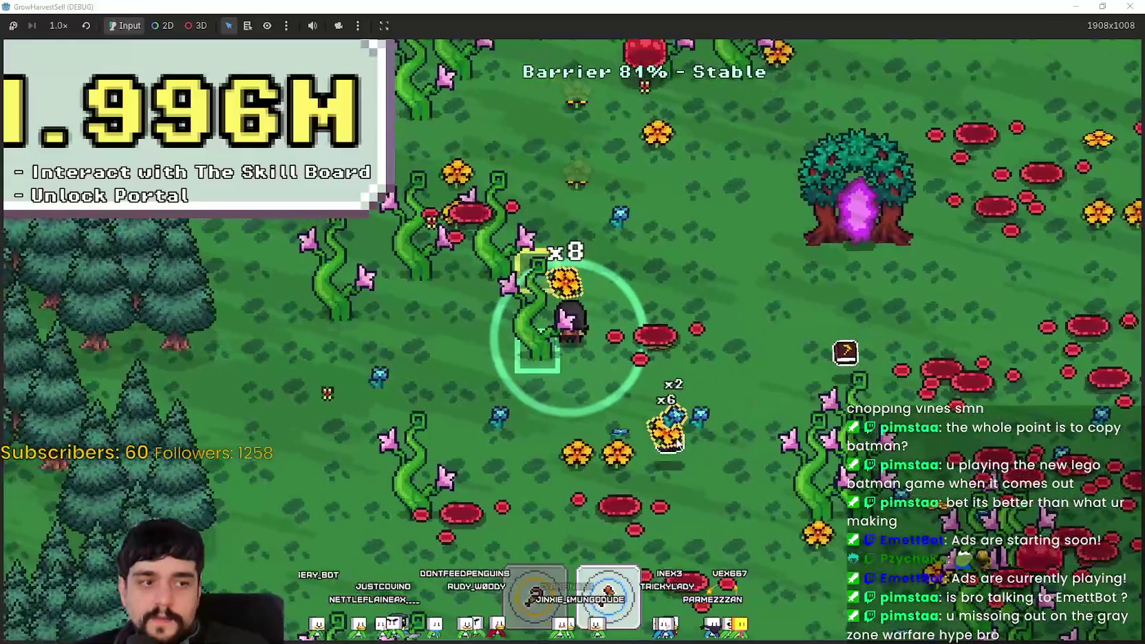
{"action": "key", "text": "d"}
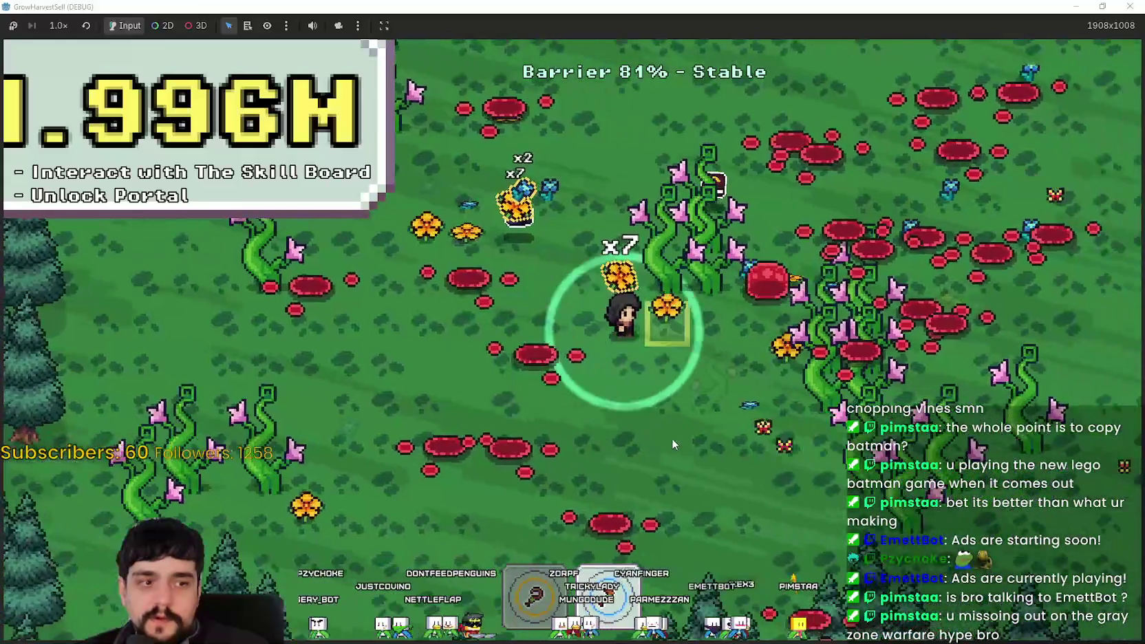
{"action": "key", "text": "w"}
{"action": "key", "text": "s"}
{"action": "key", "text": "d"}
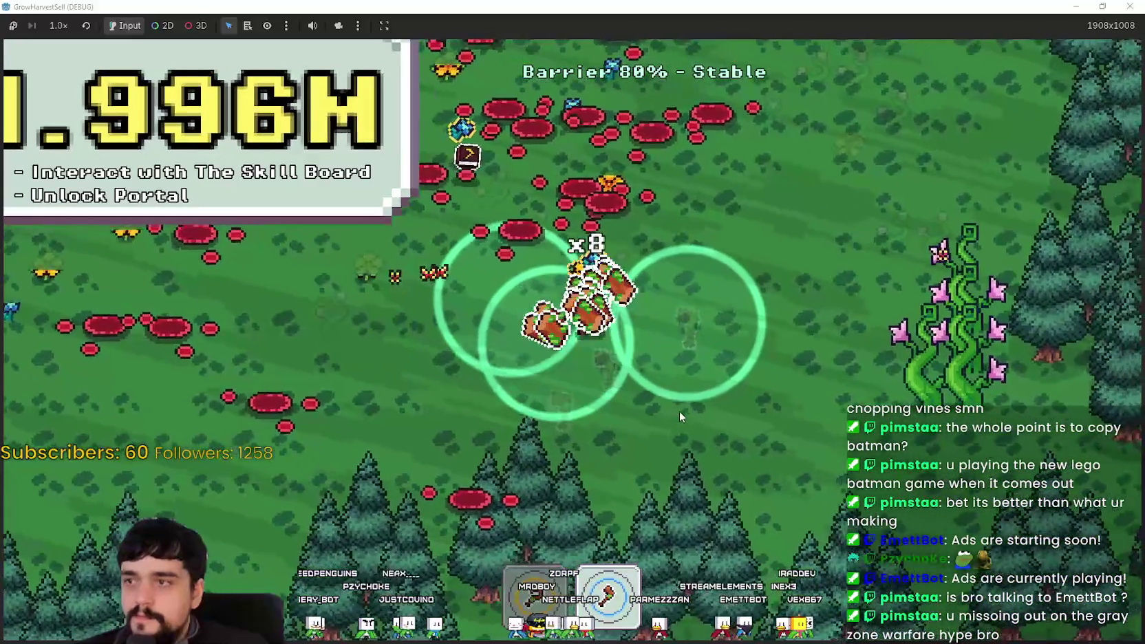
{"action": "key", "text": "w"}
{"action": "key", "text": "w"}
{"action": "key", "text": "a"}
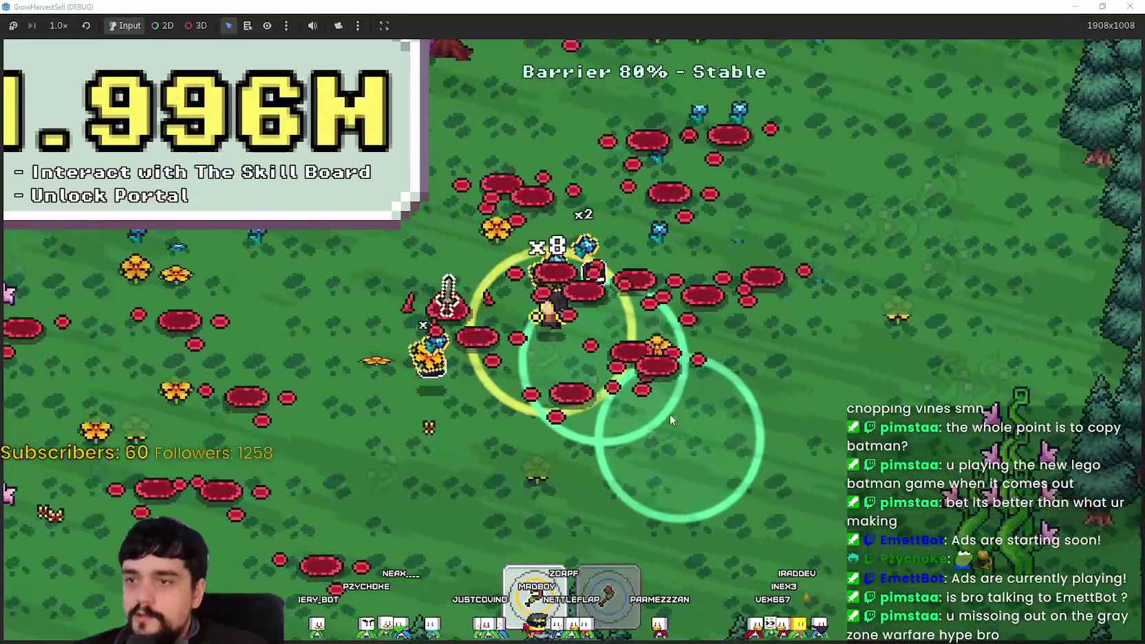
{"action": "key", "text": "w"}
{"action": "key", "text": "a"}
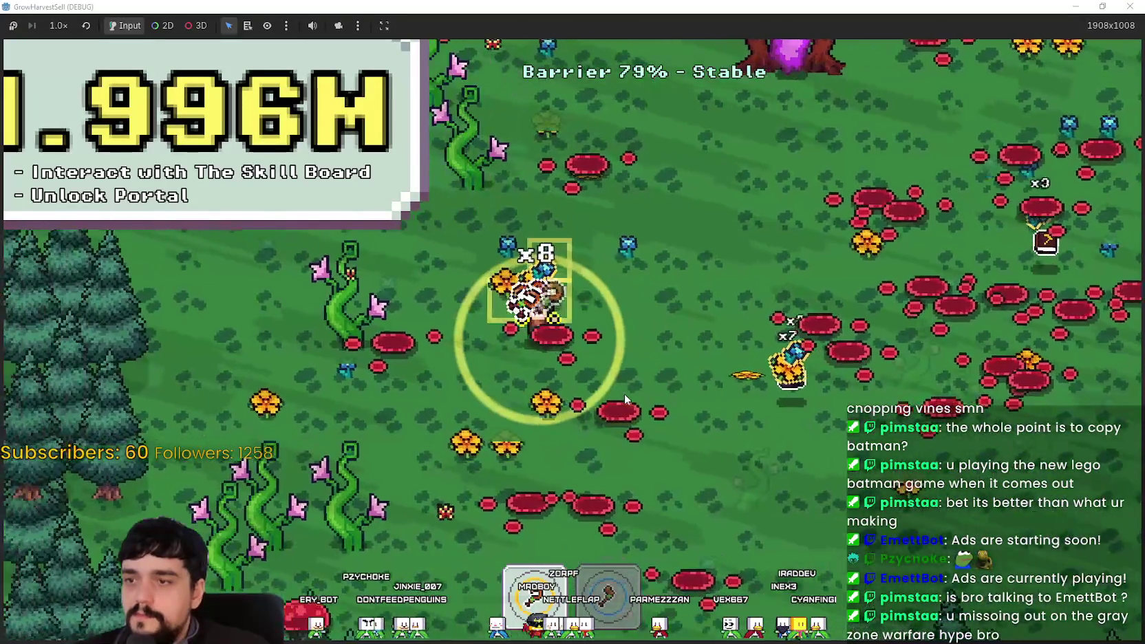
{"action": "key", "text": "d"}
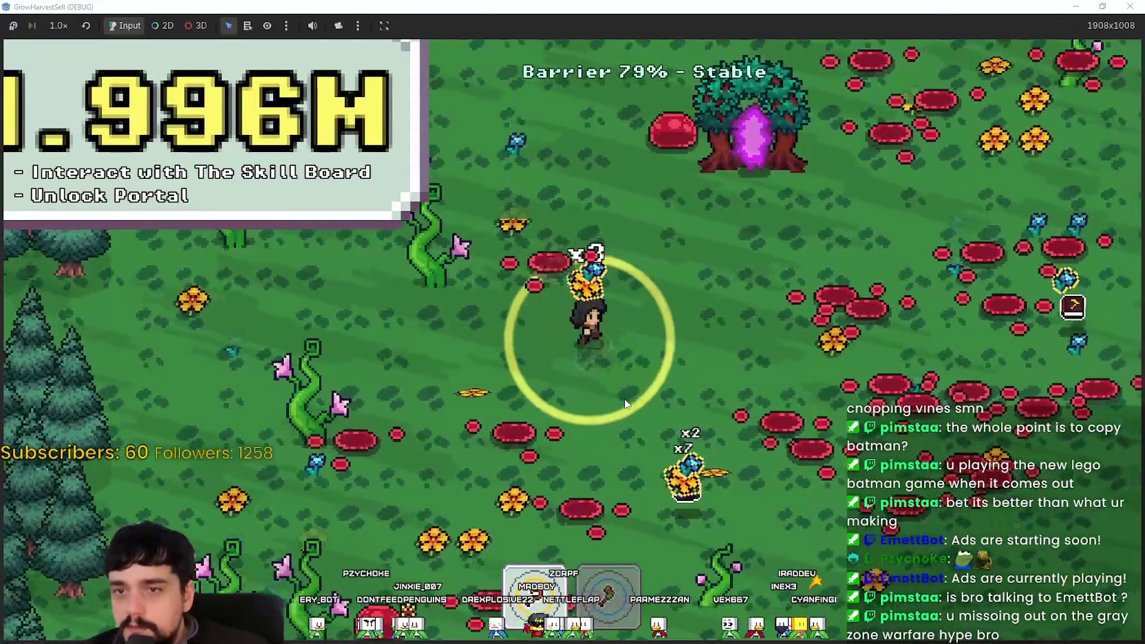
{"action": "key", "text": "d"}
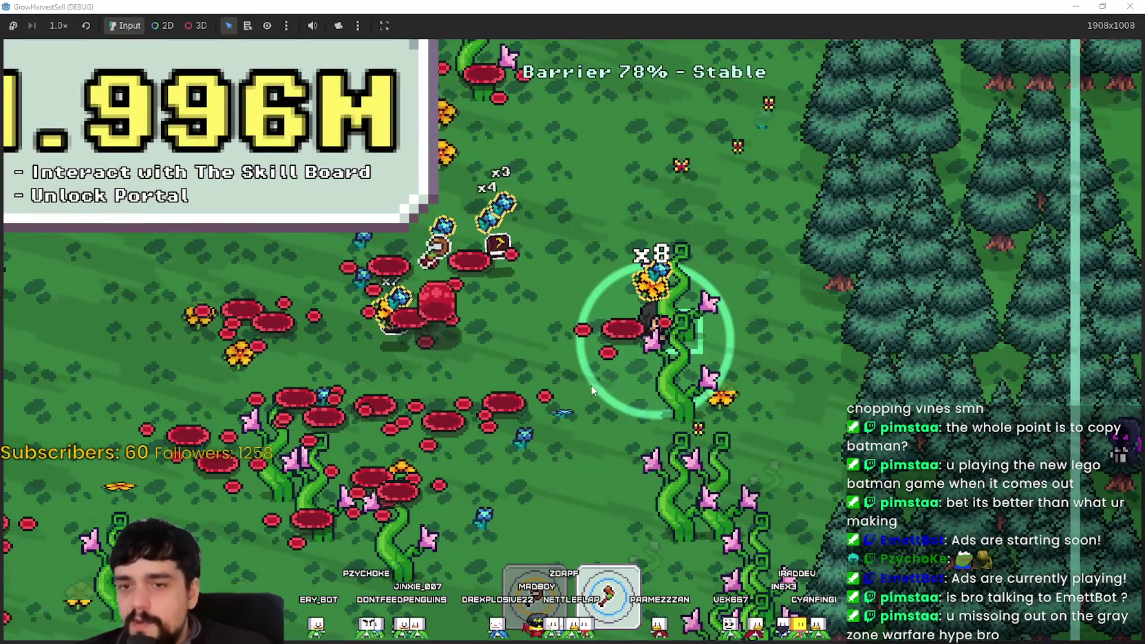
{"action": "key", "text": "d"}
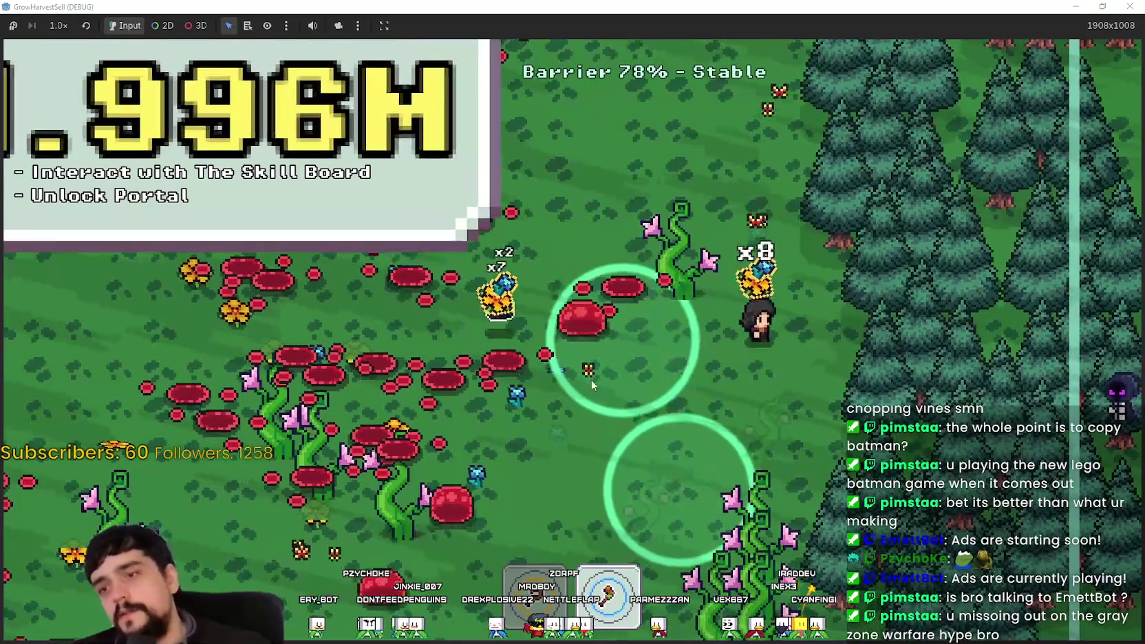
- Carry the x8 stack back to the portal tree and travel to The Village
{"action": "key", "text": "w"}
{"action": "key", "text": "a"}
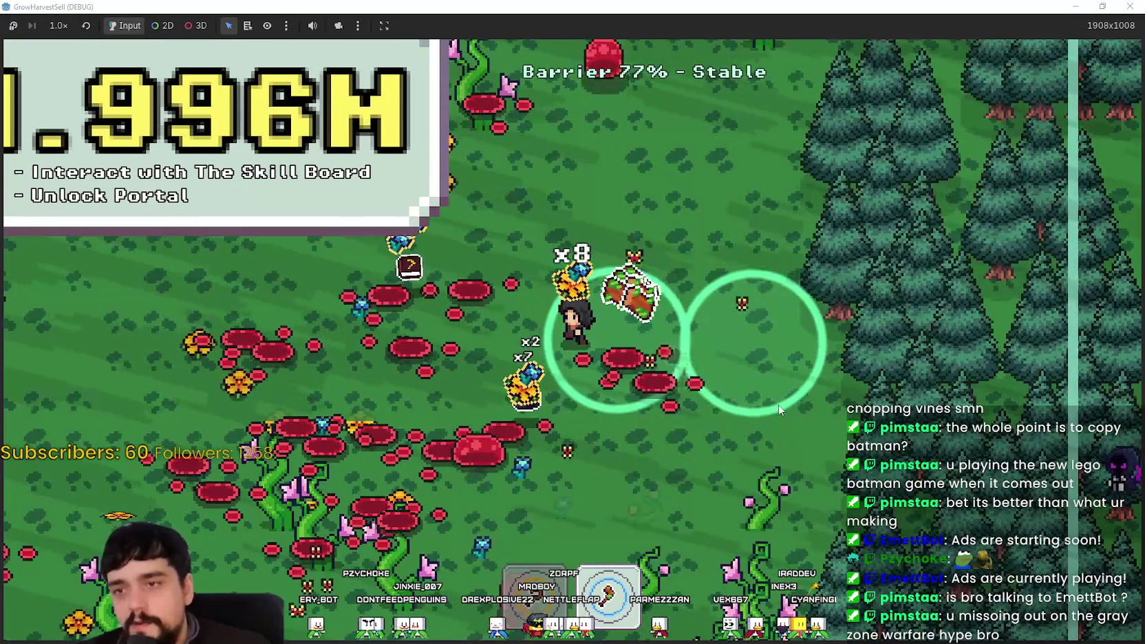
{"action": "key", "text": "a"}
{"action": "key", "text": "w"}
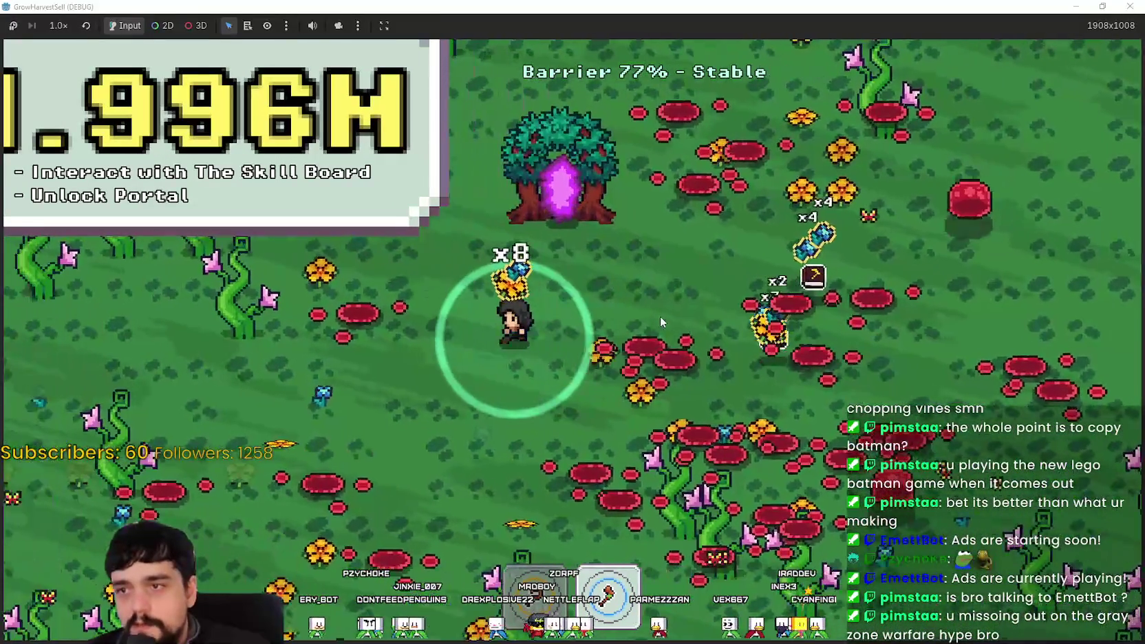
{"action": "key", "text": "w"}
{"action": "key", "text": "e"}
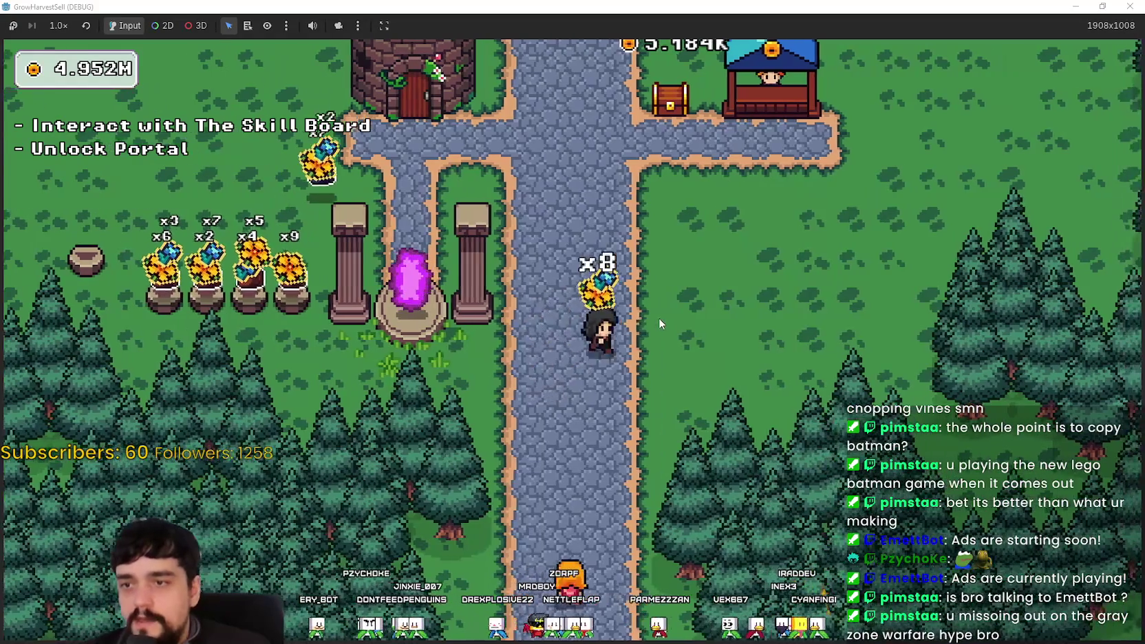
- Walk between the shop stall and its chest to sell all the harvested flowers
{"action": "key", "text": "w"}
{"action": "key", "text": "d"}
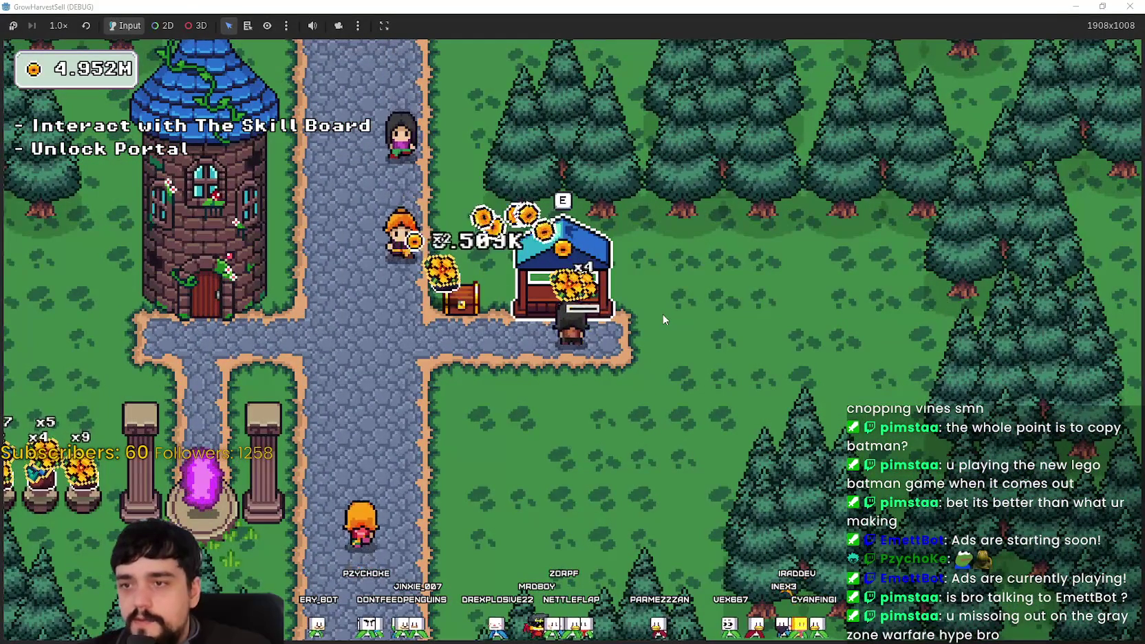
{"action": "key", "text": "a"}
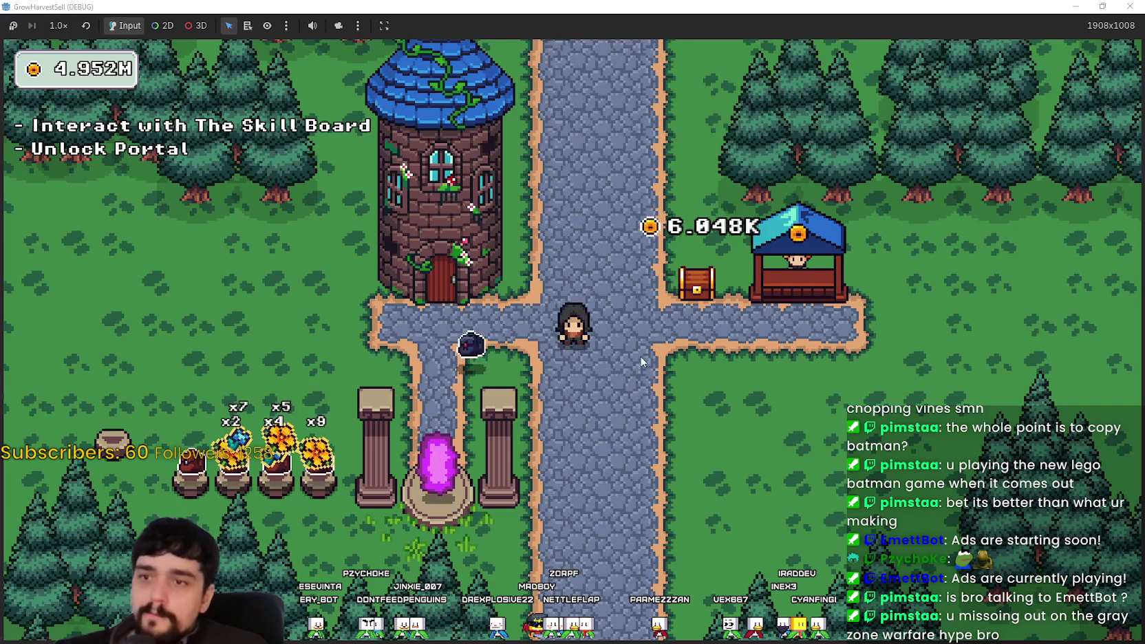
{"action": "key", "text": "d"}
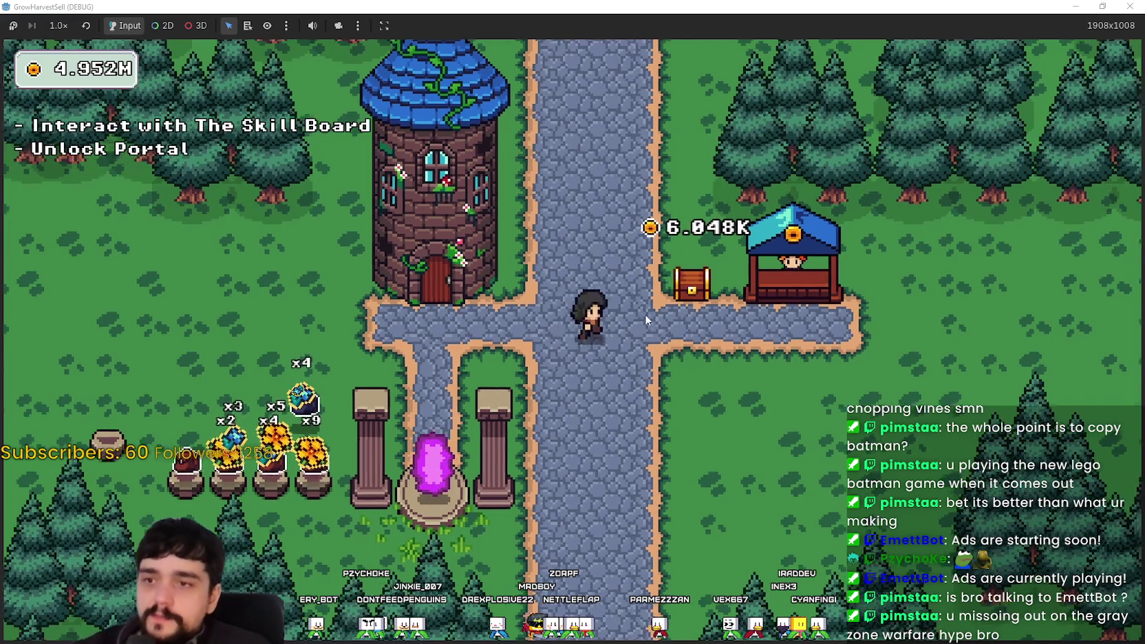
{"action": "key", "text": "w"}
{"action": "key", "text": "a"}
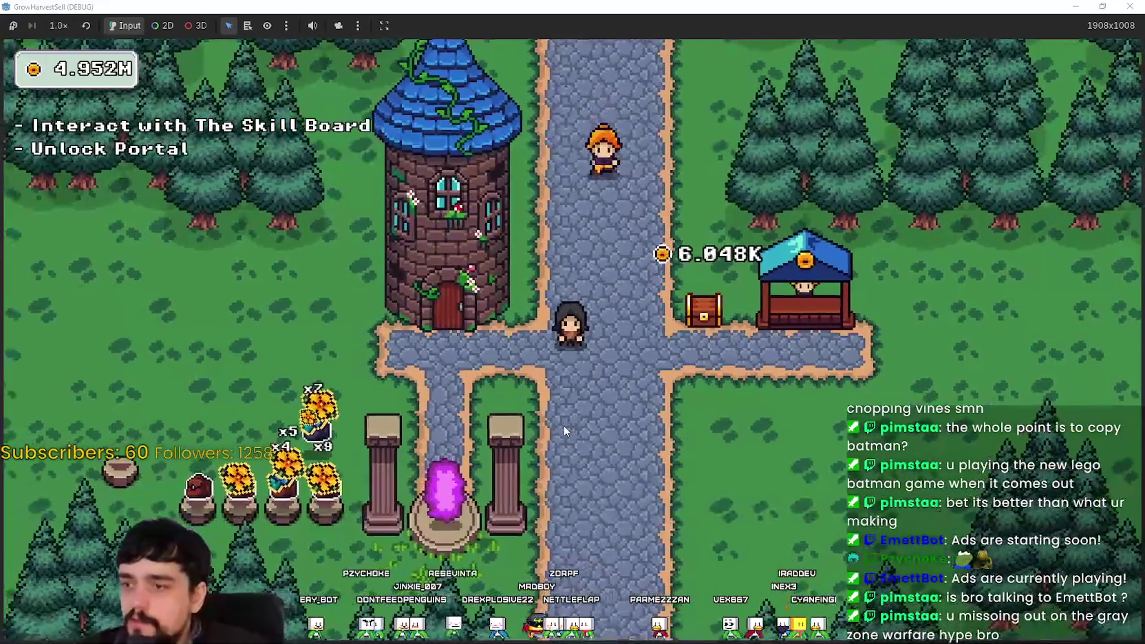
{"action": "key", "text": "s"}
{"action": "key", "text": "w"}
{"action": "key", "text": "d"}
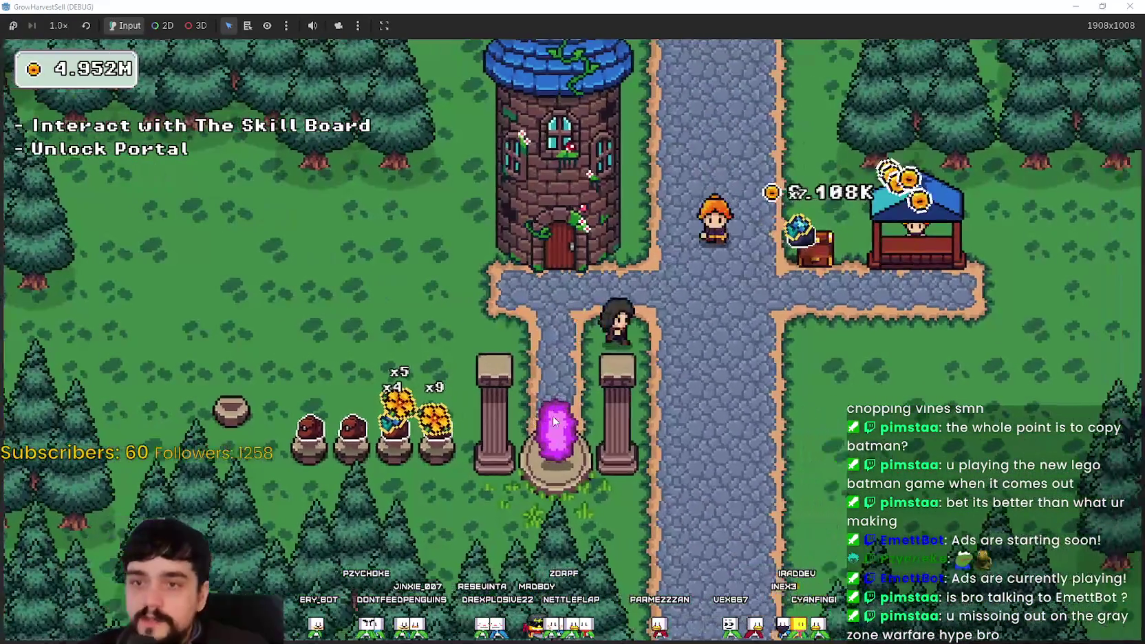
- Walk past the crossroads to the tower and glance at the Prestige skill tree
{"action": "key", "text": "s"}
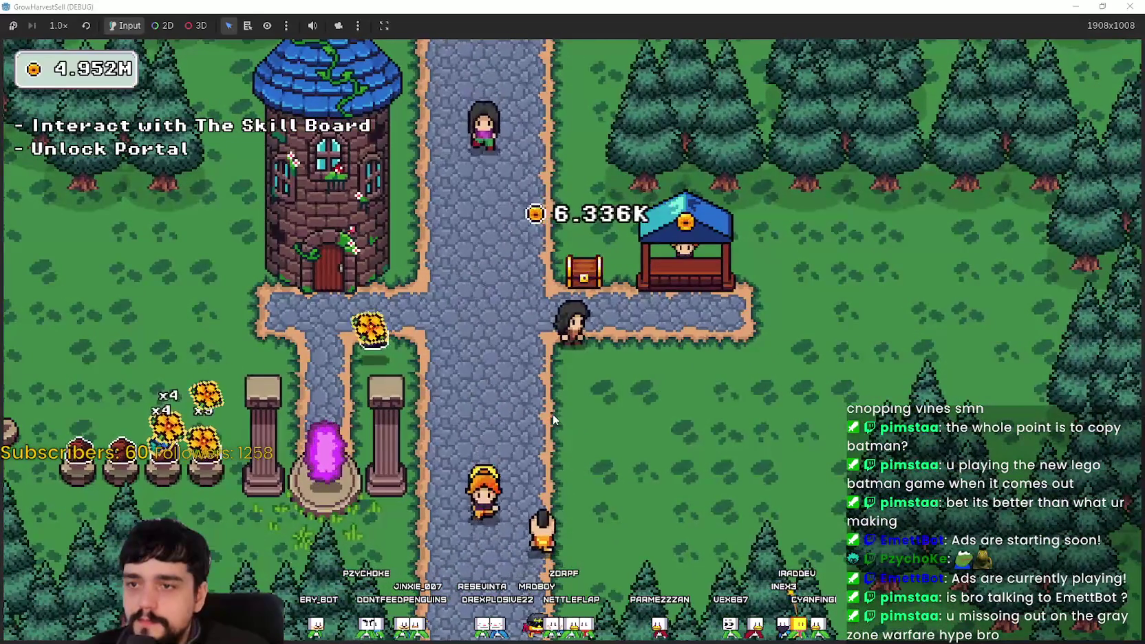
{"action": "key", "text": "a"}
{"action": "key", "text": "w"}
{"action": "key", "text": "w"}
{"action": "key", "text": "e"}
{"action": "key", "text": "Escape"}
- Walk down-right along the path, then bring Steam to the front
{"action": "key", "text": "d"}
{"action": "key", "text": "s"}
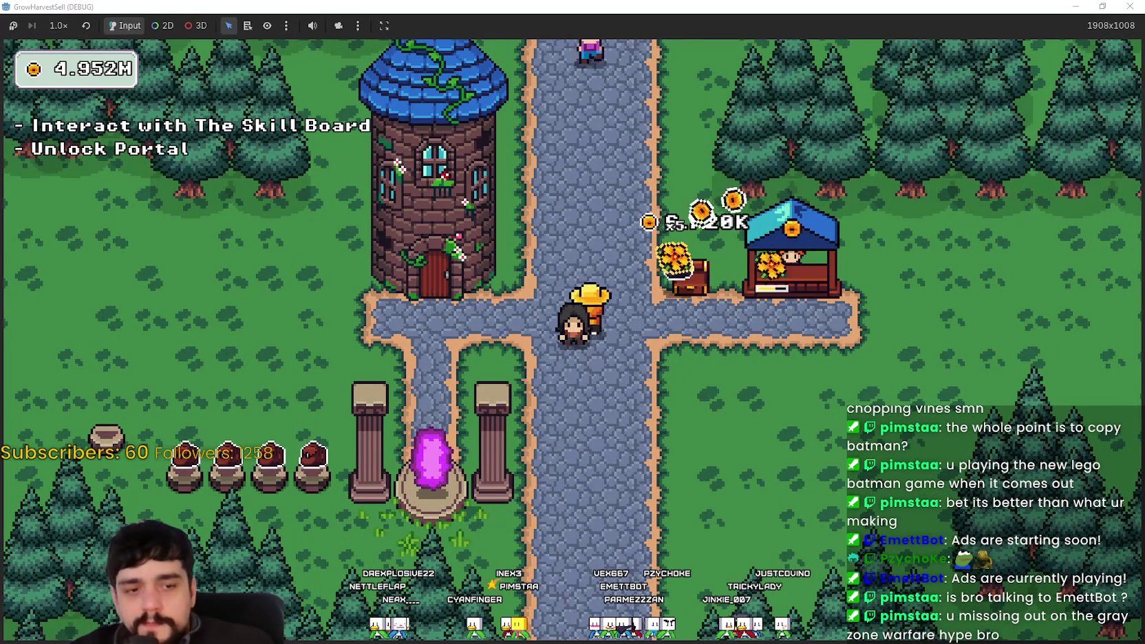
{"action": "key", "text": "alt+Tab"}
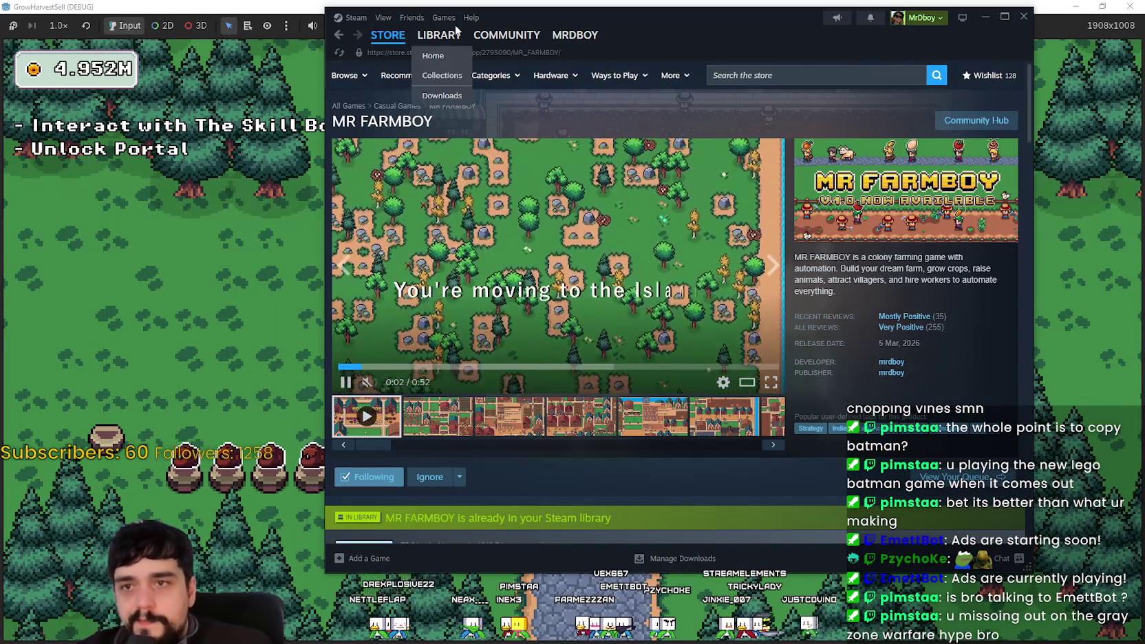
- In the Steam library, clear the search and select MR FARMBOY
{"action": "left_click", "coordinate": [439, 34]}
{"action": "left_click", "coordinate": [440, 169]}
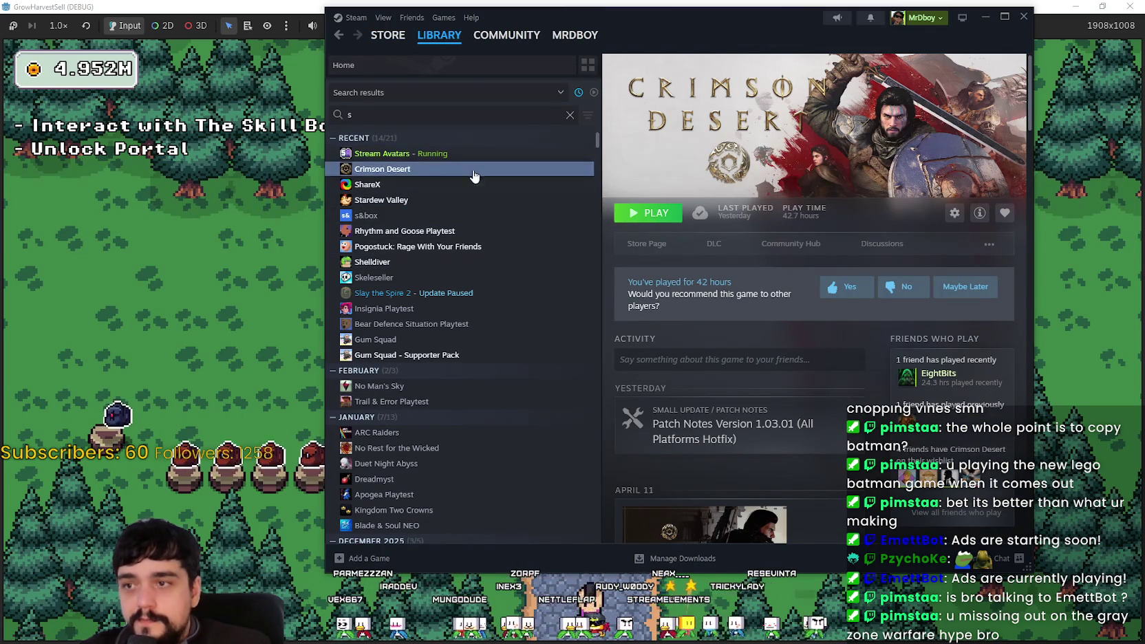
{"action": "left_click", "coordinate": [570, 116]}
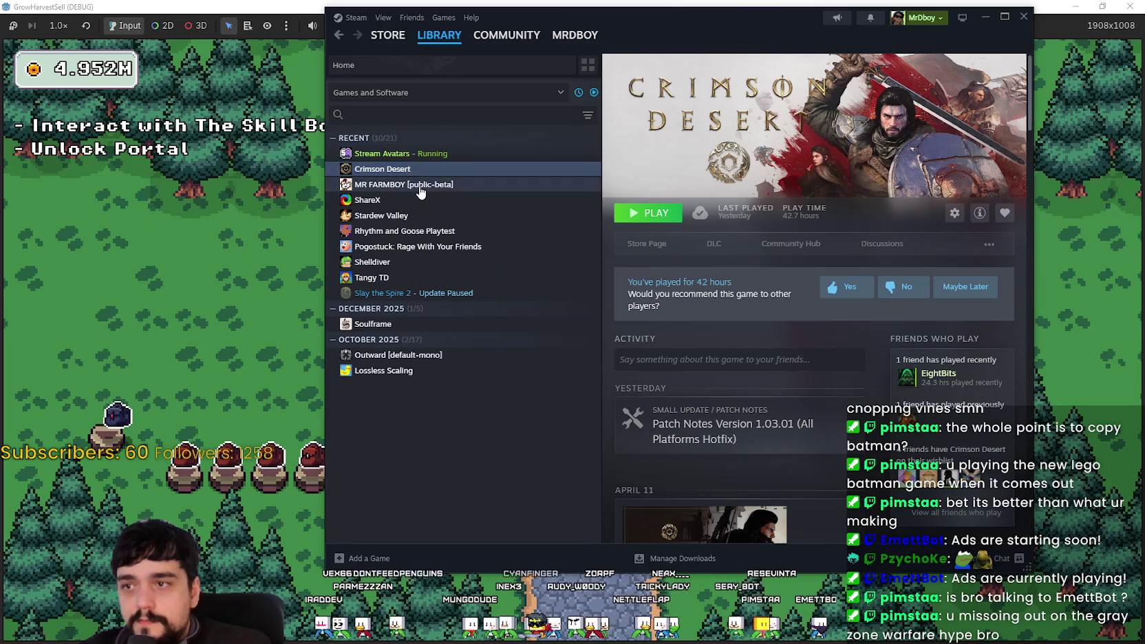
{"action": "left_click", "coordinate": [413, 184]}
- View the MR FARMBOY store page's third screenshot, then minimise Steam
{"action": "left_click", "coordinate": [646, 244]}
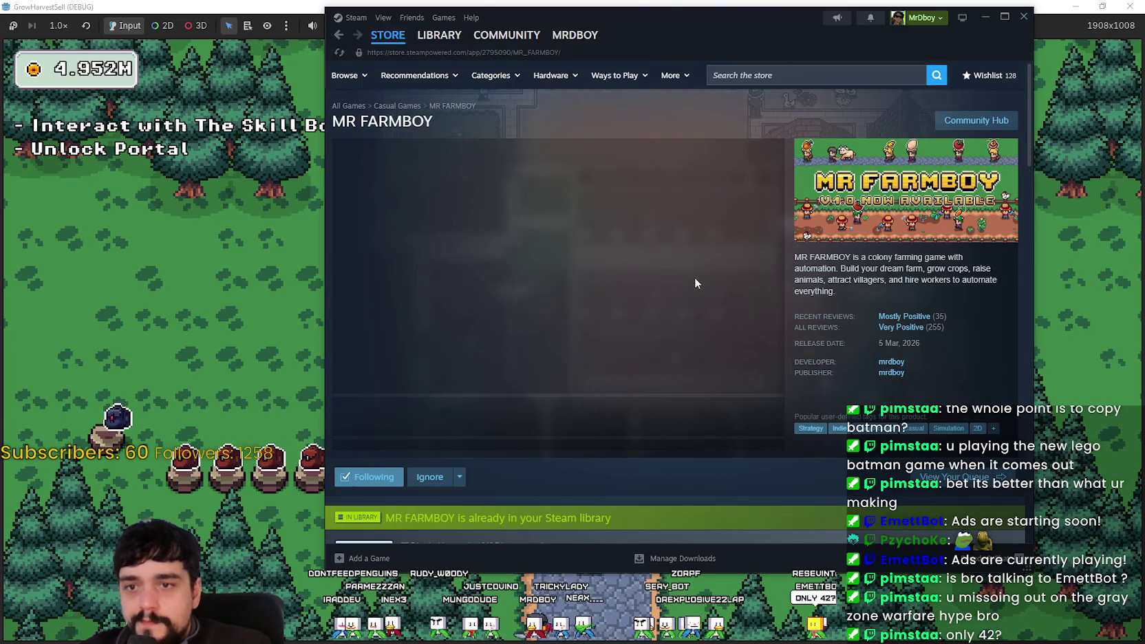
{"action": "left_click", "coordinate": [533, 435]}
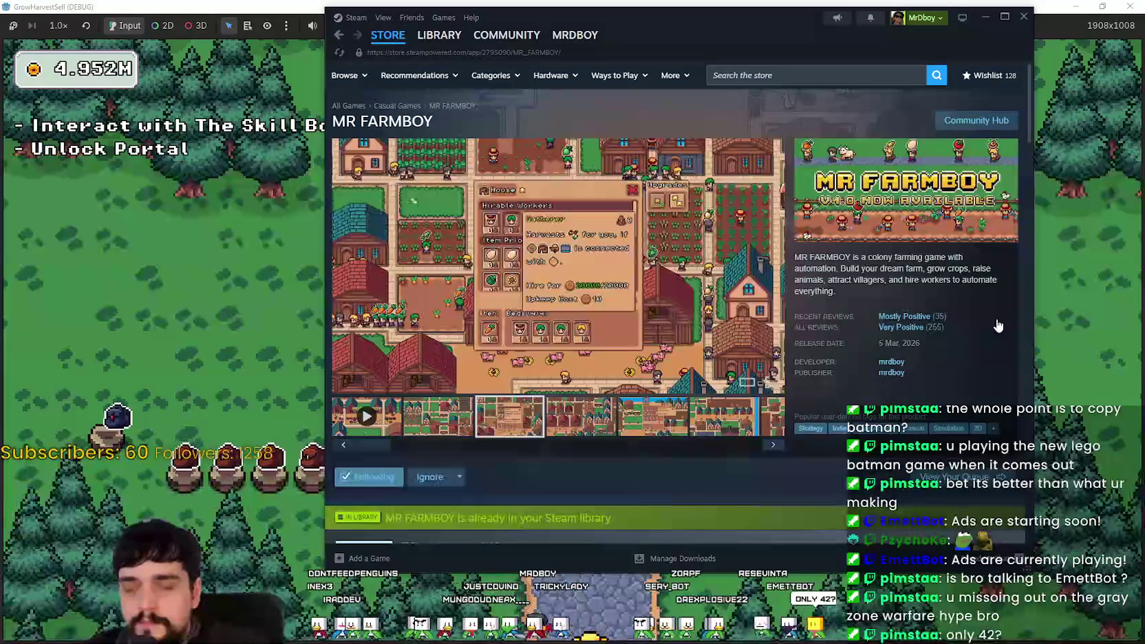
{"action": "mouse_move", "coordinate": [907, 334]}
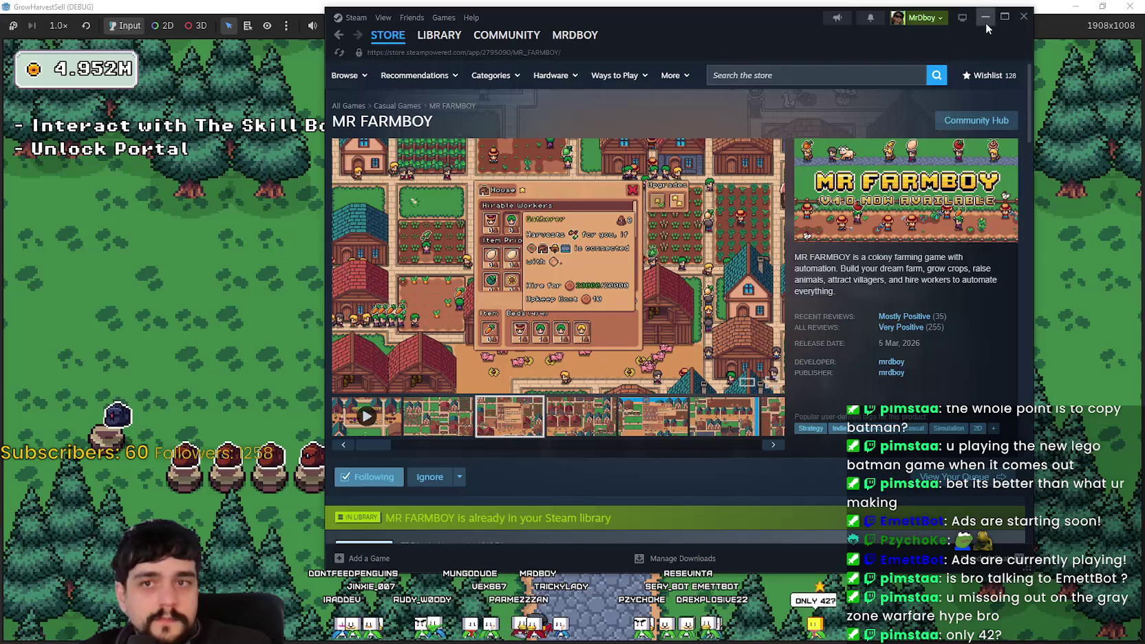
{"action": "left_click", "coordinate": [986, 17]}
- Walk up-left to the tower door and open then close the Prestige skill tree
{"action": "key", "text": "w"}
{"action": "key", "text": "a"}
{"action": "key", "text": "e"}
{"action": "key", "text": "Escape"}
- Walk right to the shop stall and step back onto it to sell again
{"action": "key", "text": "d"}
{"action": "key", "text": "d"}
{"action": "key", "text": "w"}
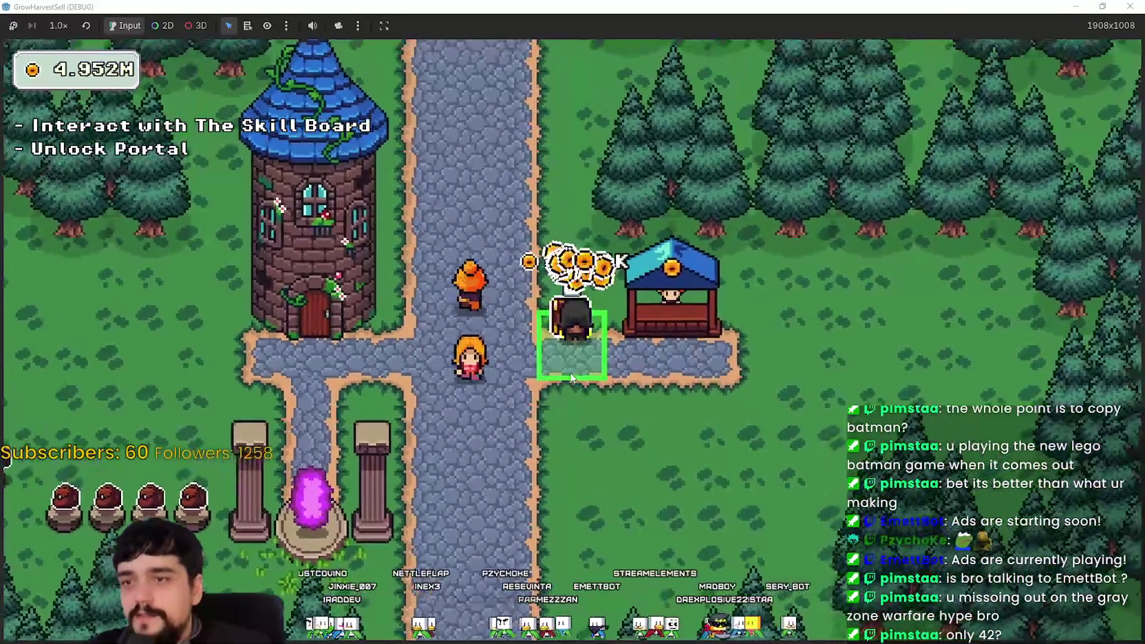
{"action": "key", "text": "a"}
{"action": "key", "text": "d"}
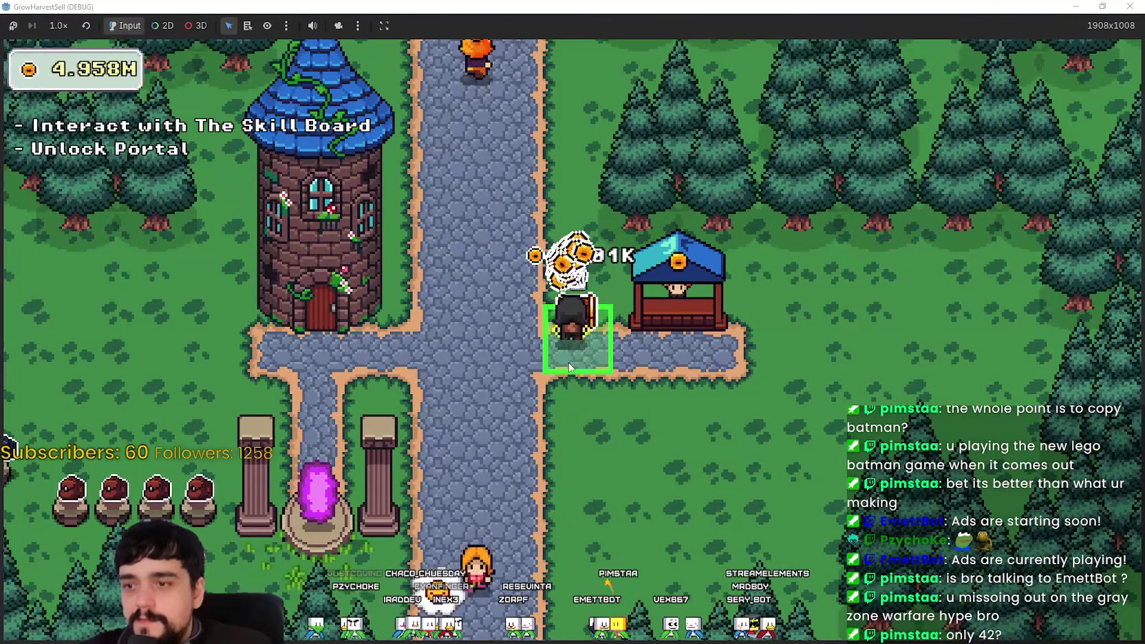
- Walk down past the tower, recheck the Prestige tree, then walk to the crossroads
{"action": "key", "text": "s"}
{"action": "key", "text": "a"}
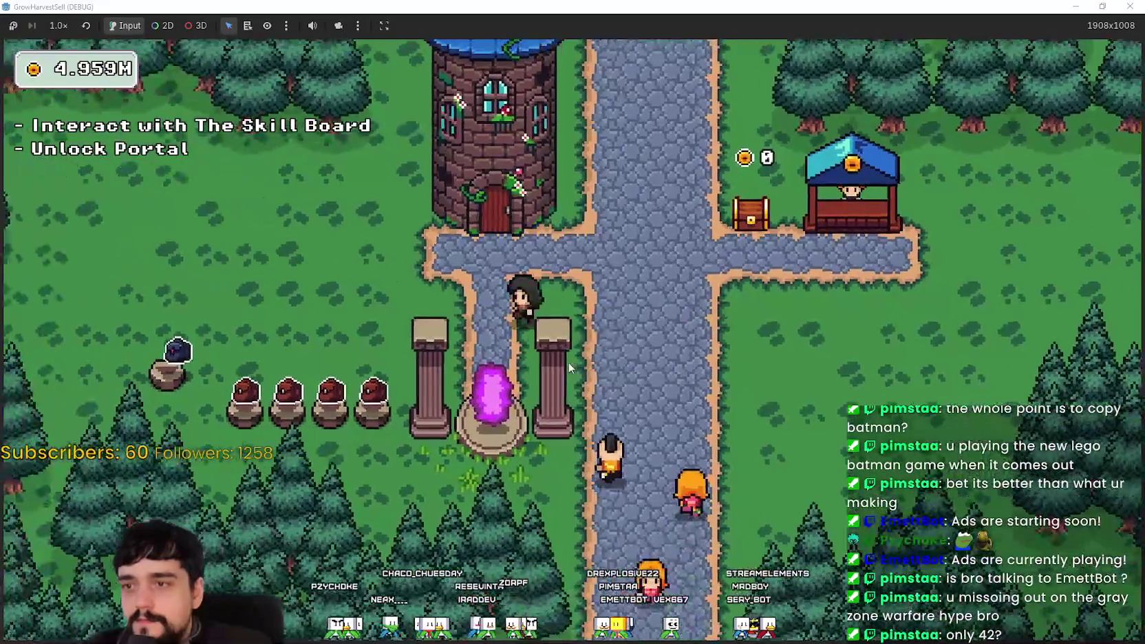
{"action": "key", "text": "Escape"}
{"action": "key", "text": "d"}
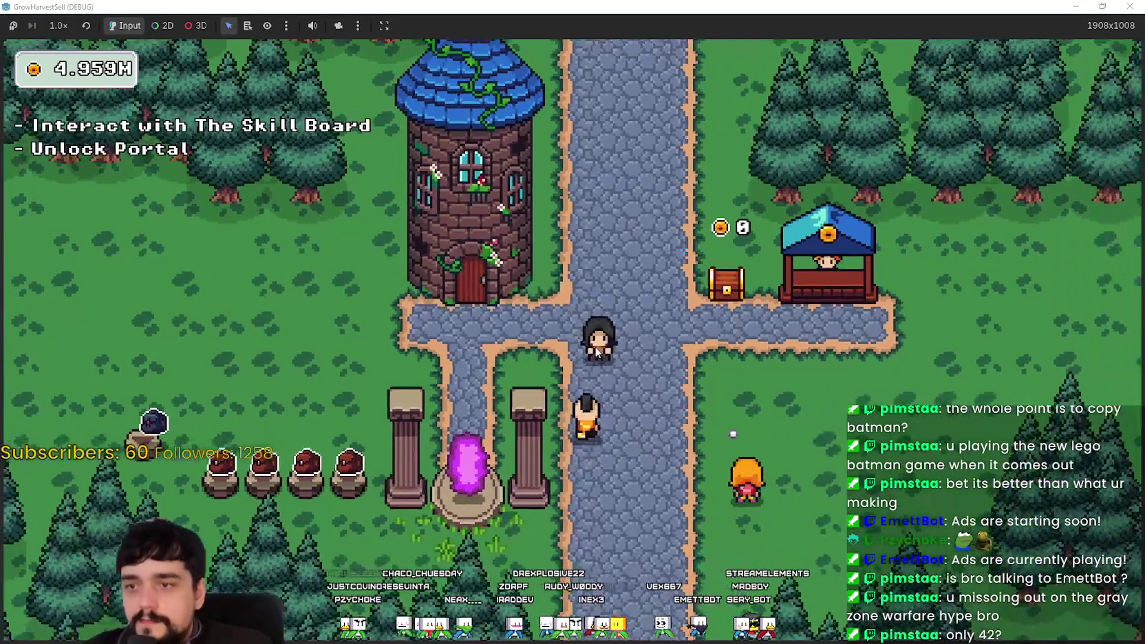
{"action": "key", "text": "w"}
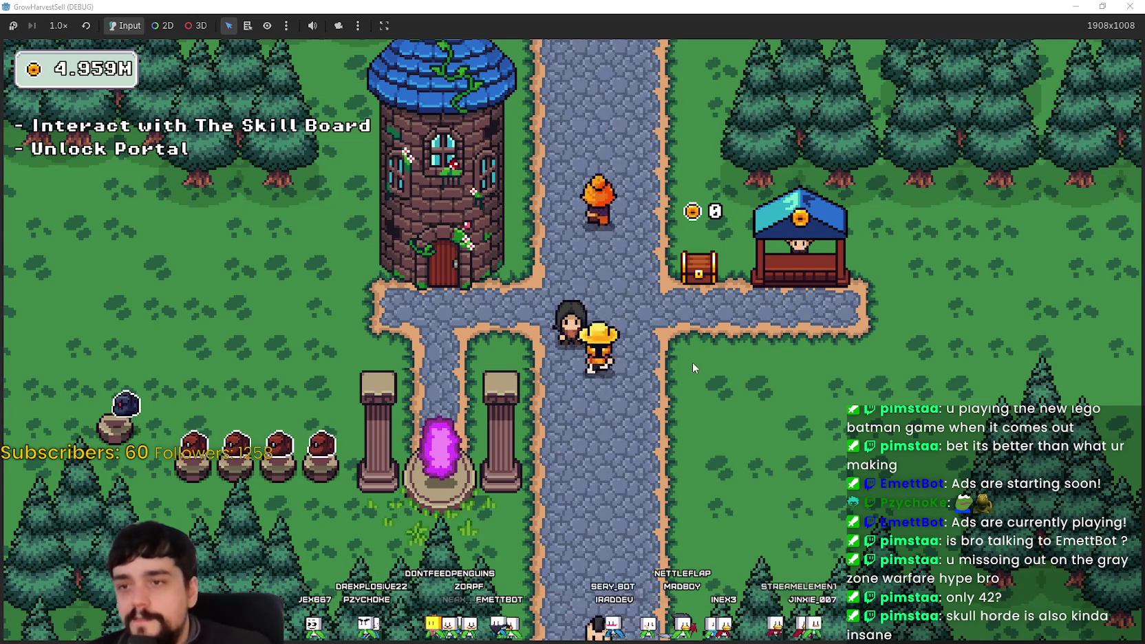
- Open and close the Prestige Lvl 2 skill board, then walk right to the shop and back left
{"action": "key", "text": "e"}
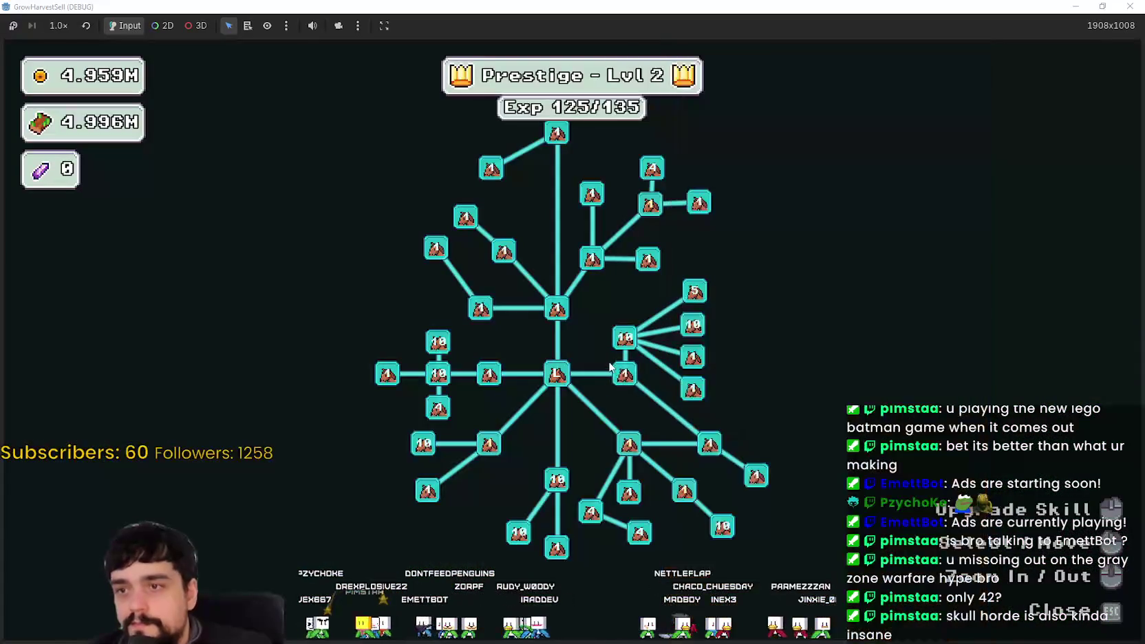
{"action": "key", "text": "Escape"}
{"action": "key", "text": "d"}
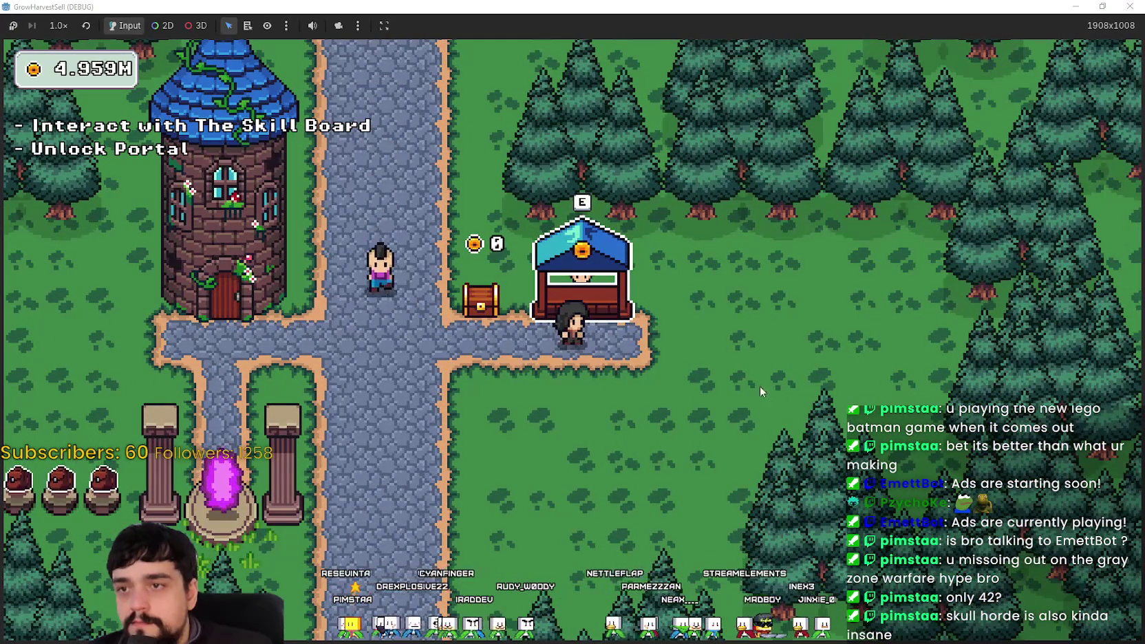
{"action": "key", "text": "a"}
{"action": "key", "text": "s"}
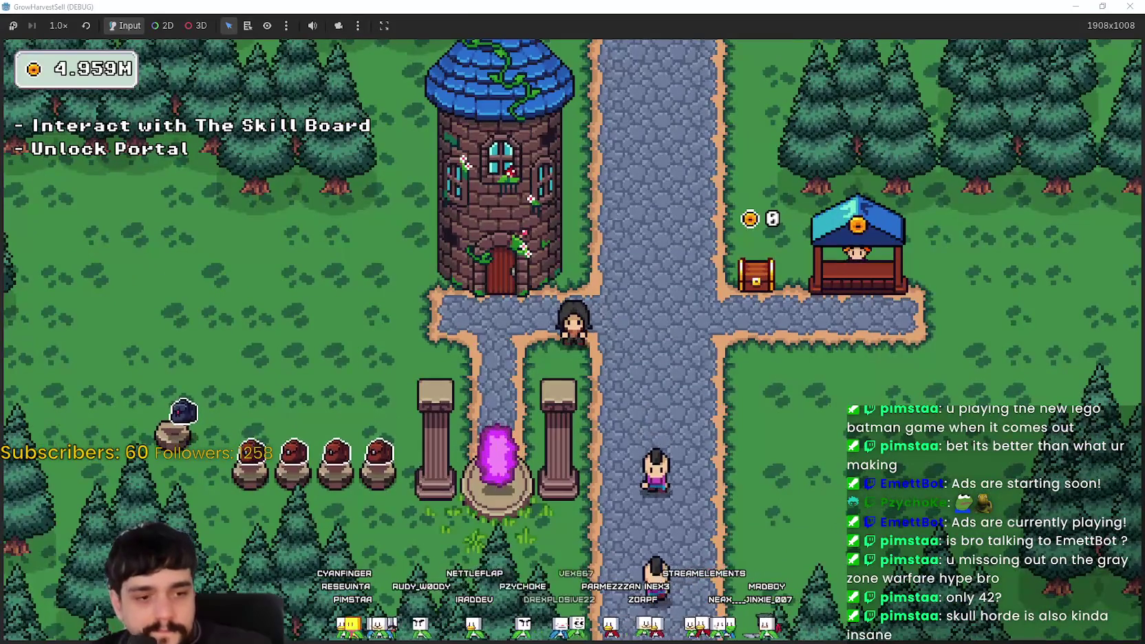
{"action": "key", "text": "alt+Tab"}
{"action": "scroll", "coordinate": [475, 386], "scroll_direction": "up", "scroll_amount": 1}
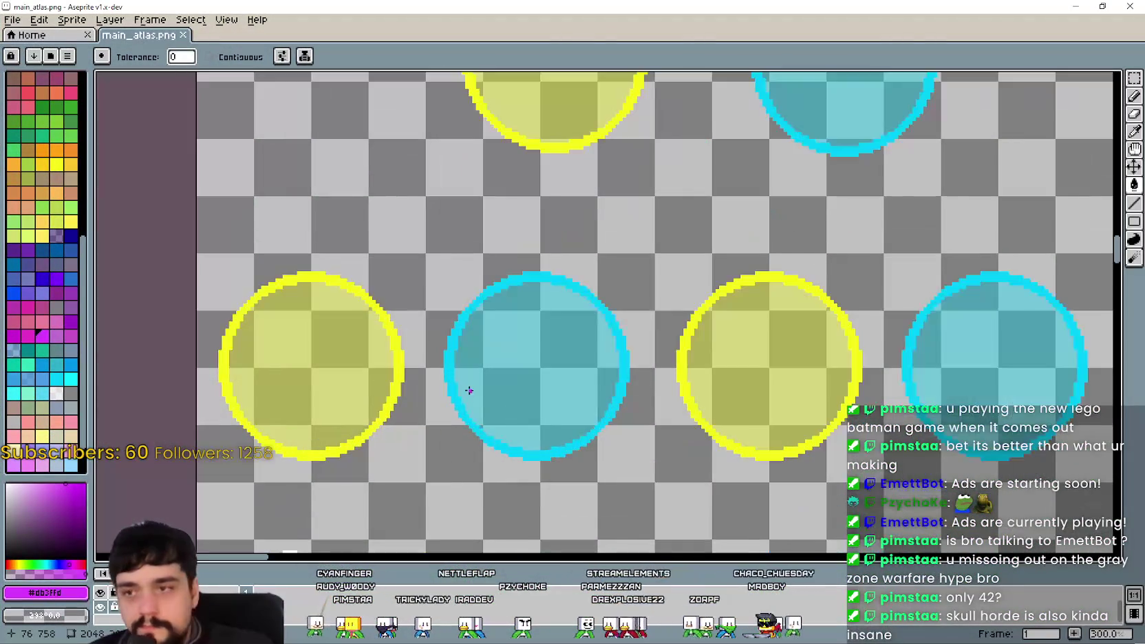
{"action": "scroll", "coordinate": [482, 386], "scroll_direction": "down", "scroll_amount": 3}
{"action": "scroll", "coordinate": [488, 382], "scroll_direction": "up", "scroll_amount": 3}
{"action": "scroll", "coordinate": [488, 381], "scroll_direction": "down", "scroll_amount": 2}
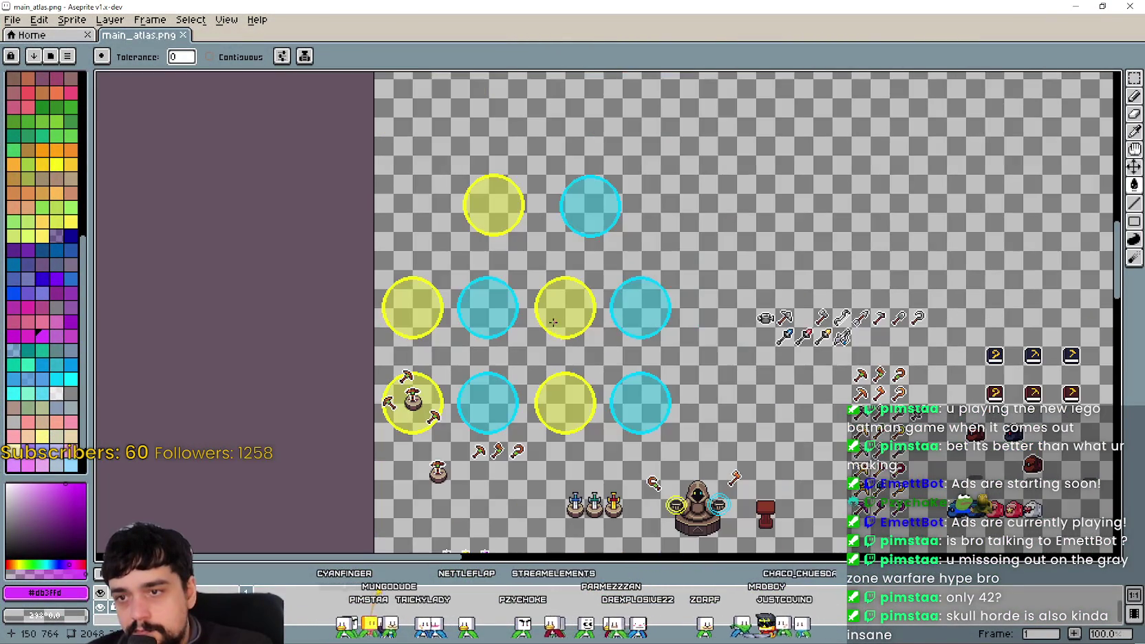
{"action": "scroll", "coordinate": [476, 382], "scroll_direction": "up", "scroll_amount": 1}
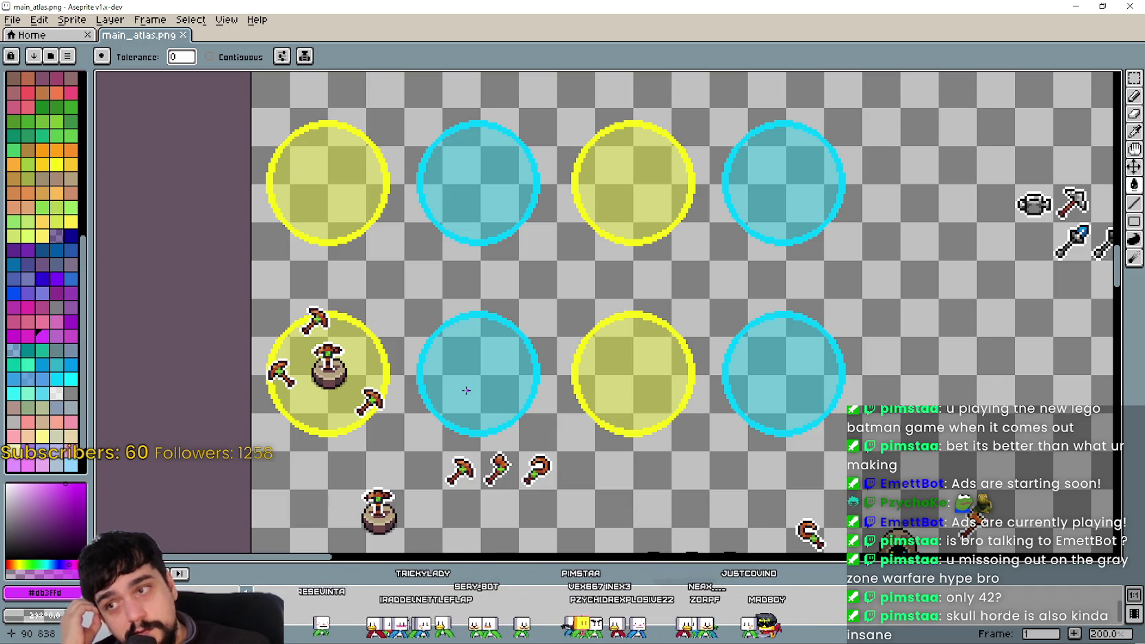
{"action": "scroll", "coordinate": [465, 390], "scroll_direction": "down", "scroll_amount": 2}
{"action": "scroll", "coordinate": [466, 390], "scroll_direction": "up", "scroll_amount": 1}
{"action": "scroll", "coordinate": [466, 390], "scroll_direction": "up", "scroll_amount": 1}
{"action": "scroll", "coordinate": [466, 390], "scroll_direction": "down", "scroll_amount": 2}
{"action": "scroll", "coordinate": [465, 390], "scroll_direction": "up", "scroll_amount": 1}
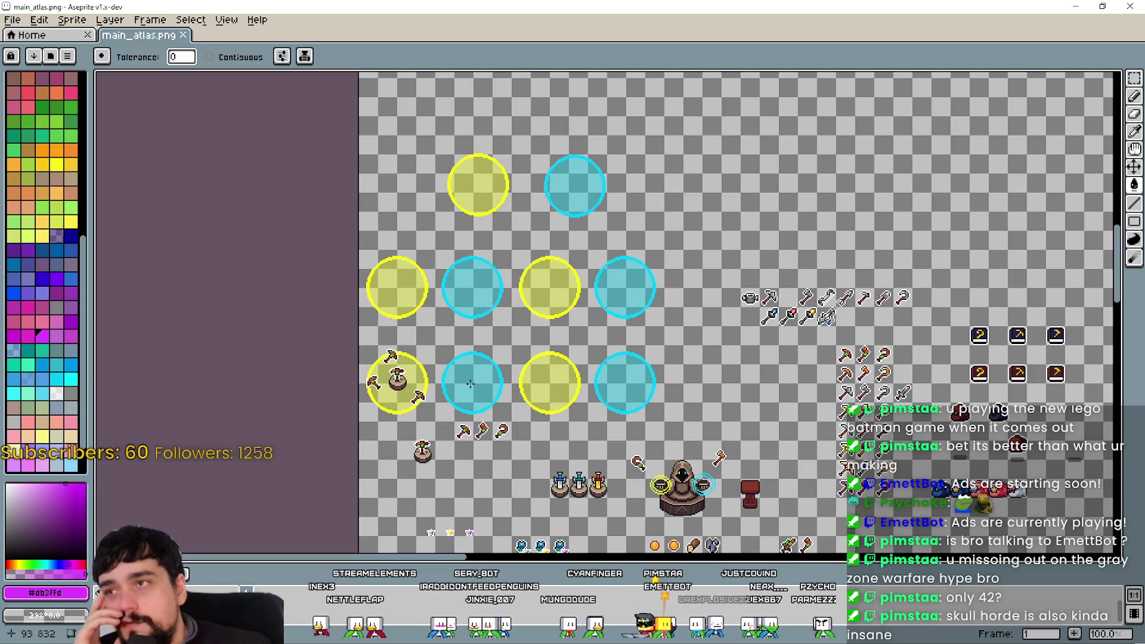
{"action": "scroll", "coordinate": [636, 298], "scroll_direction": "up", "scroll_amount": 1}
{"action": "scroll", "coordinate": [620, 301], "scroll_direction": "down", "scroll_amount": 2}
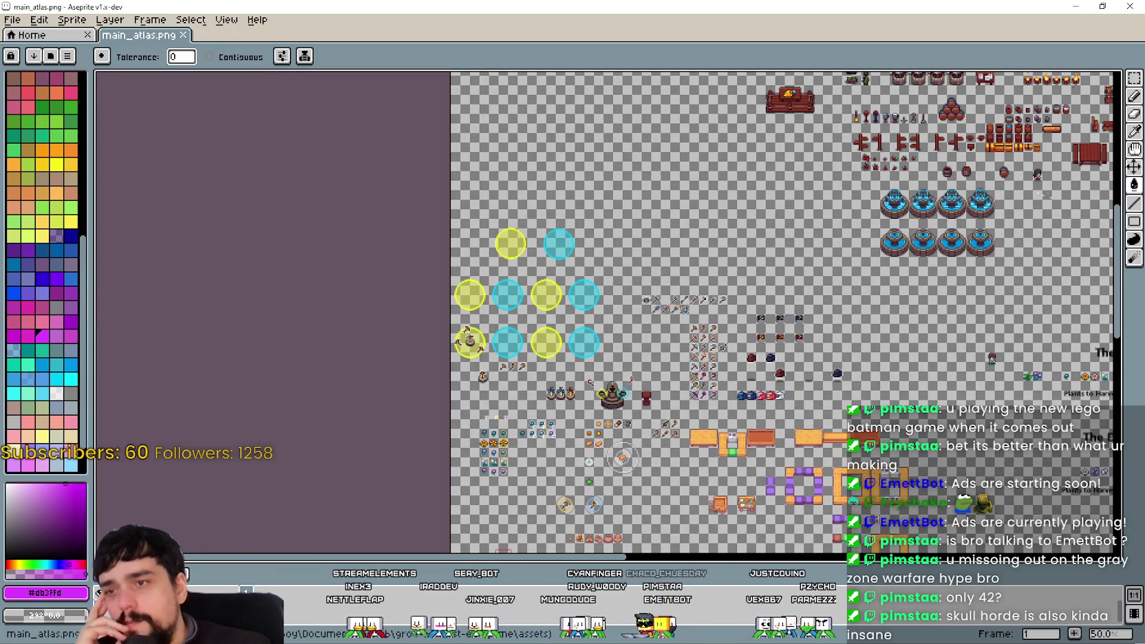
{"action": "left_click", "coordinate": [1075, 6]}
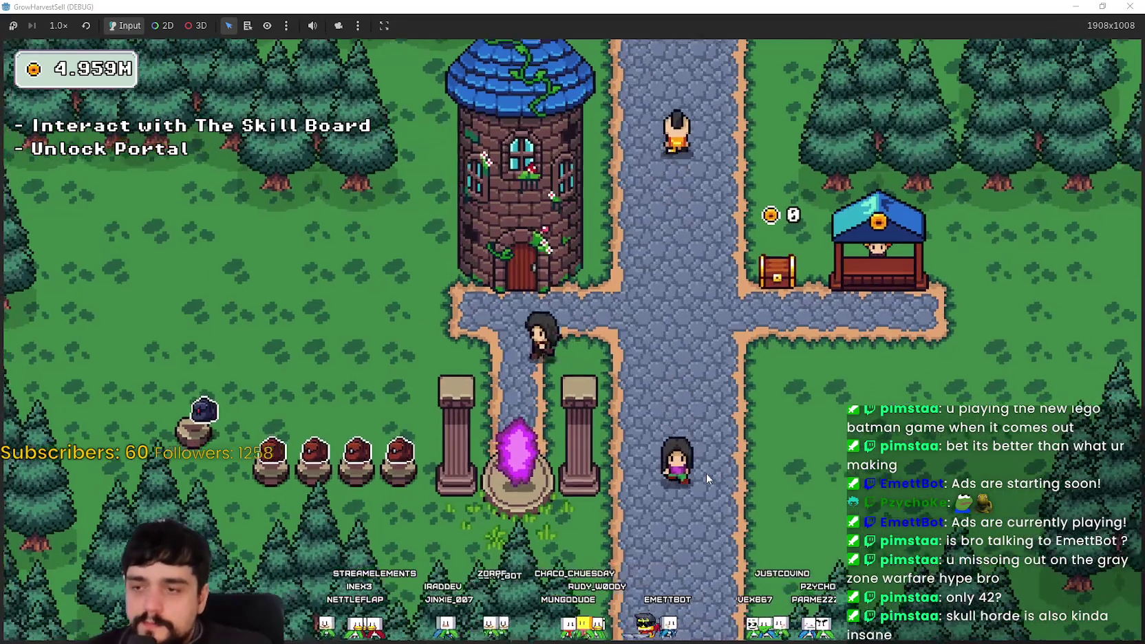
- At the portal, preview Stage 3, then travel to the Stage 2 forest
{"action": "key", "text": "e"}
{"action": "left_click", "coordinate": [530, 201]}
{"action": "left_click", "coordinate": [499, 205]}
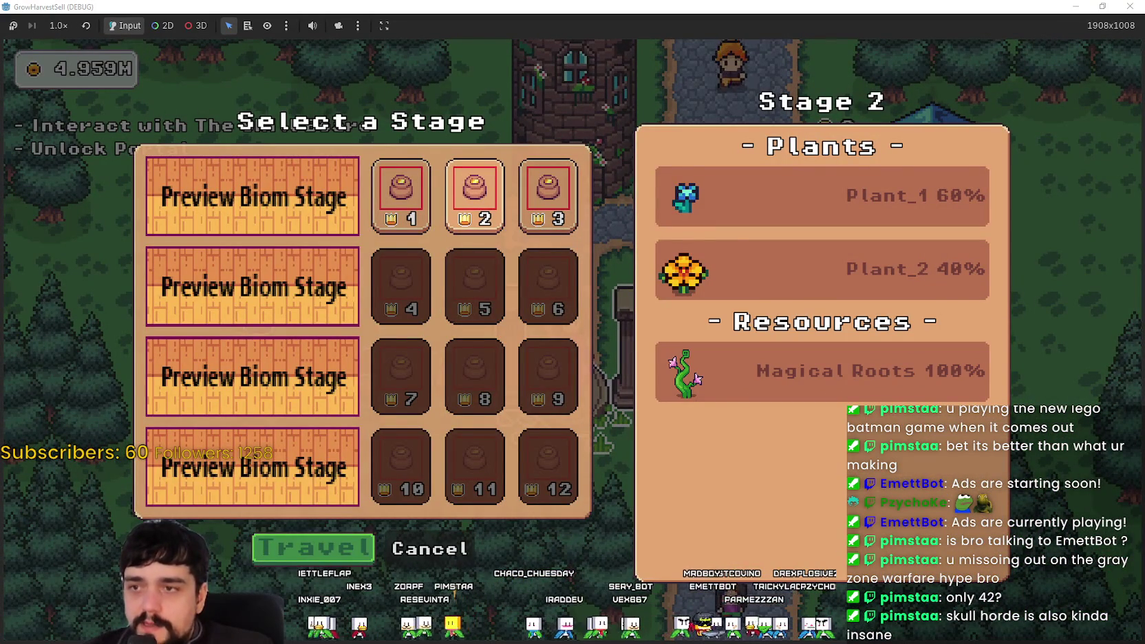
{"action": "left_click", "coordinate": [283, 547]}
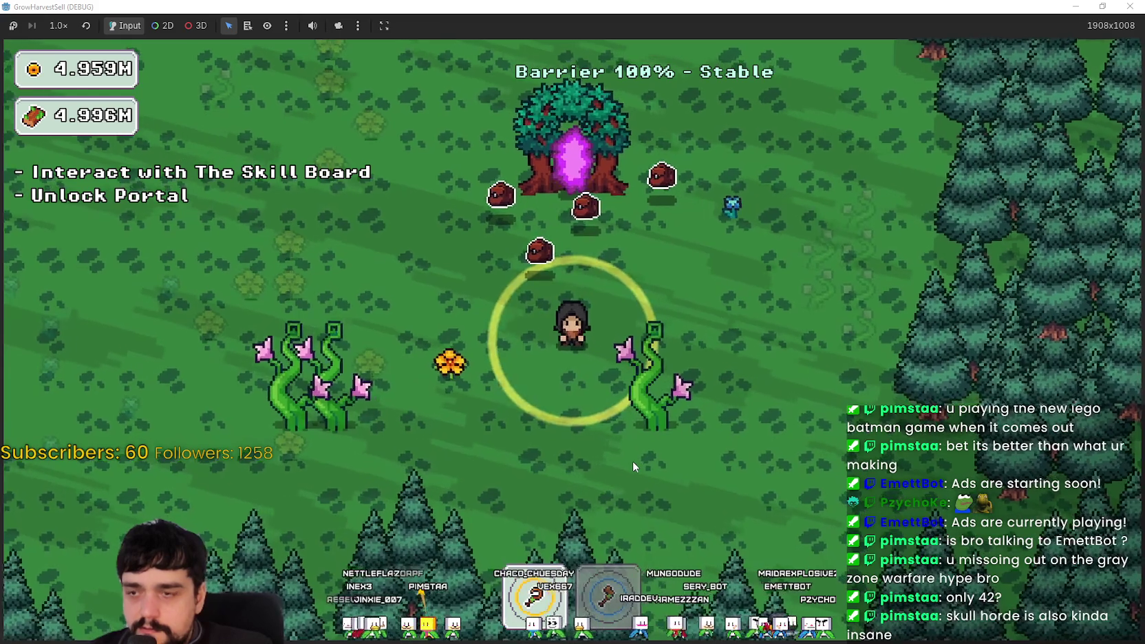
- Walk through the forest flower field, harvesting the nearby flowers
{"action": "key", "text": "a"}
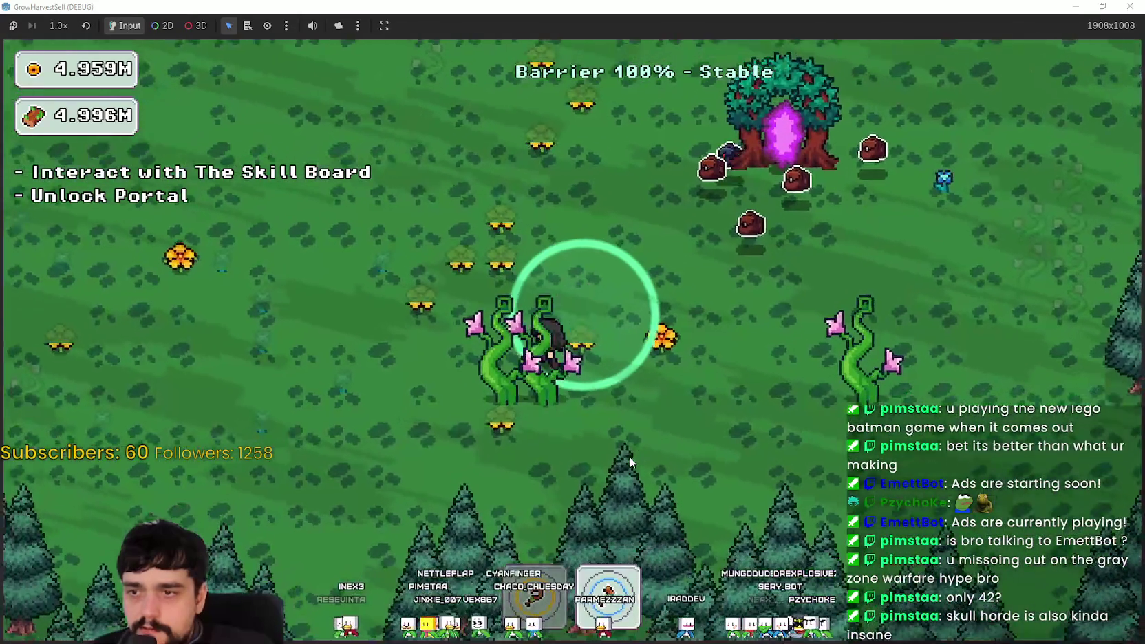
{"action": "key", "text": "d"}
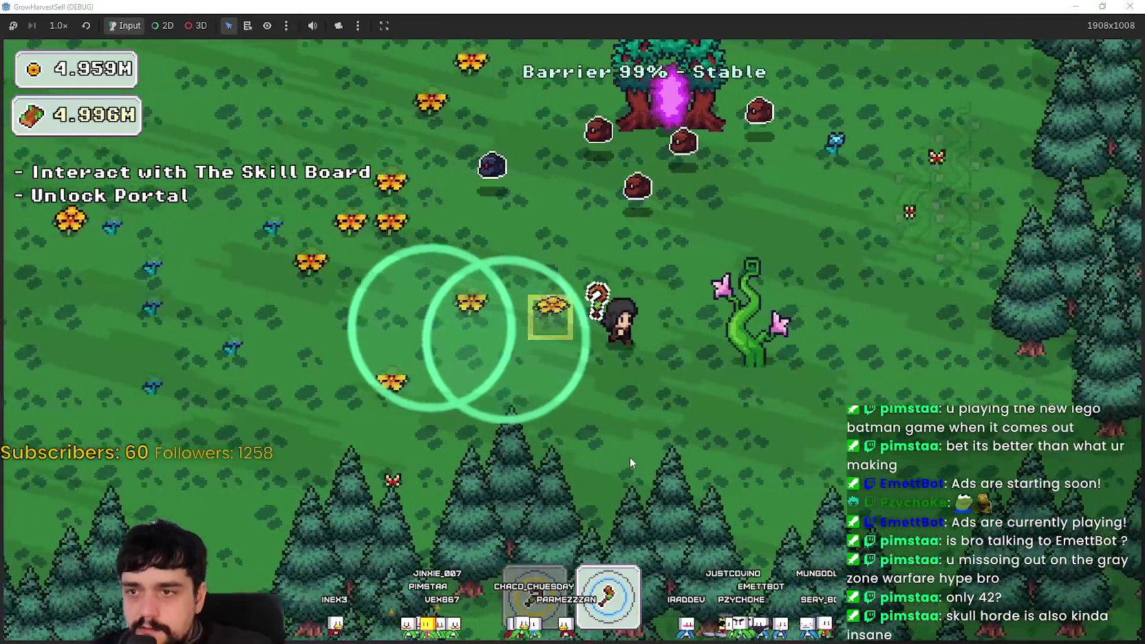
{"action": "key", "text": "a"}
{"action": "key", "text": "w"}
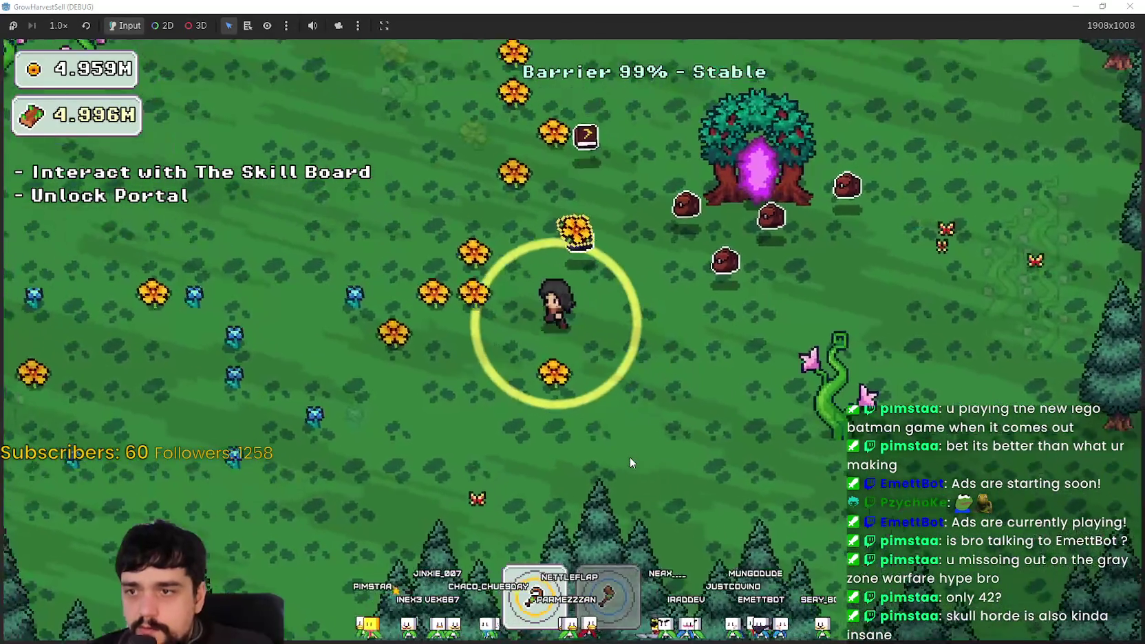
{"action": "key", "text": "a"}
{"action": "key", "text": "d"}
{"action": "key", "text": "a"}
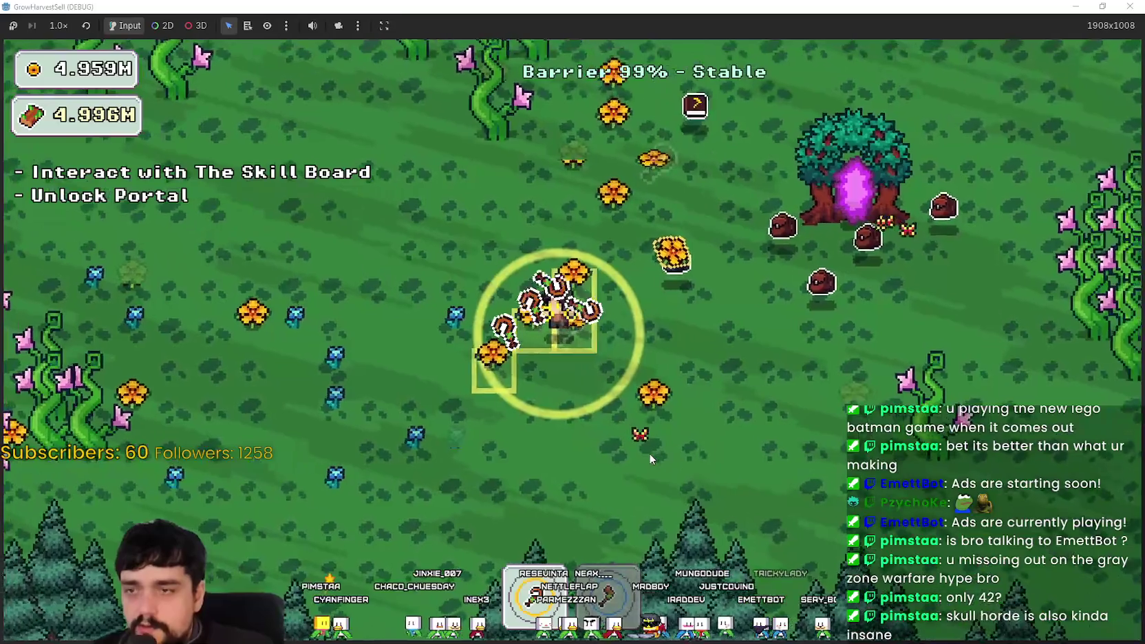
{"action": "key", "text": "w"}
{"action": "key", "text": "w"}
{"action": "key", "text": "d"}
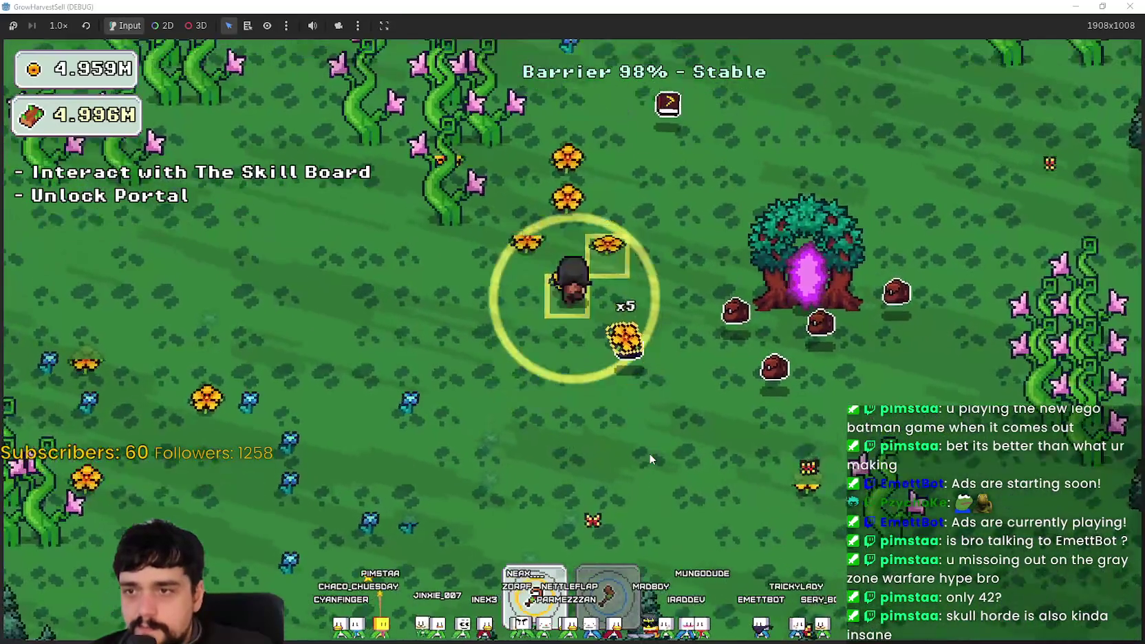
{"action": "key", "text": "s"}
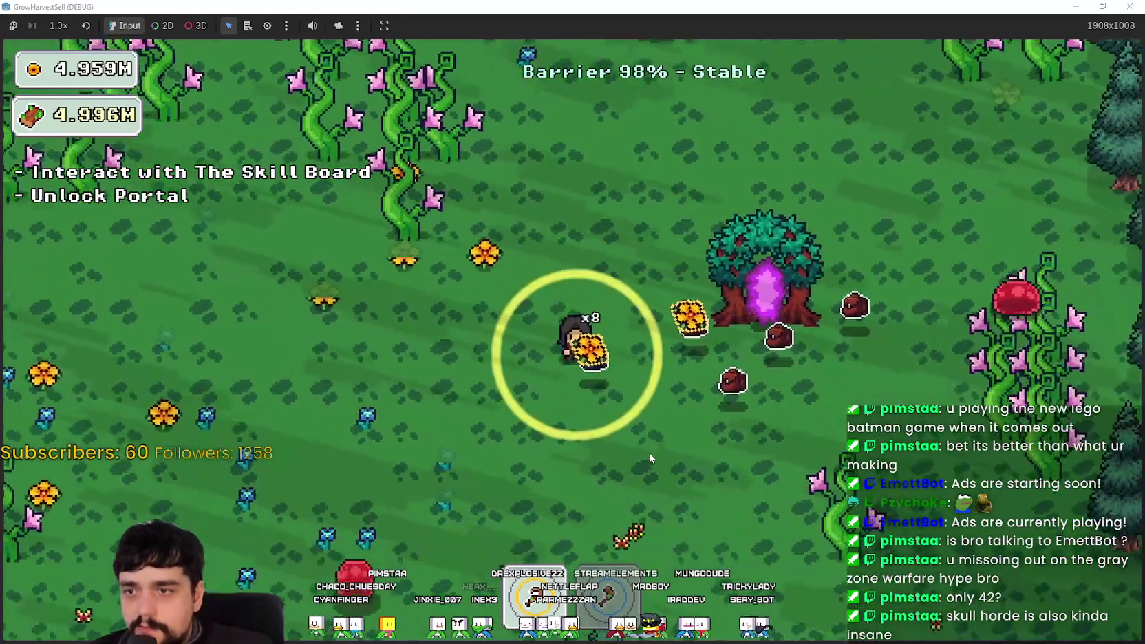
{"action": "key", "text": "a"}
{"action": "key", "text": "w"}
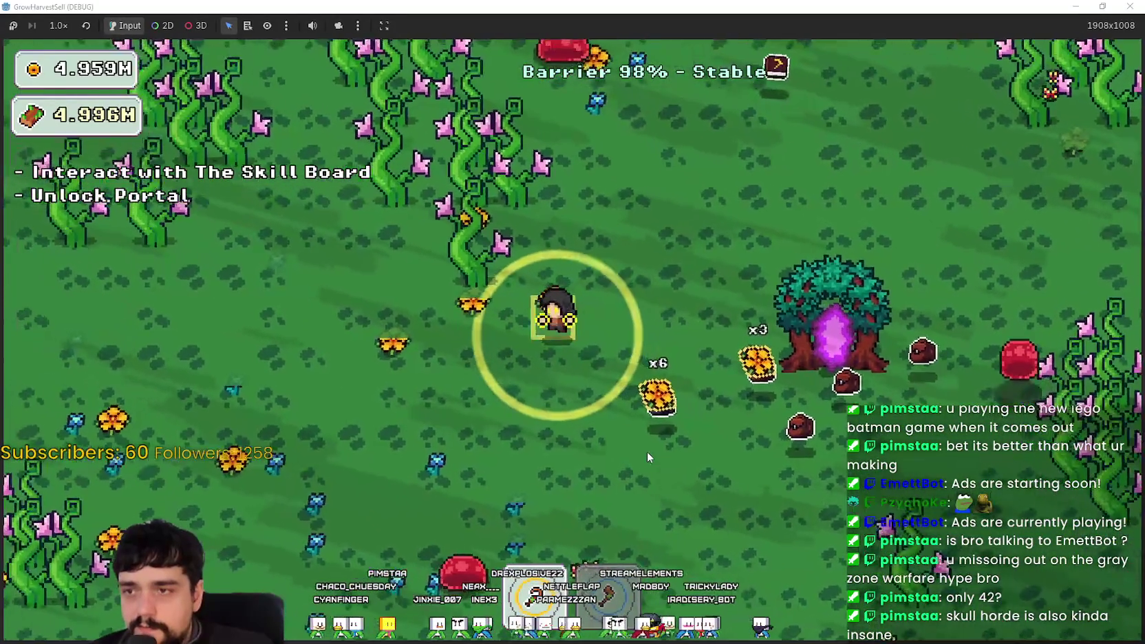
{"action": "key", "text": "s"}
{"action": "key", "text": "a"}
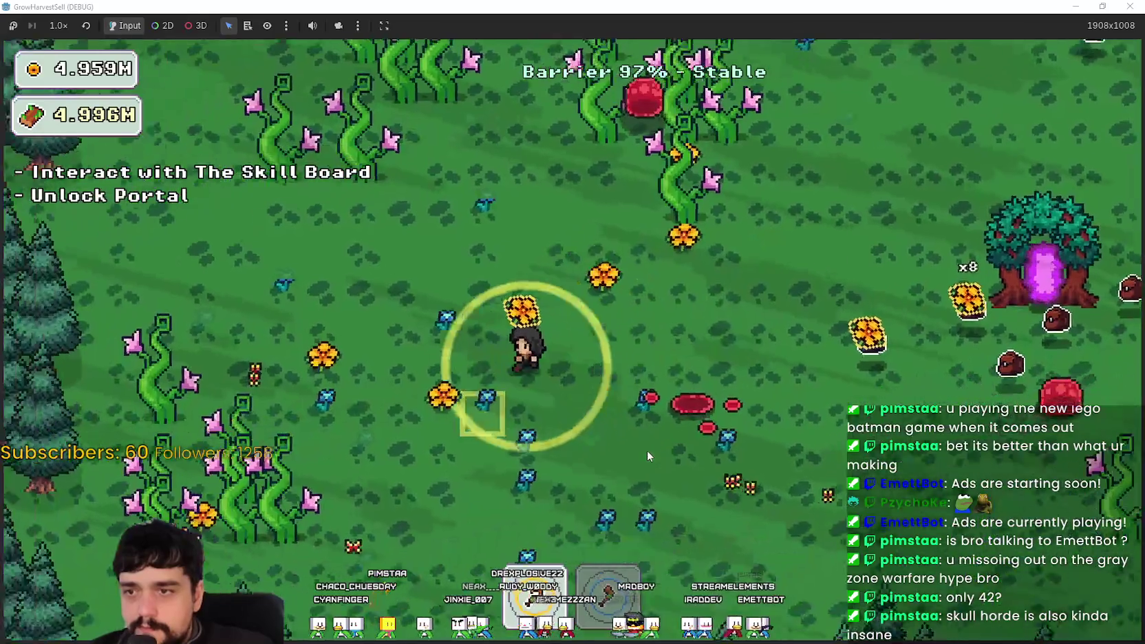
- Circle around the portal tree, harvesting more flowers along the way
{"action": "key", "text": "a"}
{"action": "key", "text": "w"}
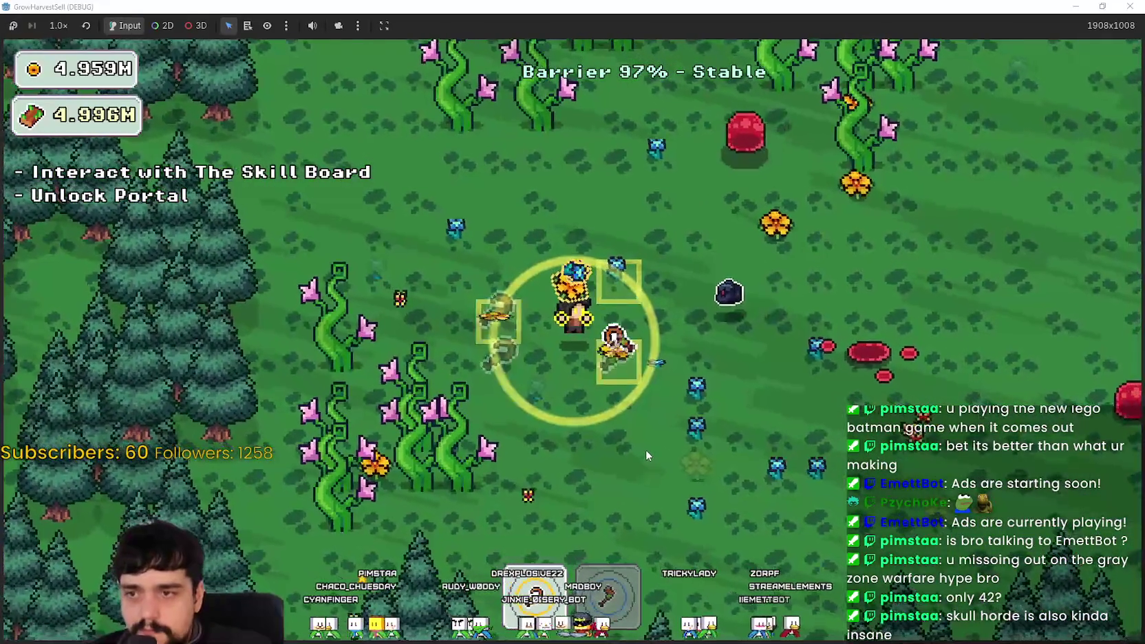
{"action": "key", "text": "d"}
{"action": "key", "text": "s"}
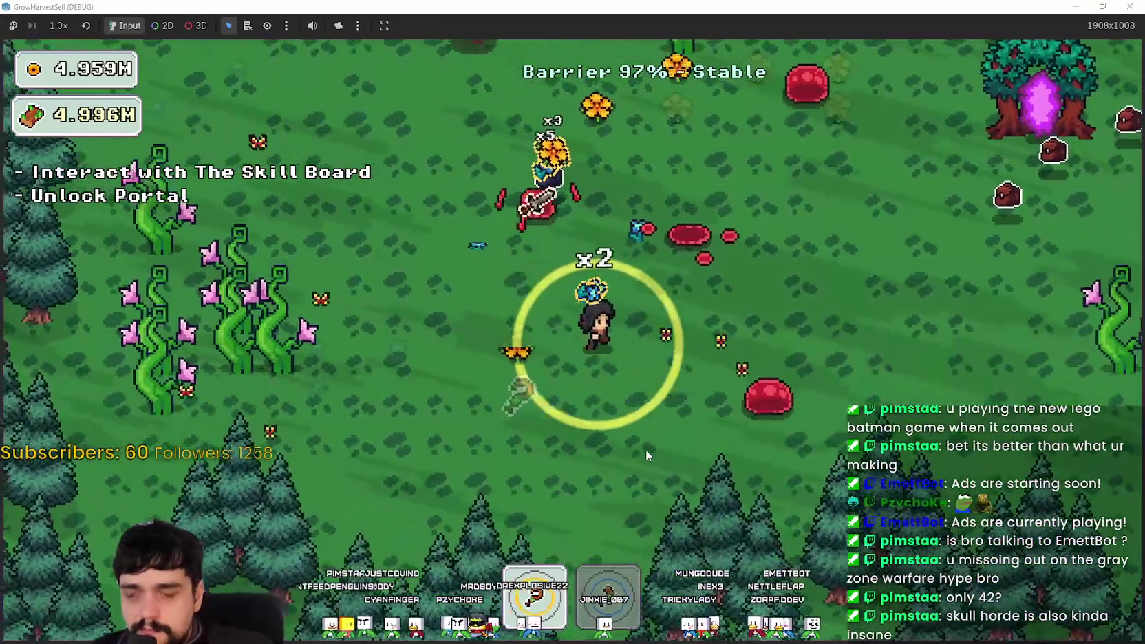
{"action": "key", "text": "d"}
{"action": "key", "text": "w"}
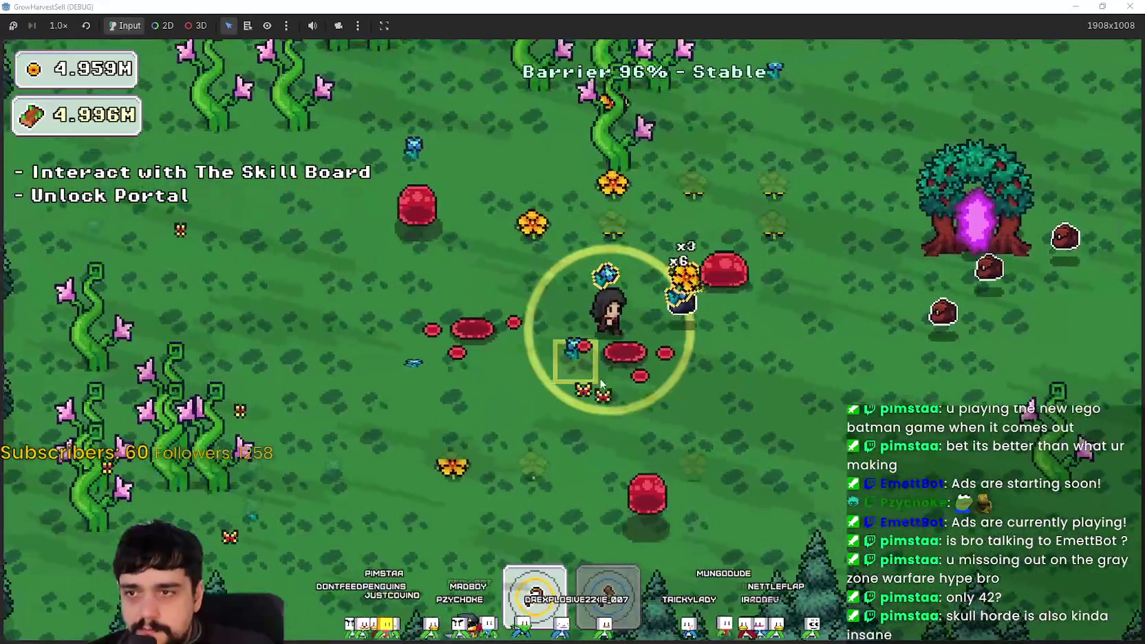
{"action": "key", "text": "d"}
{"action": "key", "text": "w"}
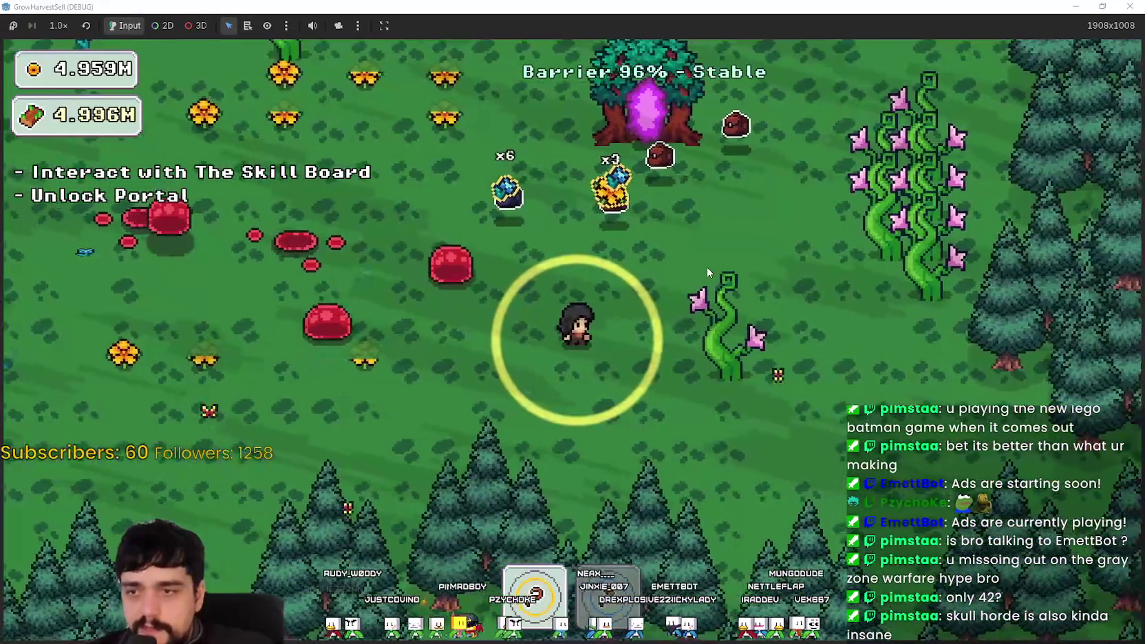
{"action": "key", "text": "d"}
{"action": "key", "text": "w"}
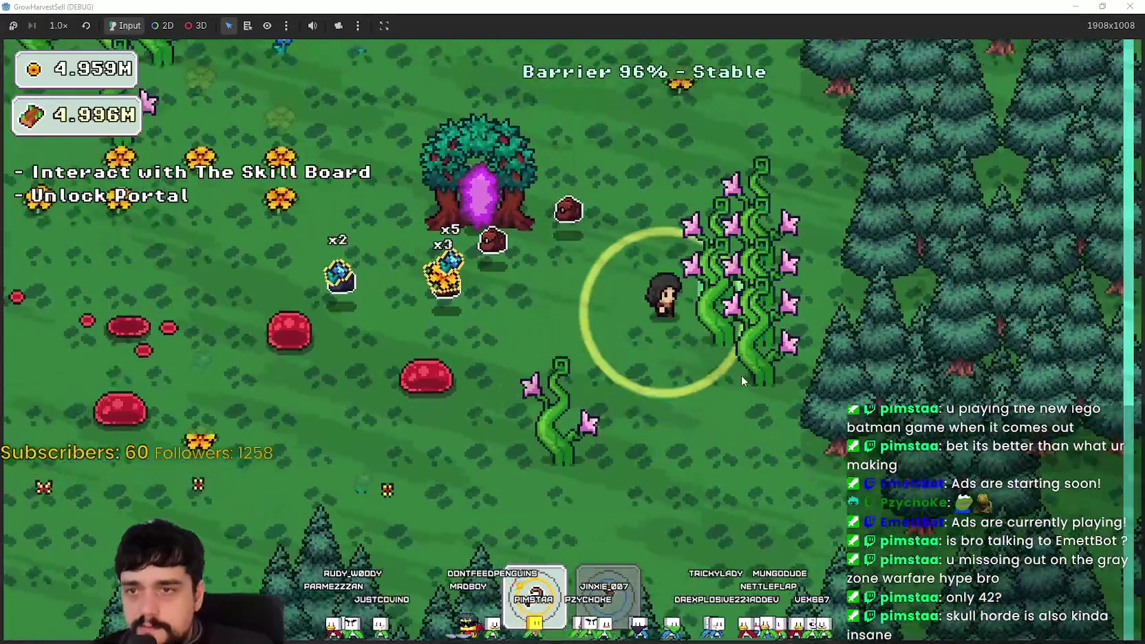
- Harvest up through the vine patch and back down the field, then return to the holy-spell-effects page
{"action": "key", "text": "w"}
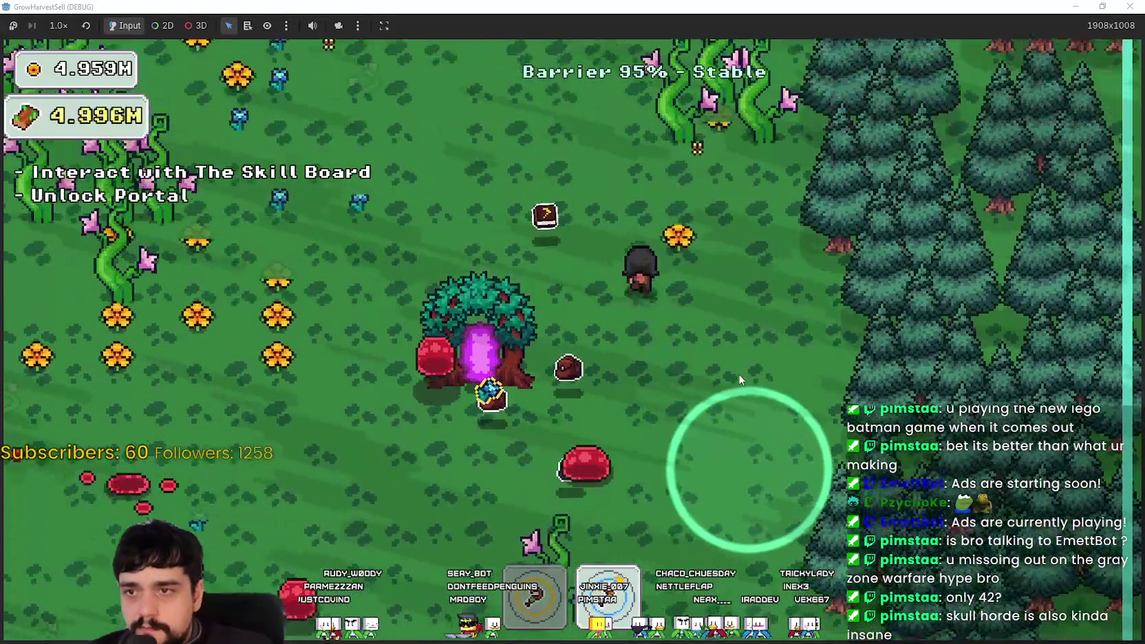
{"action": "key", "text": "w"}
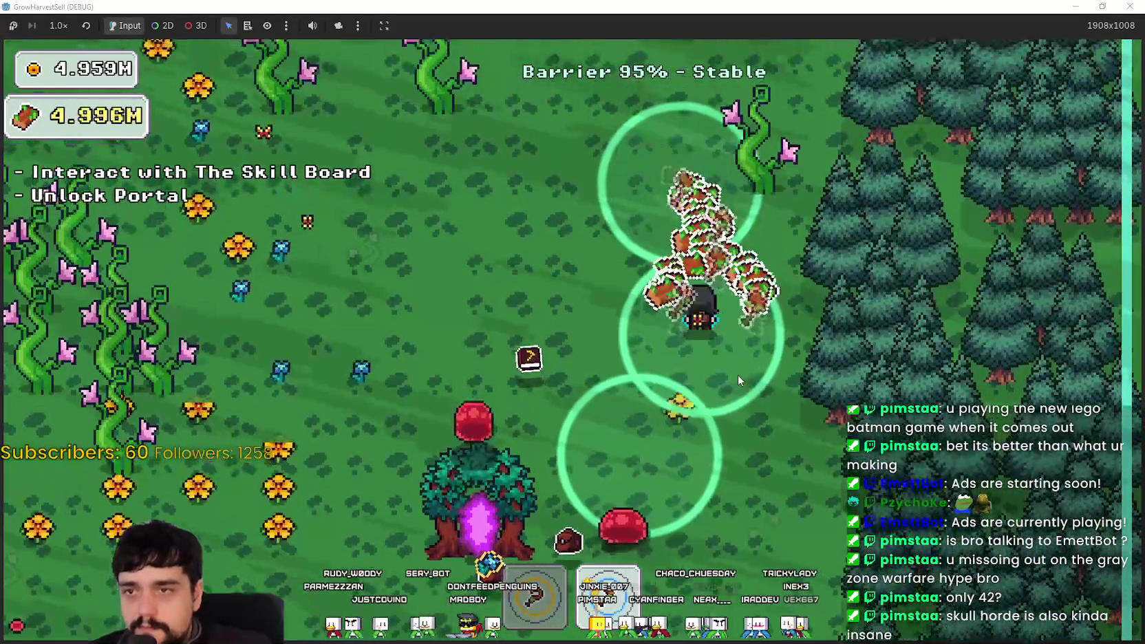
{"action": "key", "text": "w"}
{"action": "key", "text": "a"}
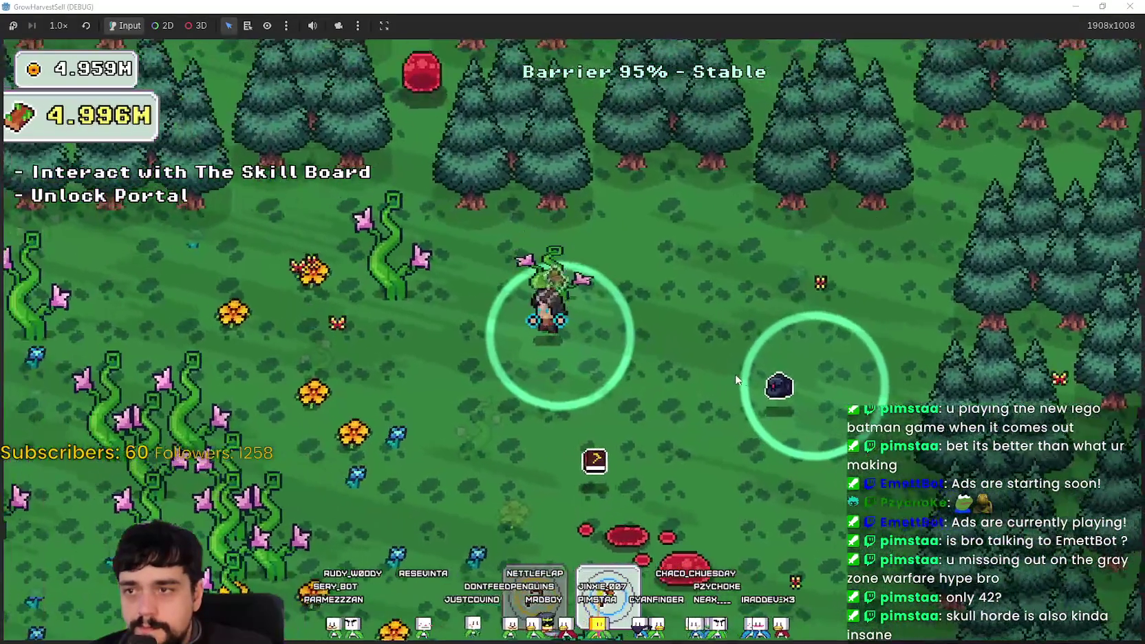
{"action": "key", "text": "a"}
{"action": "key", "text": "s"}
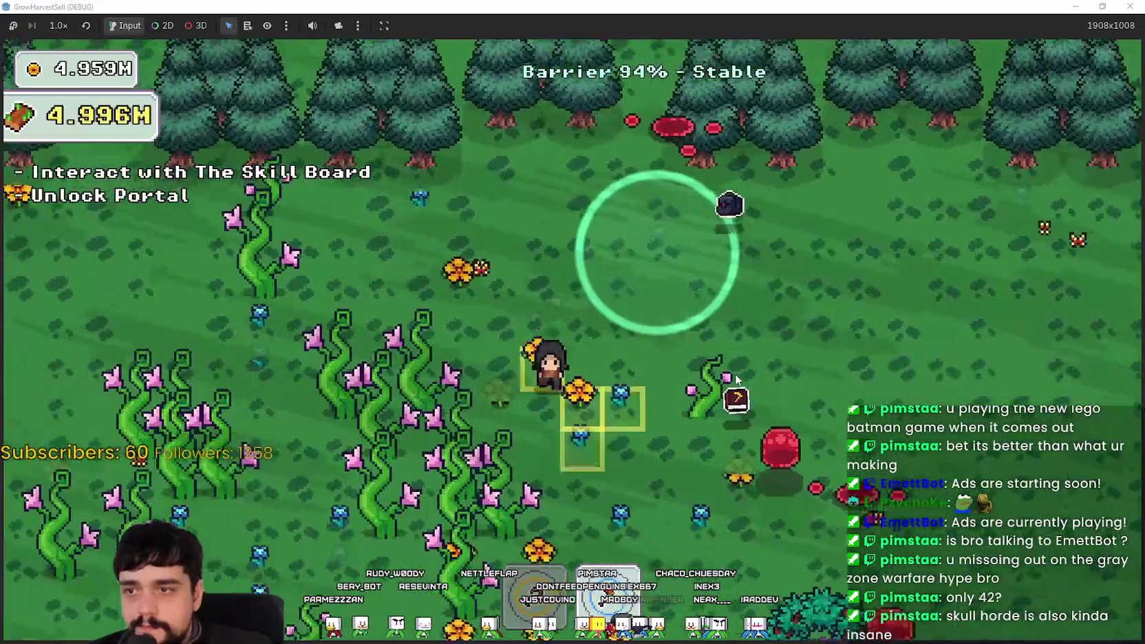
{"action": "key", "text": "s"}
{"action": "key", "text": "d"}
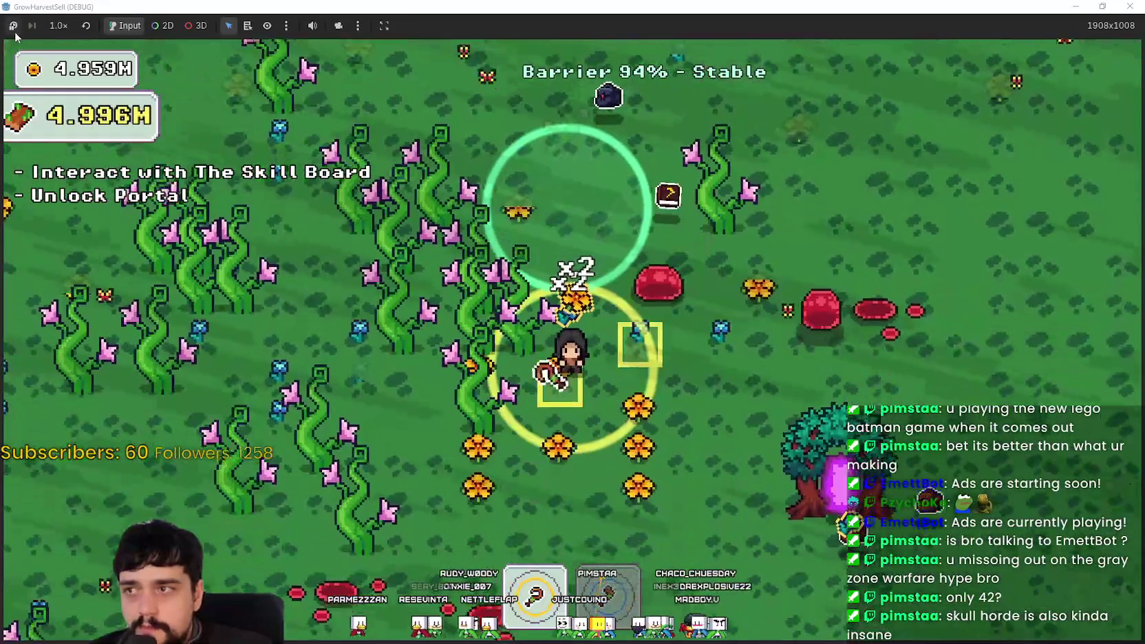
{"action": "key", "text": "s"}
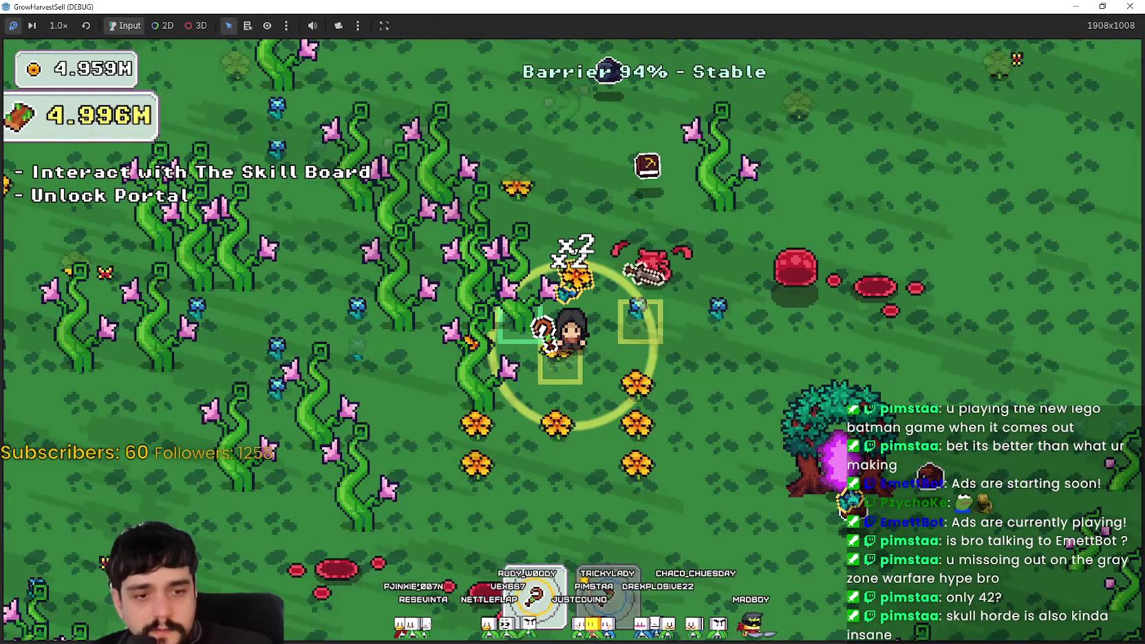
{"action": "key", "text": "alt+Tab"}
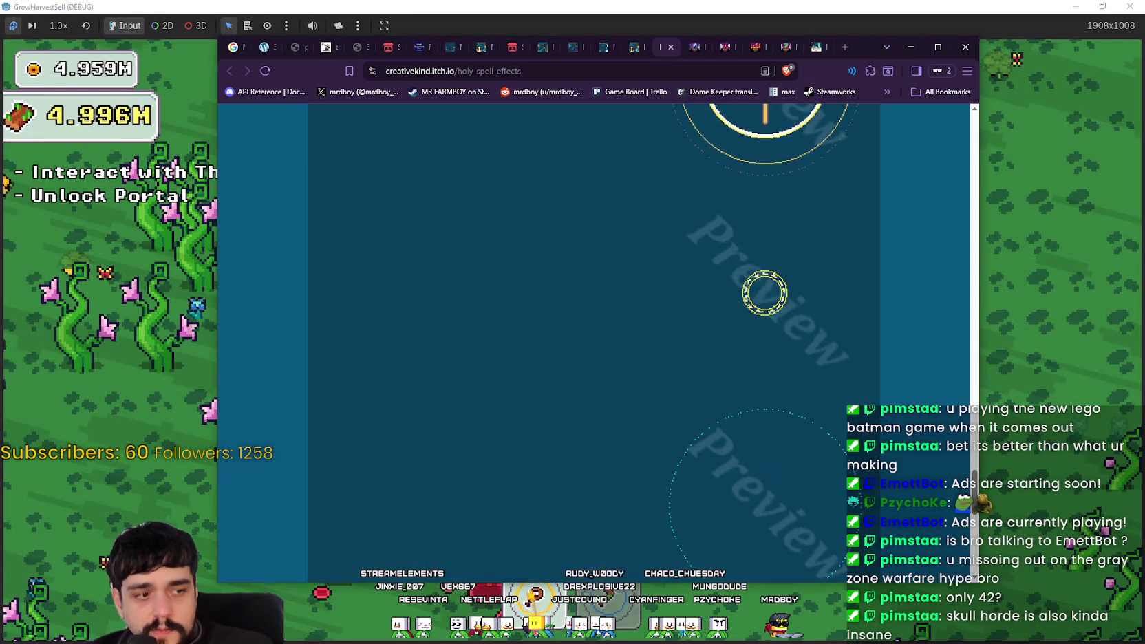
- Enlarge the spell-circle and diamond spell-circle previews, then move to the ansimuz Magic Pack 11 tab
{"action": "scroll", "coordinate": [702, 351], "scroll_direction": "down", "scroll_amount": 2}
{"action": "scroll", "coordinate": [791, 413], "scroll_direction": "down", "scroll_amount": 2}
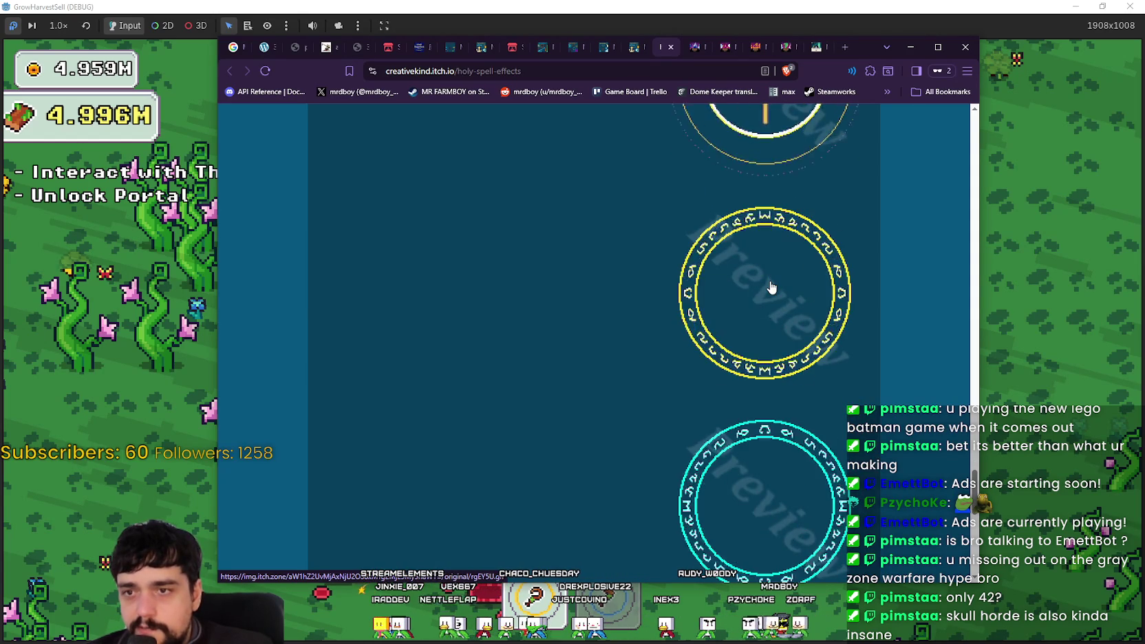
{"action": "left_click", "coordinate": [770, 288]}
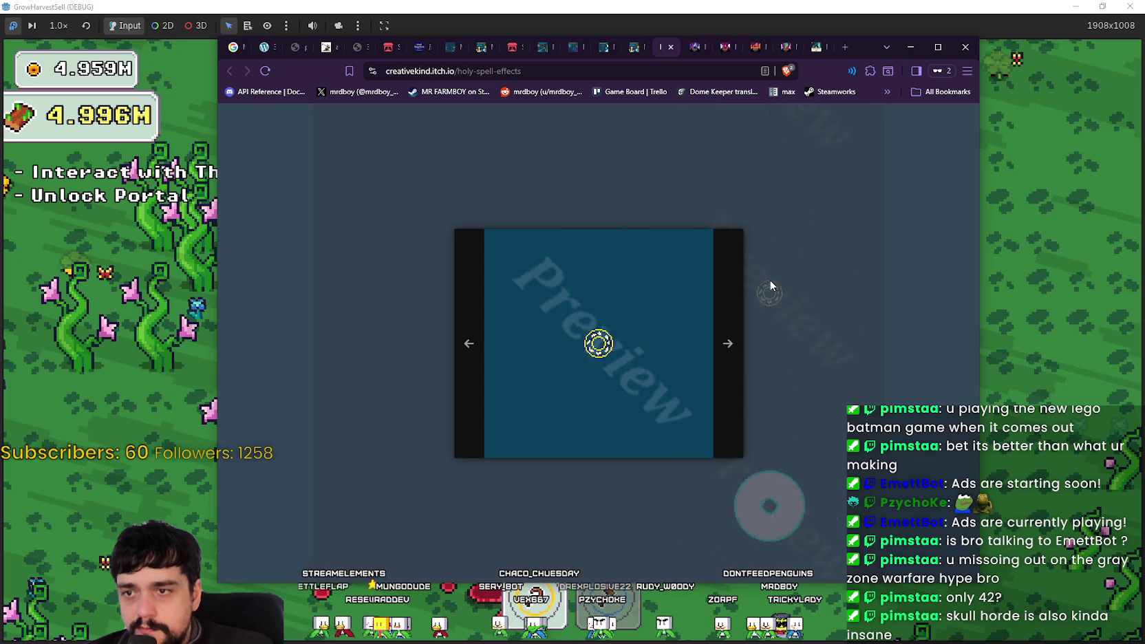
{"action": "left_click", "coordinate": [769, 285]}
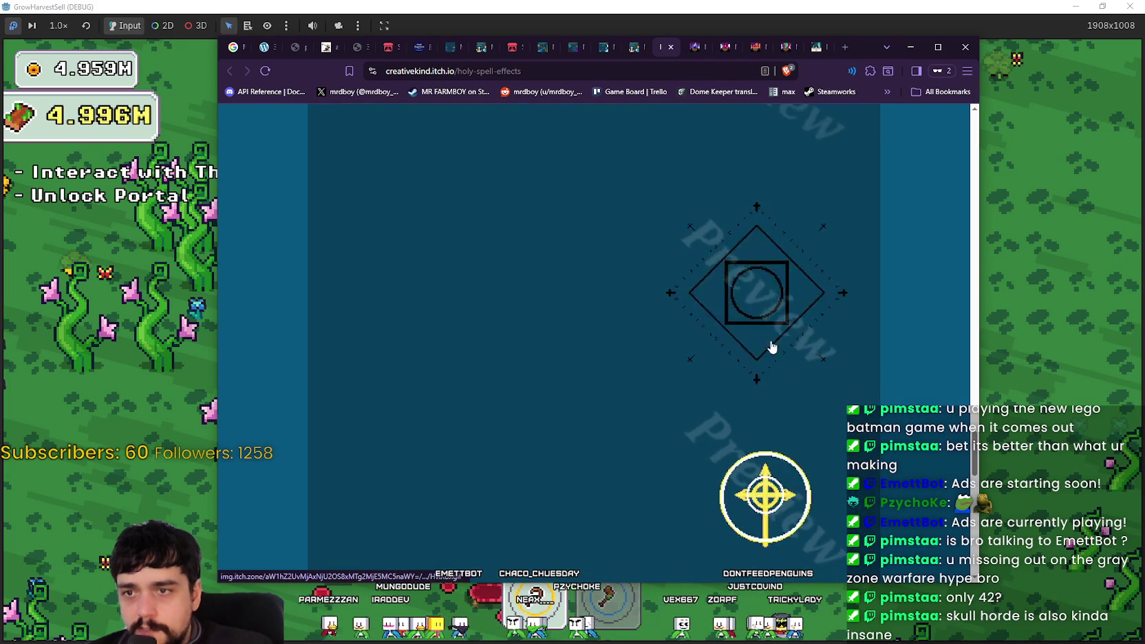
{"action": "left_click", "coordinate": [770, 330]}
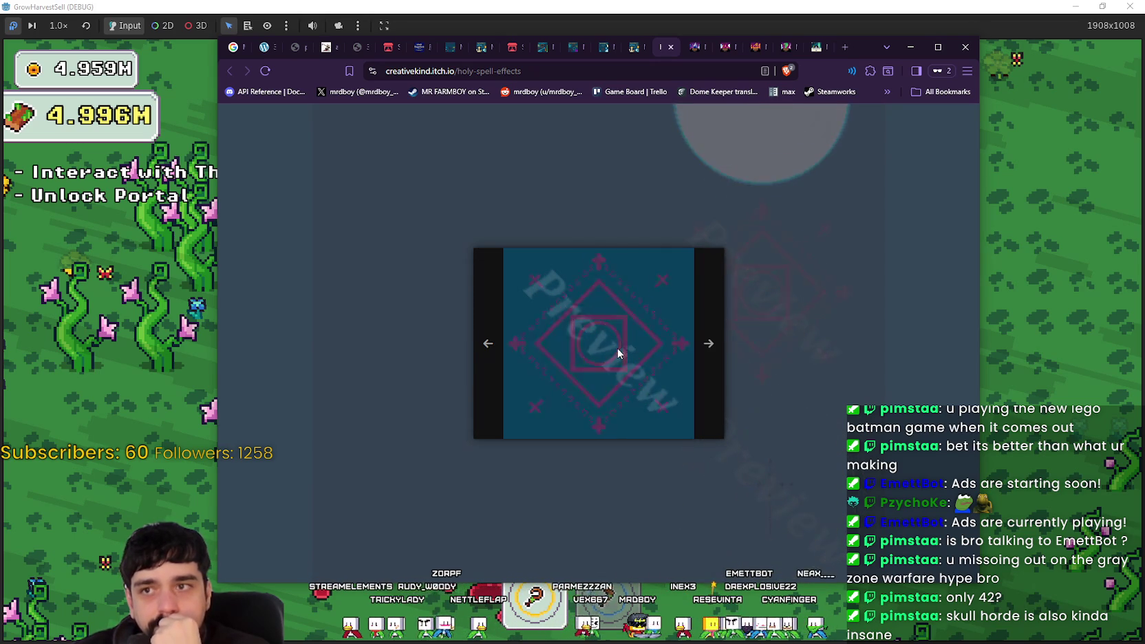
{"action": "left_click", "coordinate": [706, 47]}
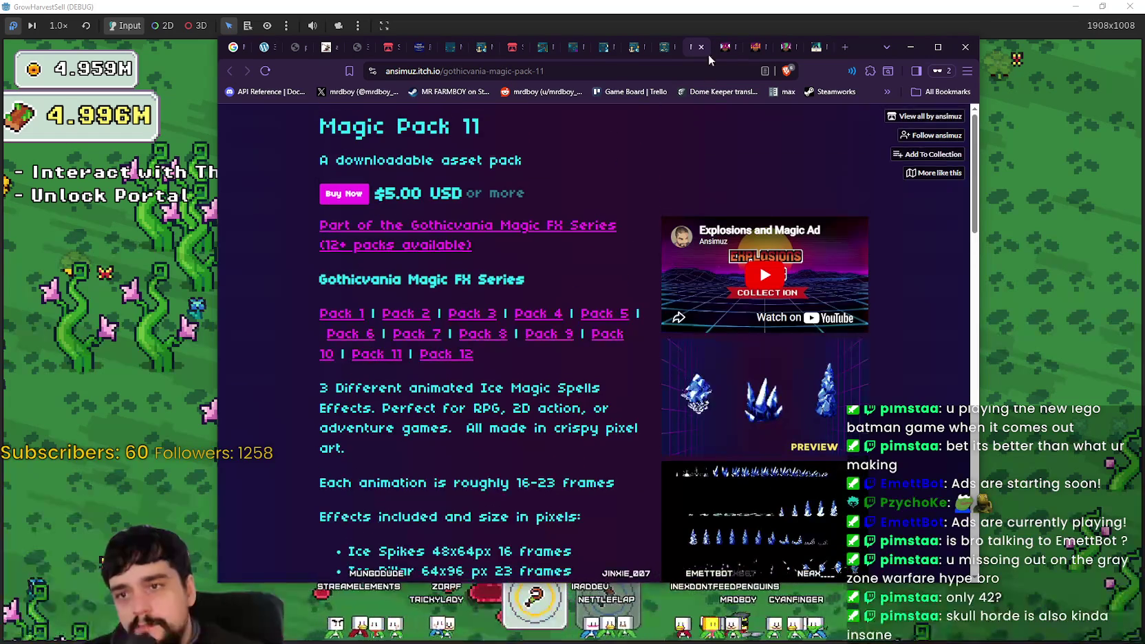
- Close the Magic Pack 11 and Magic Pack 4 pages and open ansimuz's full asset catalogue
{"action": "left_click", "coordinate": [702, 46]}
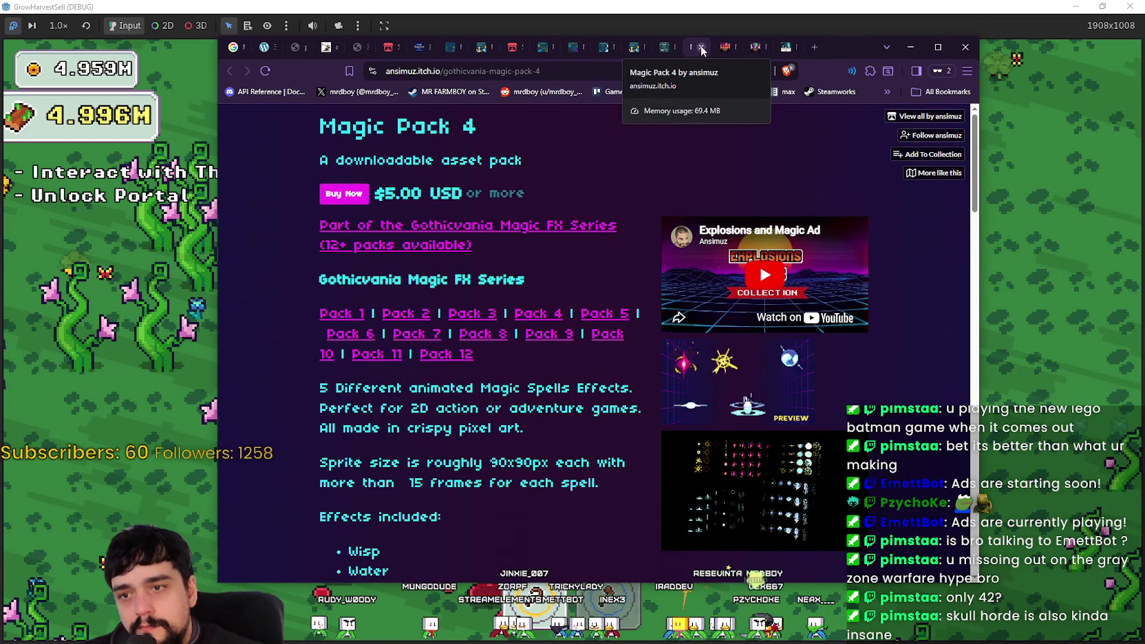
{"action": "left_click", "coordinate": [702, 47]}
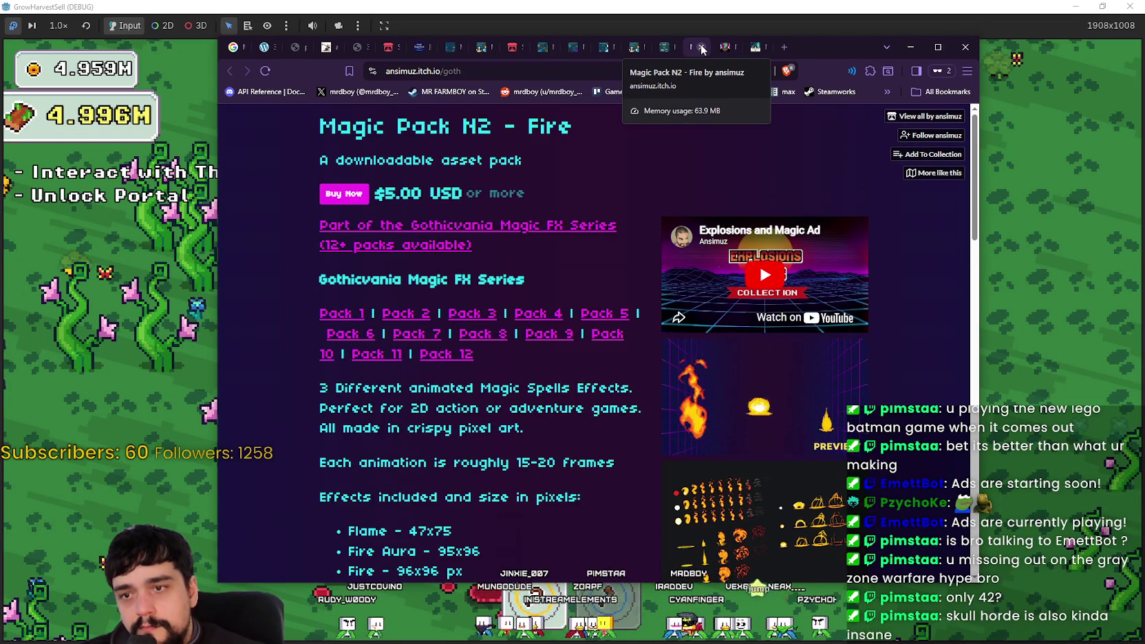
{"action": "left_click", "coordinate": [908, 116]}
{"action": "scroll", "coordinate": [827, 350], "scroll_direction": "down", "scroll_amount": 15}
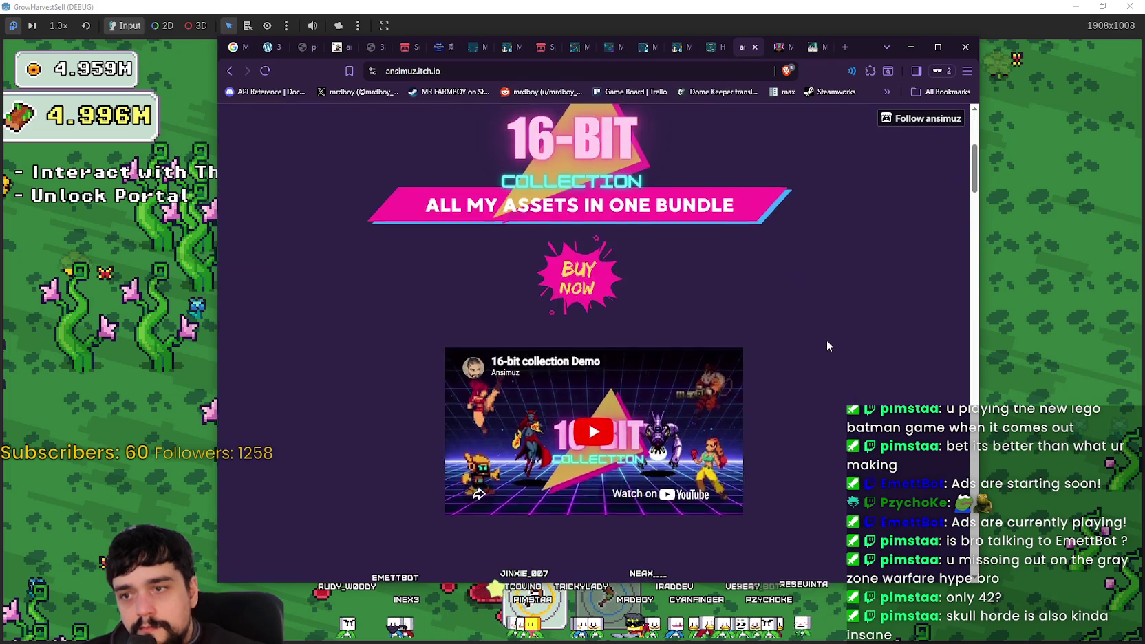
{"action": "scroll", "coordinate": [826, 336], "scroll_direction": "down", "scroll_amount": 12}
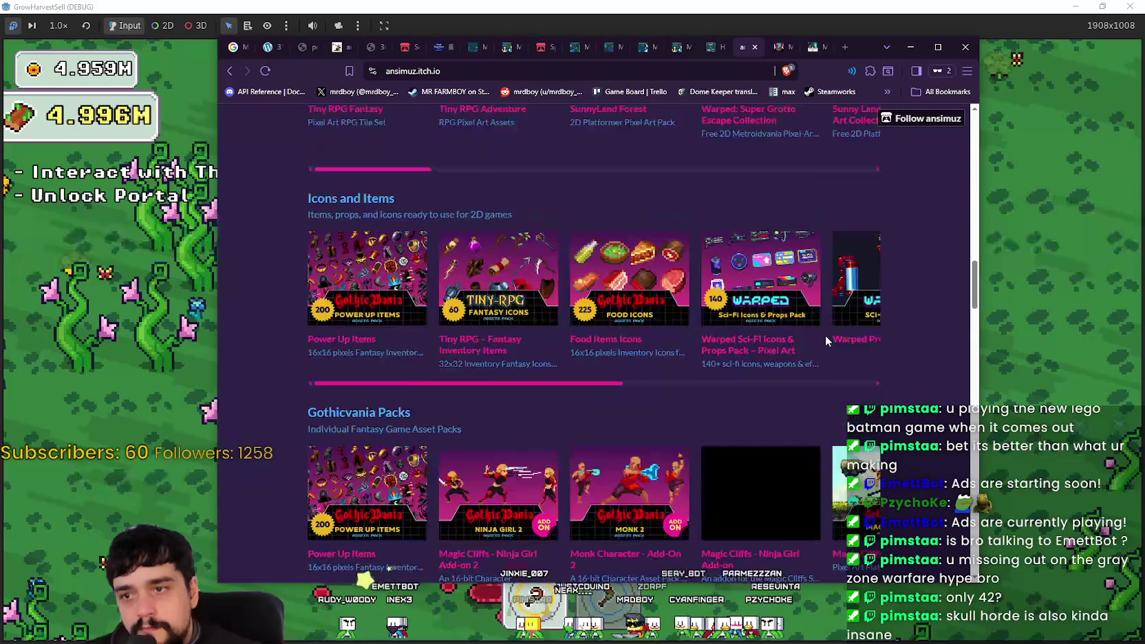
{"action": "scroll", "coordinate": [827, 333], "scroll_direction": "down", "scroll_amount": 2}
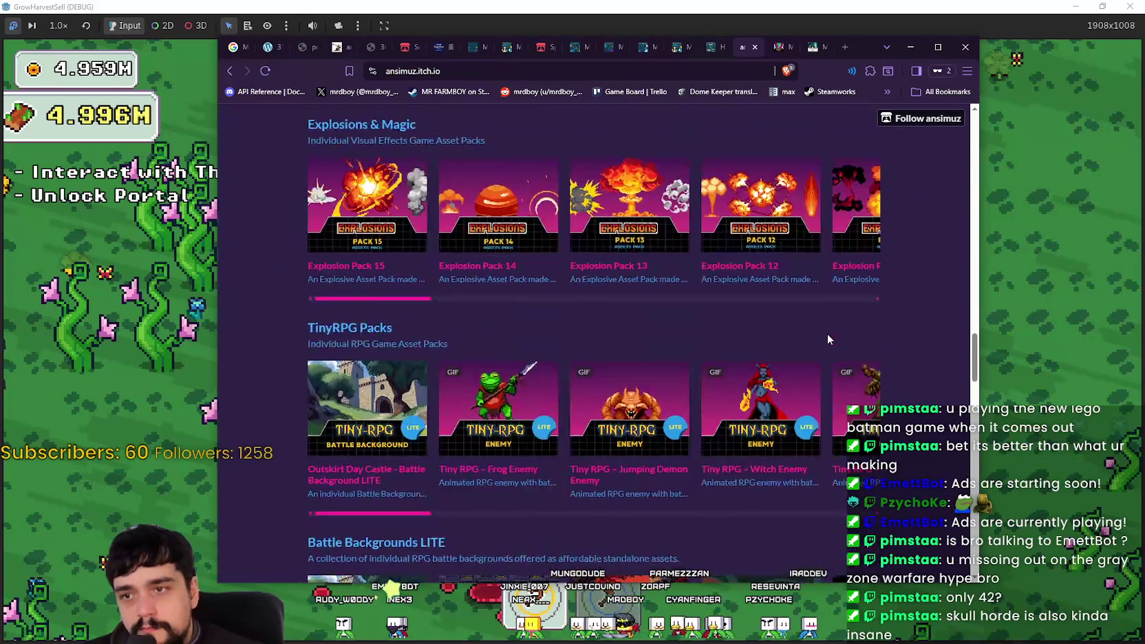
{"action": "scroll", "coordinate": [523, 390], "scroll_direction": "up", "scroll_amount": 3}
- Browse the catalogue's carousels, then close it and the Magic Pack N1 page
{"action": "mouse_move", "coordinate": [399, 448]}
{"action": "left_mouse_down"}
{"action": "mouse_move", "coordinate": [677, 435]}
{"action": "mouse_move", "coordinate": [879, 450]}
{"action": "left_mouse_up"}
{"action": "scroll", "coordinate": [860, 446], "scroll_direction": "down", "scroll_amount": 3}
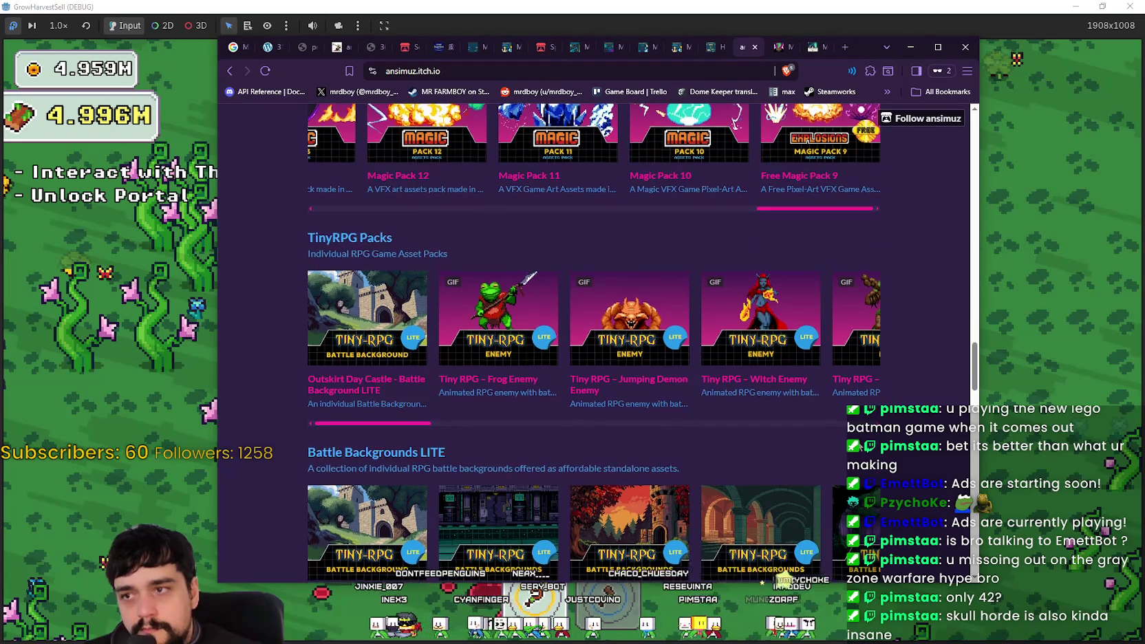
{"action": "scroll", "coordinate": [860, 446], "scroll_direction": "down", "scroll_amount": 7}
{"action": "scroll", "coordinate": [860, 446], "scroll_direction": "down", "scroll_amount": 4}
{"action": "scroll", "coordinate": [595, 323], "scroll_direction": "down", "scroll_amount": 11}
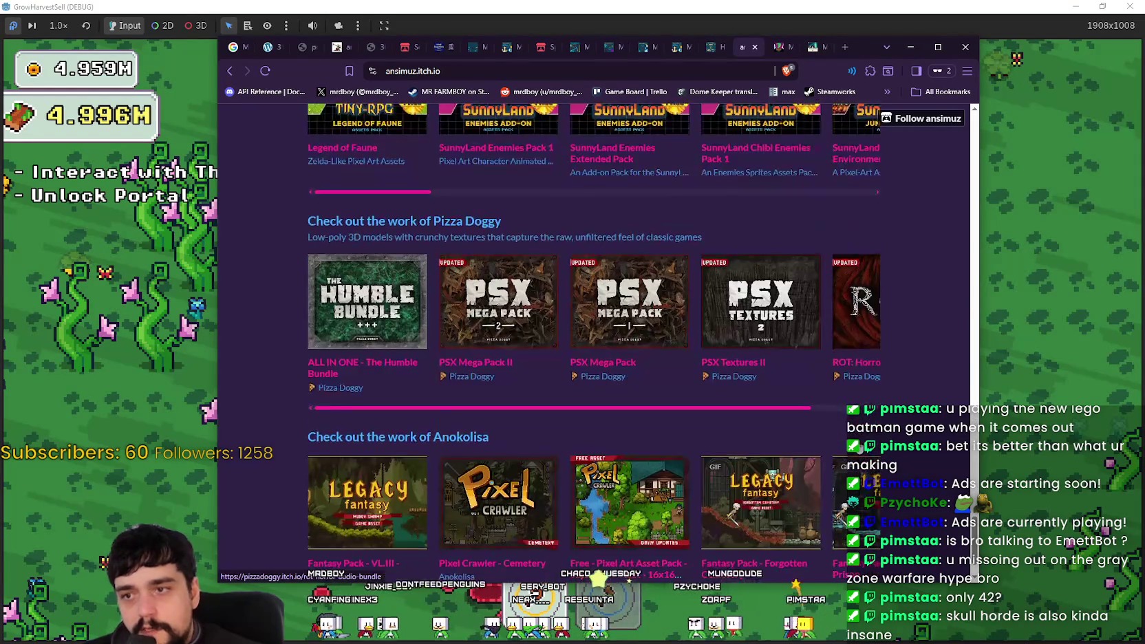
{"action": "scroll", "coordinate": [603, 575], "scroll_direction": "down", "scroll_amount": 1}
{"action": "scroll", "coordinate": [607, 108], "scroll_direction": "up", "scroll_amount": 2}
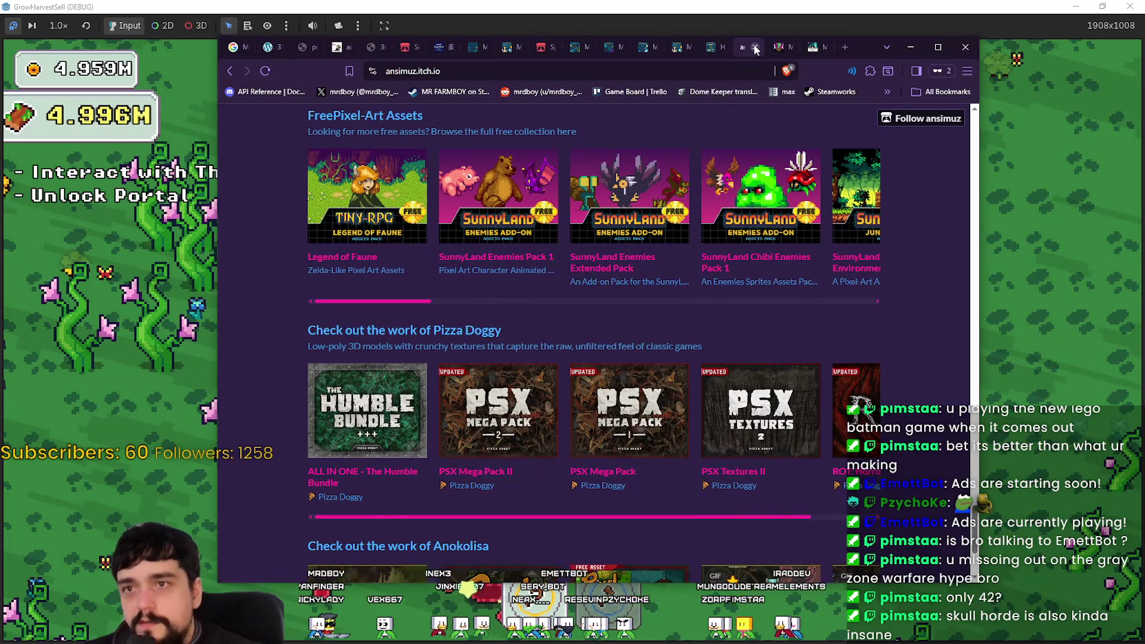
{"action": "left_click", "coordinate": [755, 48]}
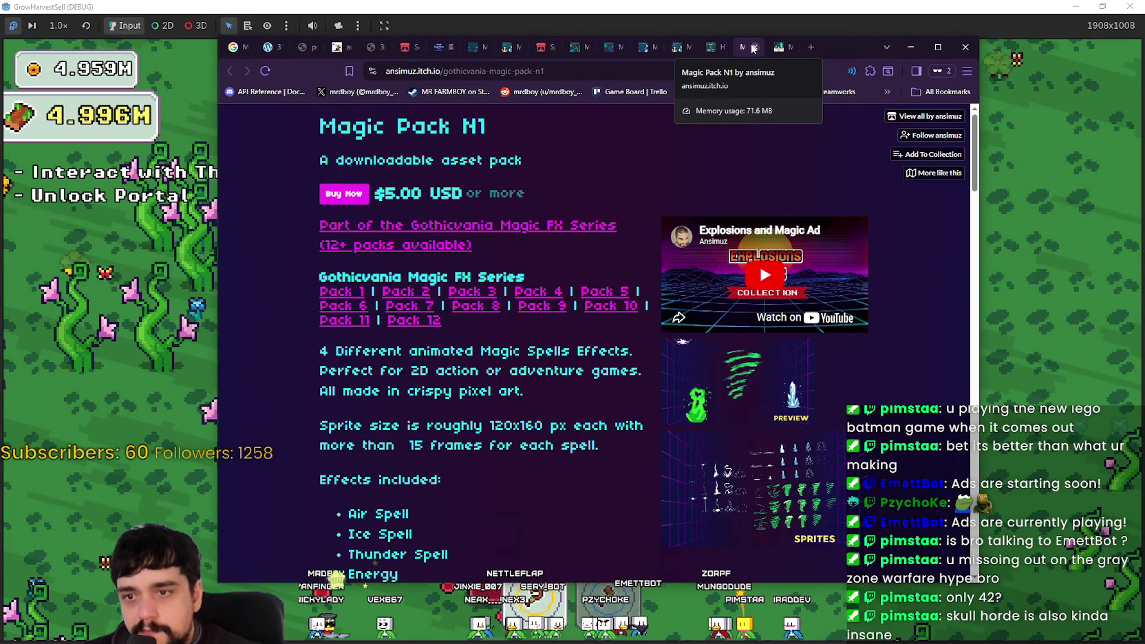
{"action": "left_click", "coordinate": [754, 47]}
- Play the Magical Sounds demo video on ad-sounds' page, watching to about 2:45
{"action": "scroll", "coordinate": [728, 289], "scroll_direction": "down", "scroll_amount": 5}
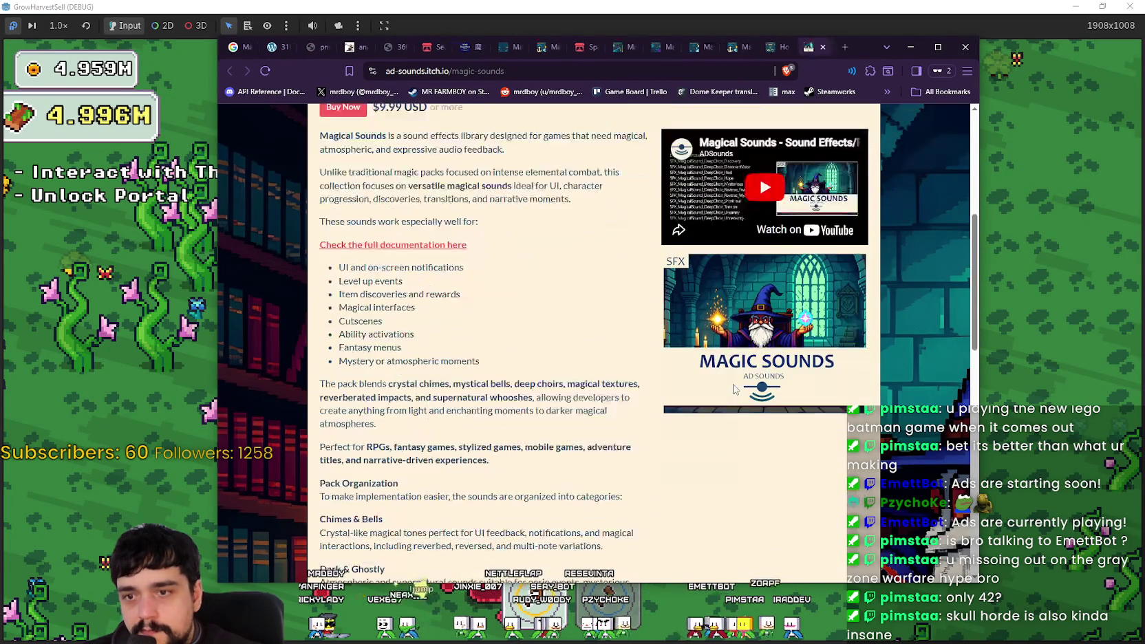
{"action": "scroll", "coordinate": [734, 388], "scroll_direction": "up", "scroll_amount": 3}
{"action": "scroll", "coordinate": [734, 385], "scroll_direction": "down", "scroll_amount": 2}
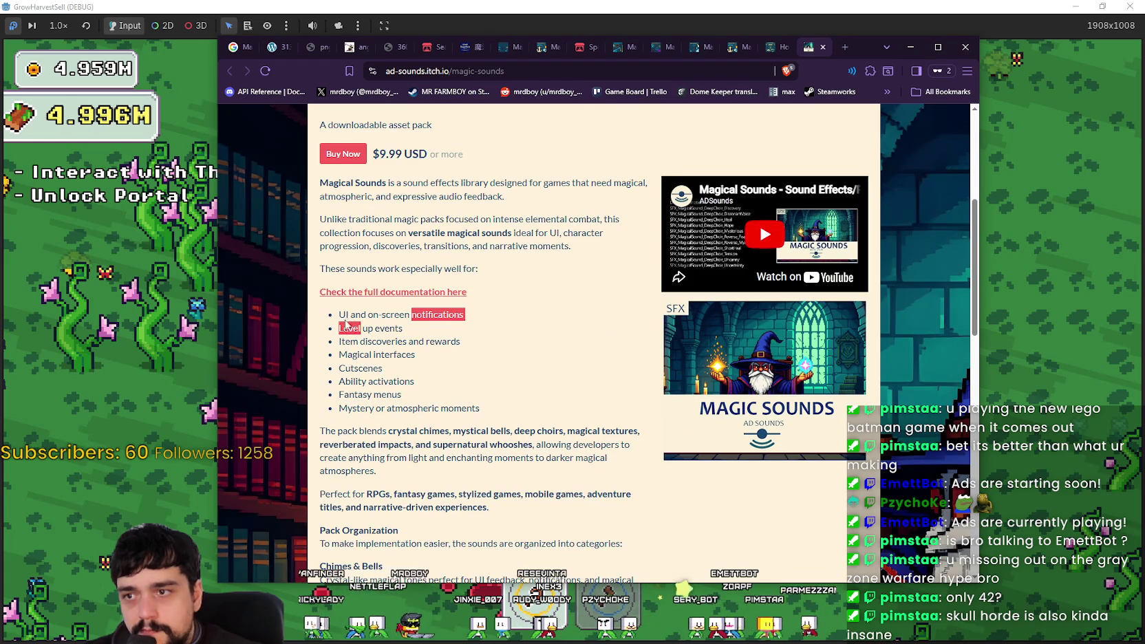
{"action": "scroll", "coordinate": [391, 351], "scroll_direction": "up", "scroll_amount": 4}
{"action": "scroll", "coordinate": [689, 310], "scroll_direction": "down", "scroll_amount": 3}
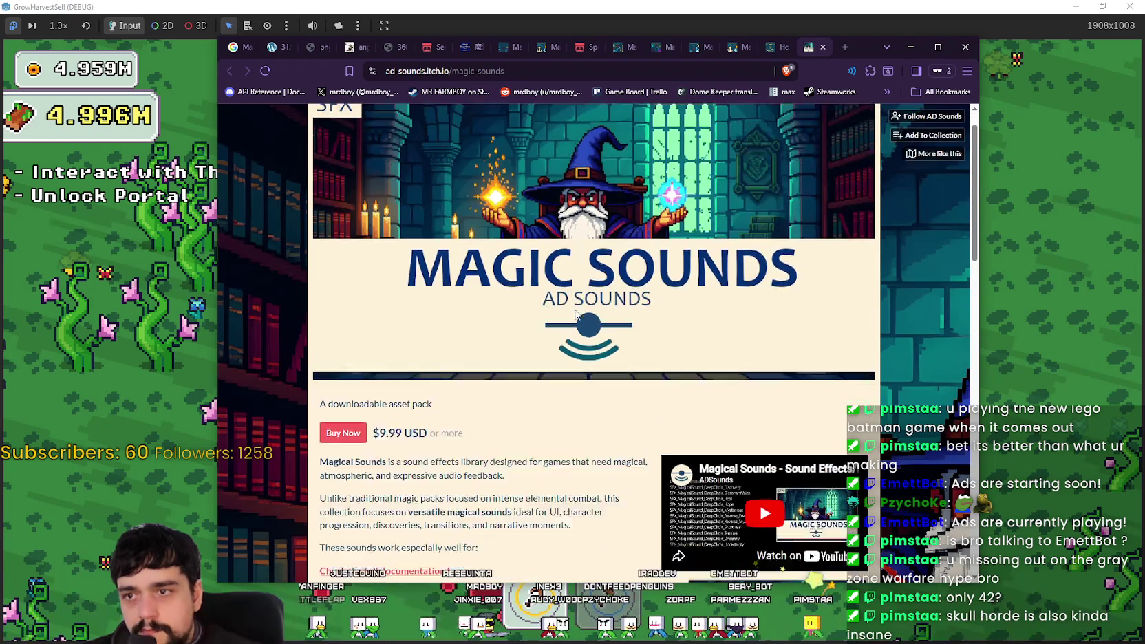
{"action": "left_click", "coordinate": [763, 372]}
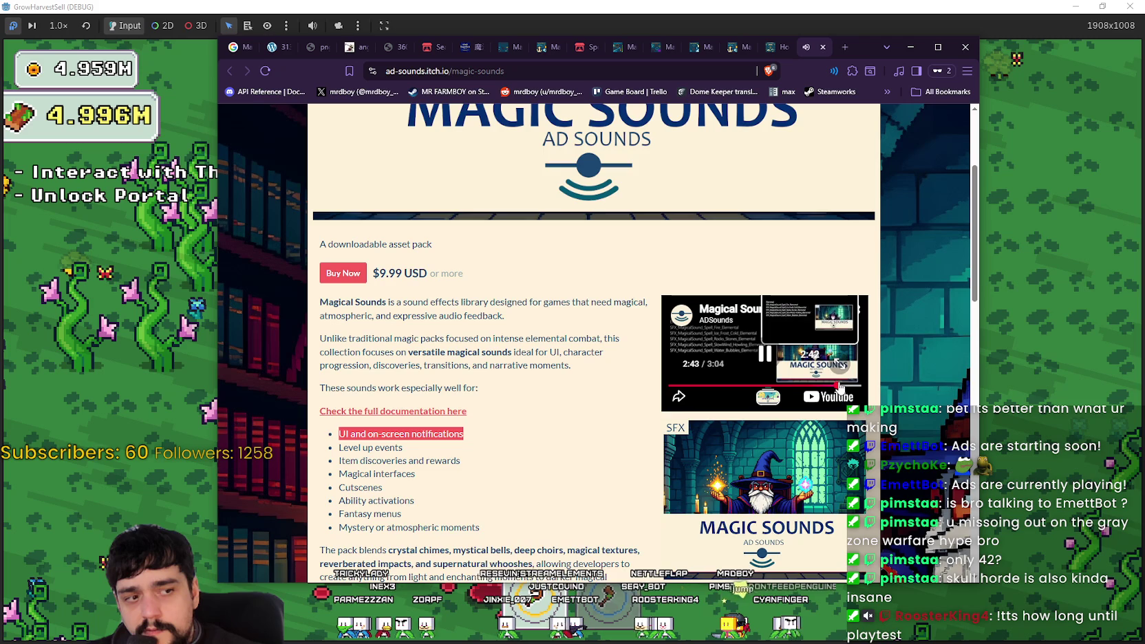
{"action": "scroll", "coordinate": [612, 183], "scroll_direction": "up", "scroll_amount": 3}
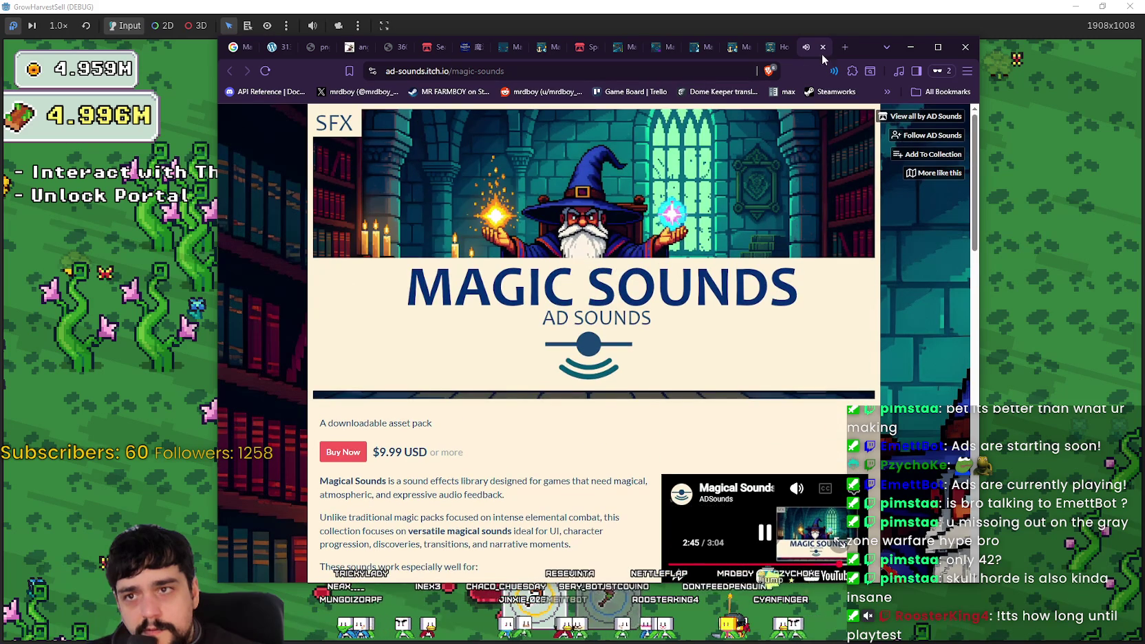
{"action": "scroll", "coordinate": [716, 468], "scroll_direction": "down", "scroll_amount": 8}
- Close the Magic Sounds page and look over the Magic Spell Effects 14 listing
{"action": "scroll", "coordinate": [712, 468], "scroll_direction": "down", "scroll_amount": 5}
{"action": "scroll", "coordinate": [719, 433], "scroll_direction": "up", "scroll_amount": 6}
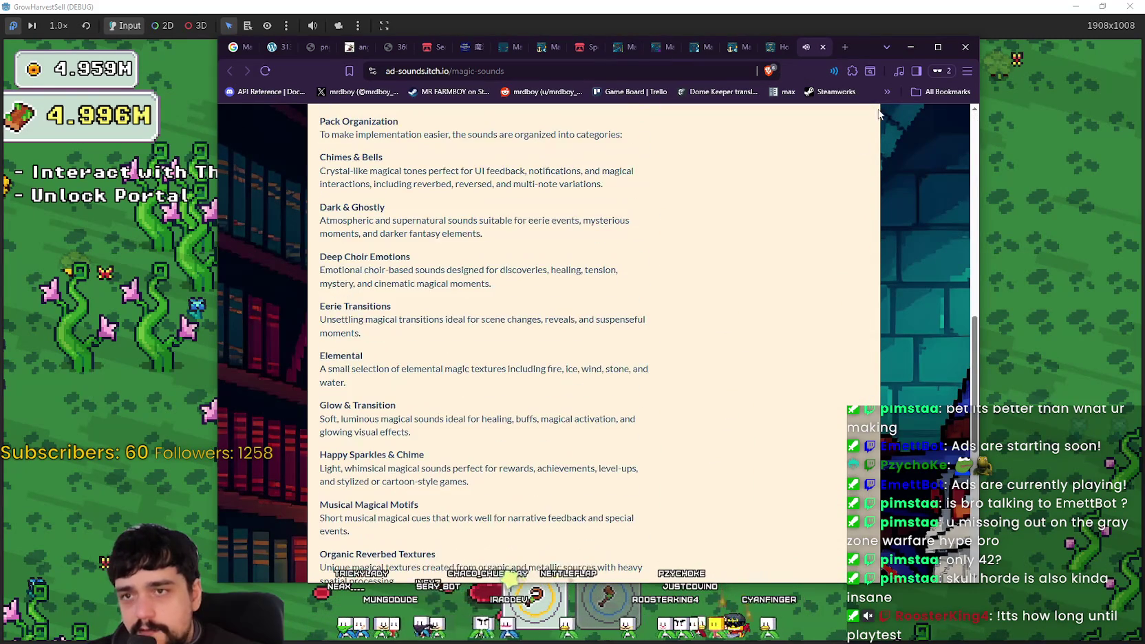
{"action": "left_click", "coordinate": [822, 47]}
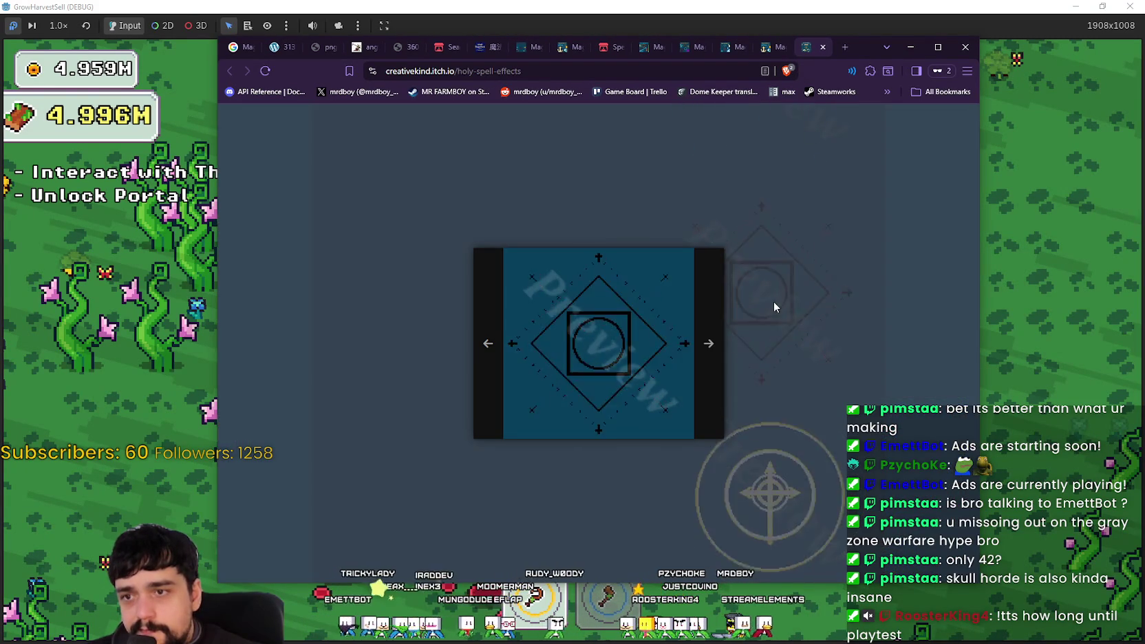
{"action": "scroll", "coordinate": [774, 301], "scroll_direction": "down", "scroll_amount": 3}
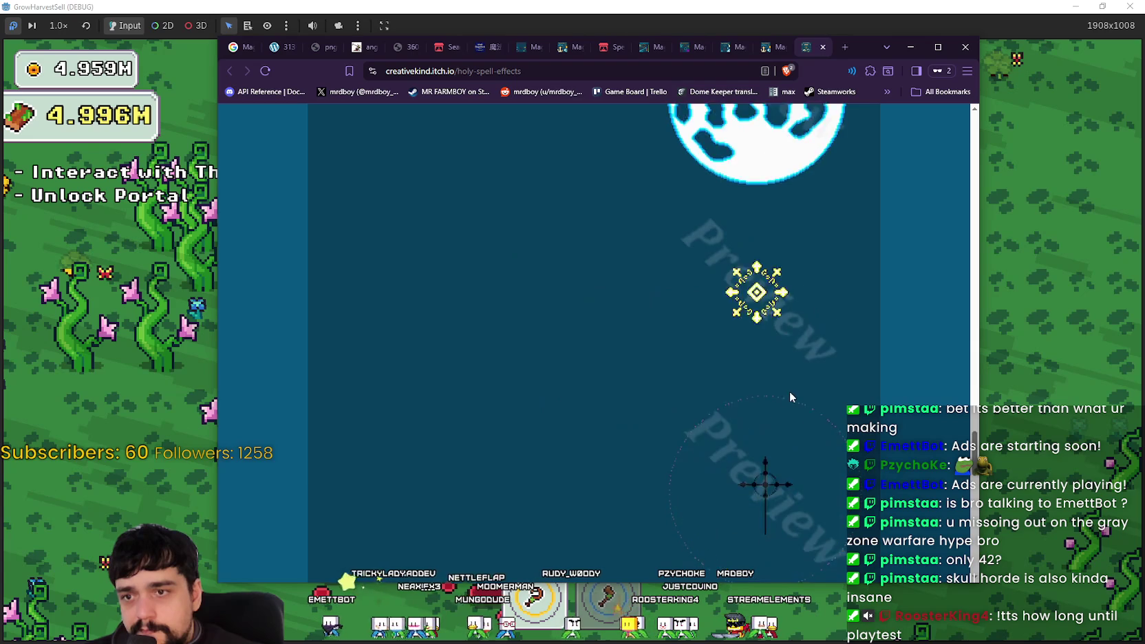
{"action": "left_click", "coordinate": [770, 50]}
{"action": "scroll", "coordinate": [553, 422], "scroll_direction": "down", "scroll_amount": 5}
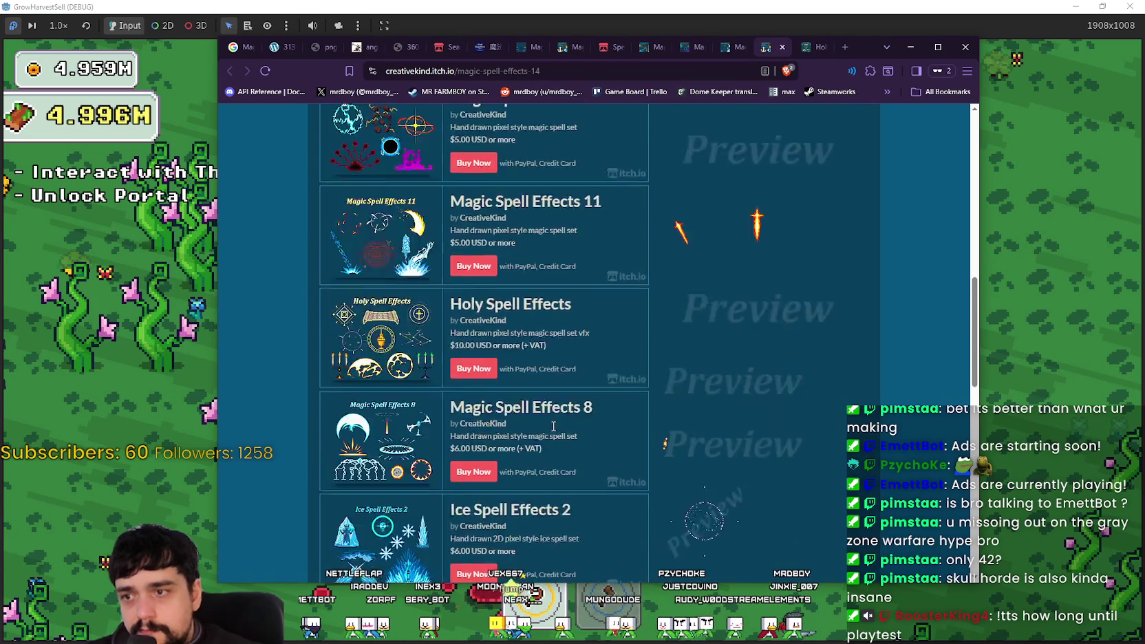
{"action": "scroll", "coordinate": [553, 422], "scroll_direction": "down", "scroll_amount": 3}
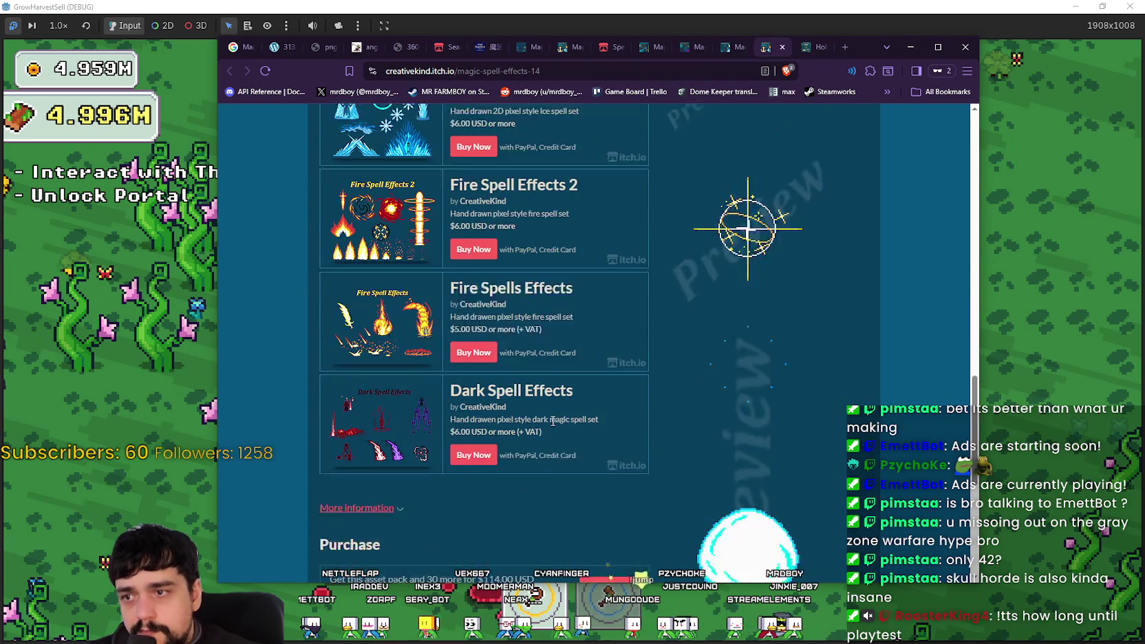
{"action": "scroll", "coordinate": [554, 422], "scroll_direction": "up", "scroll_amount": 4}
{"action": "scroll", "coordinate": [554, 423], "scroll_direction": "up", "scroll_amount": 2}
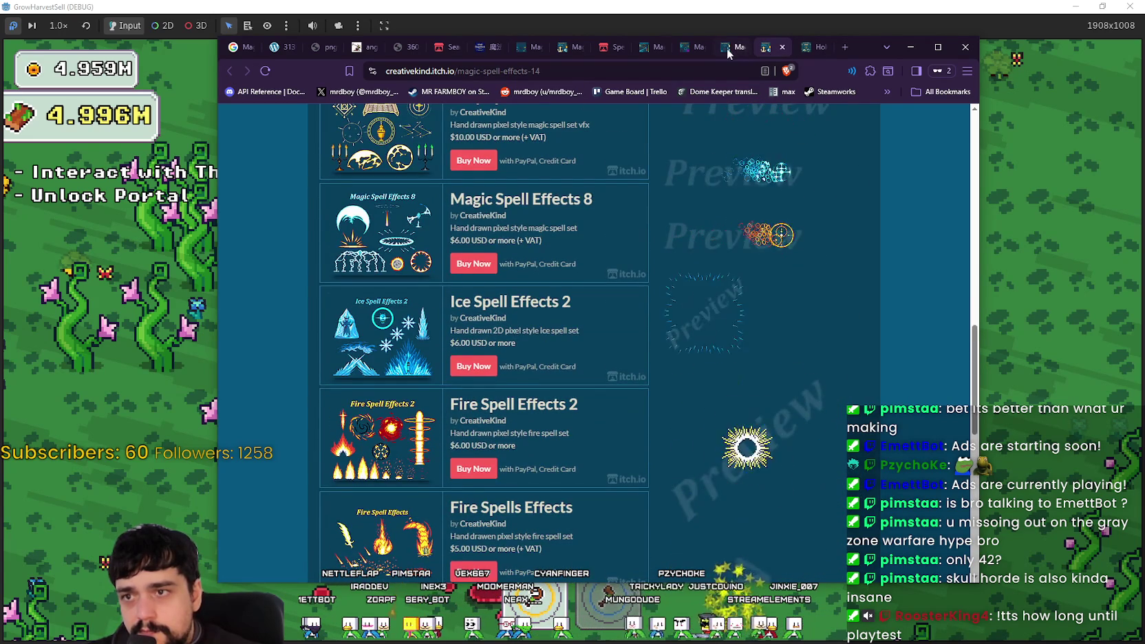
- Flip through the Magic Spell Effects 11, product list and Spells bundle tabs to the Magic Circle search
{"action": "left_click", "coordinate": [727, 48]}
{"action": "left_click", "coordinate": [764, 48]}
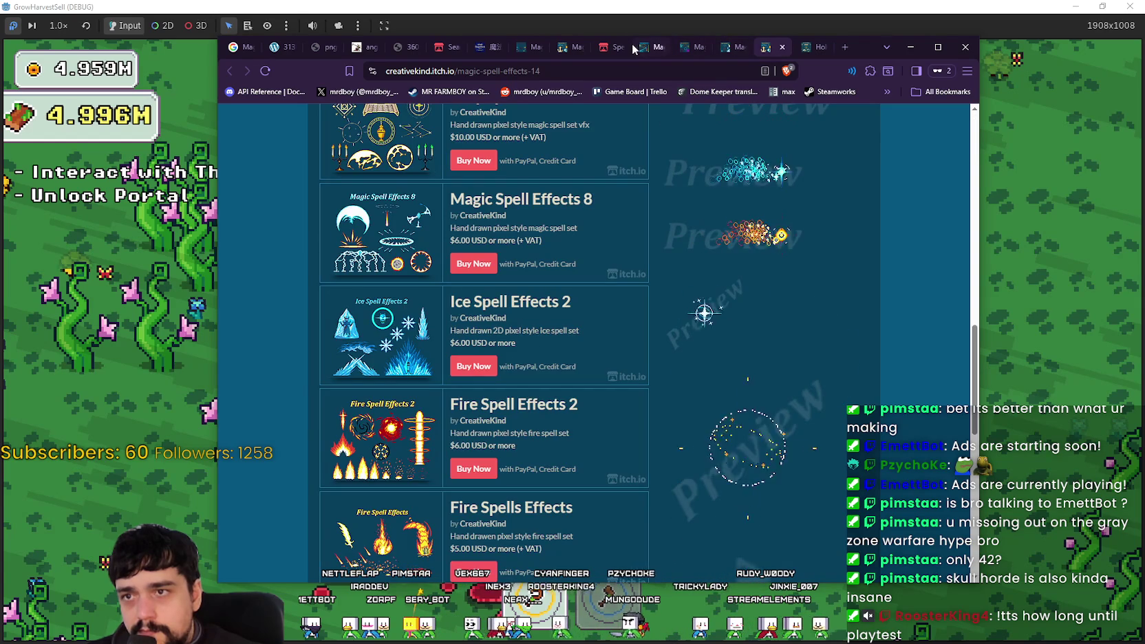
{"action": "left_click", "coordinate": [600, 46]}
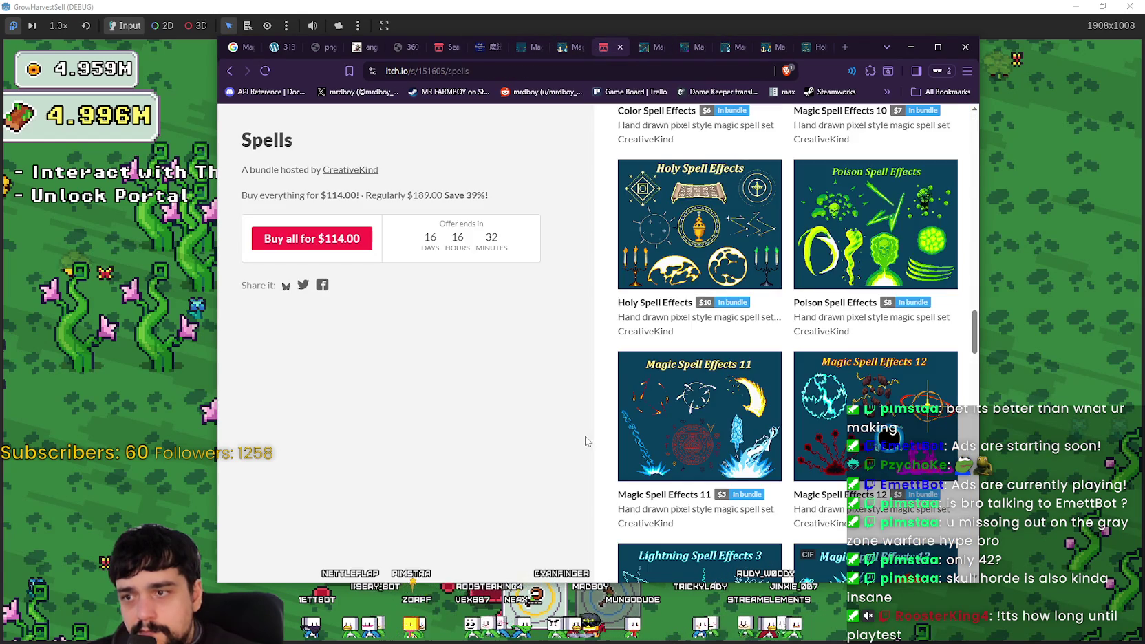
{"action": "scroll", "coordinate": [585, 434], "scroll_direction": "down", "scroll_amount": 2}
{"action": "left_click", "coordinate": [572, 46]}
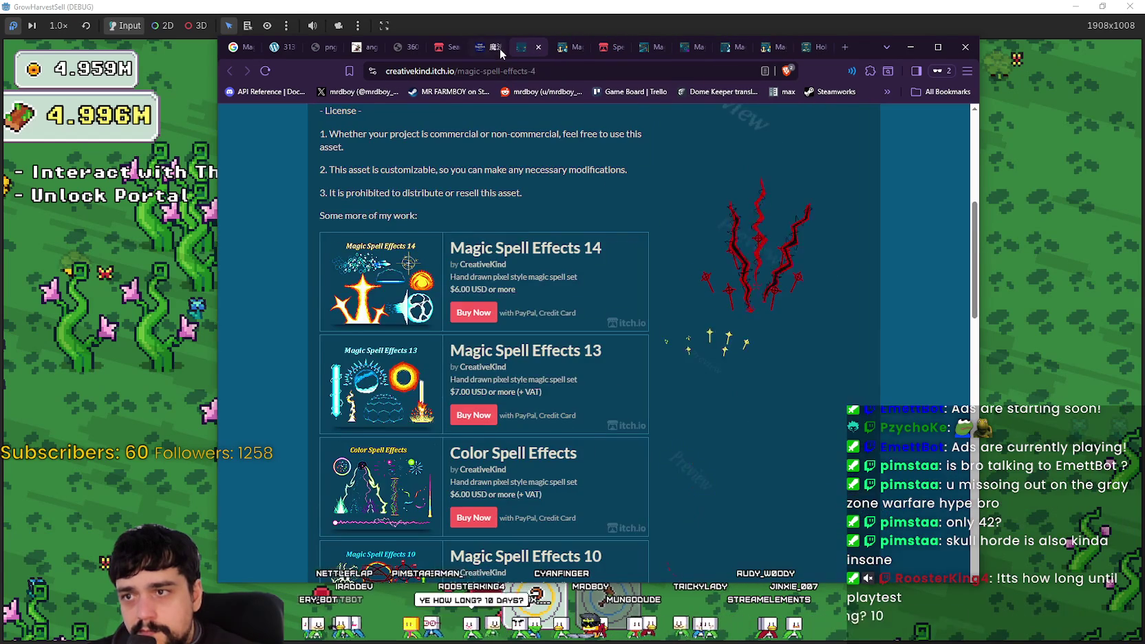
{"action": "left_click", "coordinate": [499, 48]}
{"action": "left_click", "coordinate": [458, 50]}
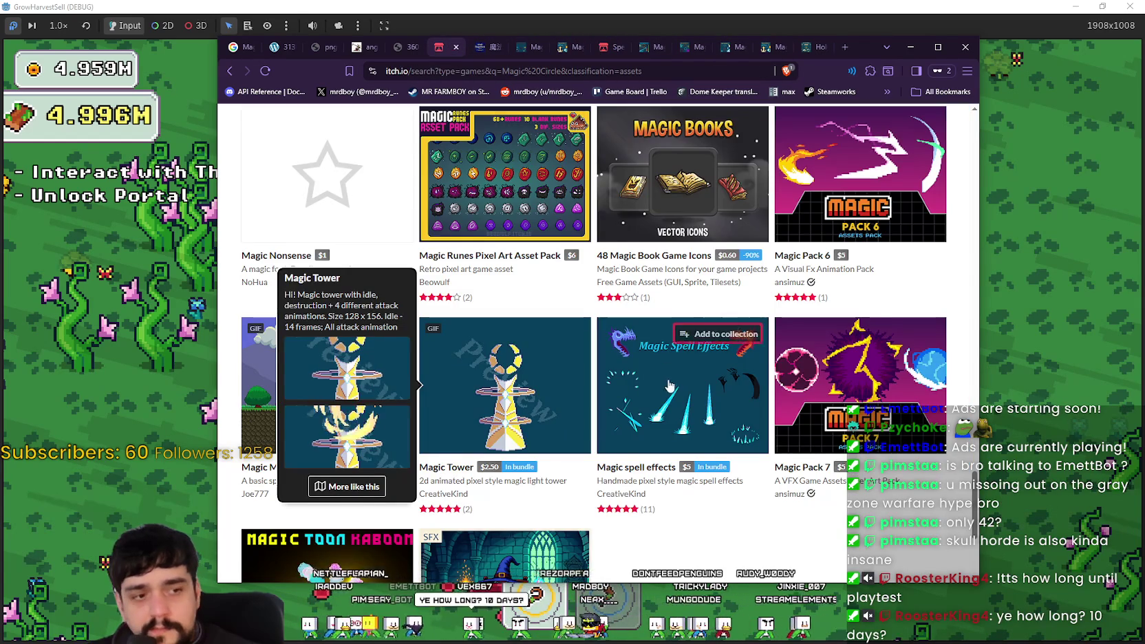
- Scroll the Magic Circle results grid, then move to the Transmutation Circle image tab
{"action": "scroll", "coordinate": [672, 389], "scroll_direction": "down", "scroll_amount": 3}
{"action": "scroll", "coordinate": [580, 394], "scroll_direction": "up", "scroll_amount": 3}
{"action": "scroll", "coordinate": [606, 413], "scroll_direction": "up", "scroll_amount": 1}
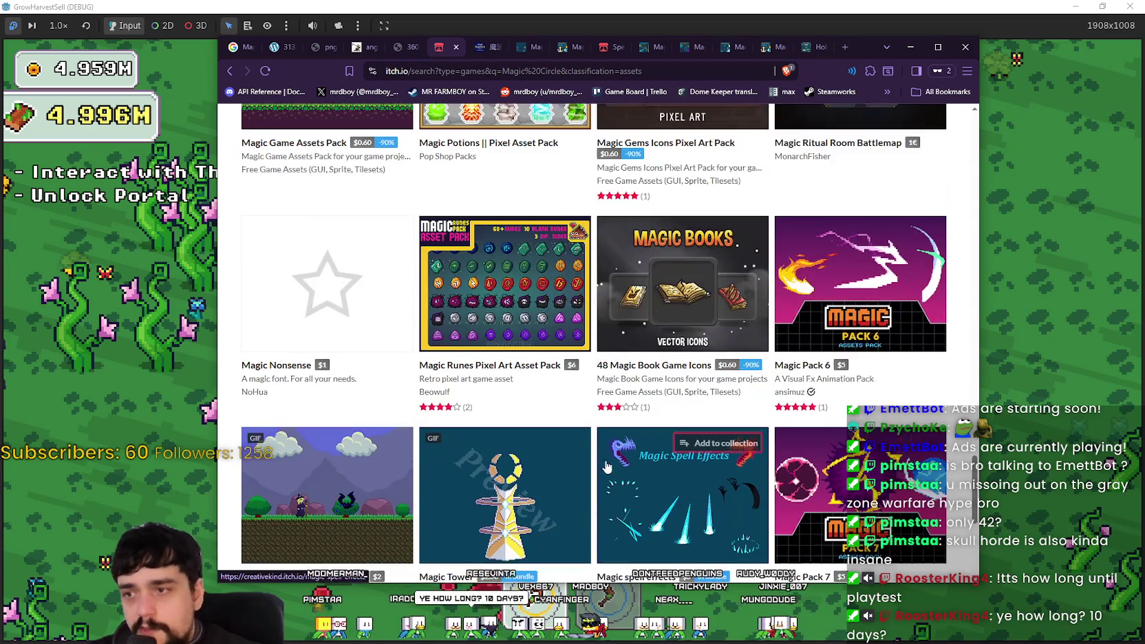
{"action": "scroll", "coordinate": [634, 434], "scroll_direction": "down", "scroll_amount": 3}
{"action": "scroll", "coordinate": [693, 475], "scroll_direction": "up", "scroll_amount": 3}
{"action": "scroll", "coordinate": [693, 473], "scroll_direction": "up", "scroll_amount": 3}
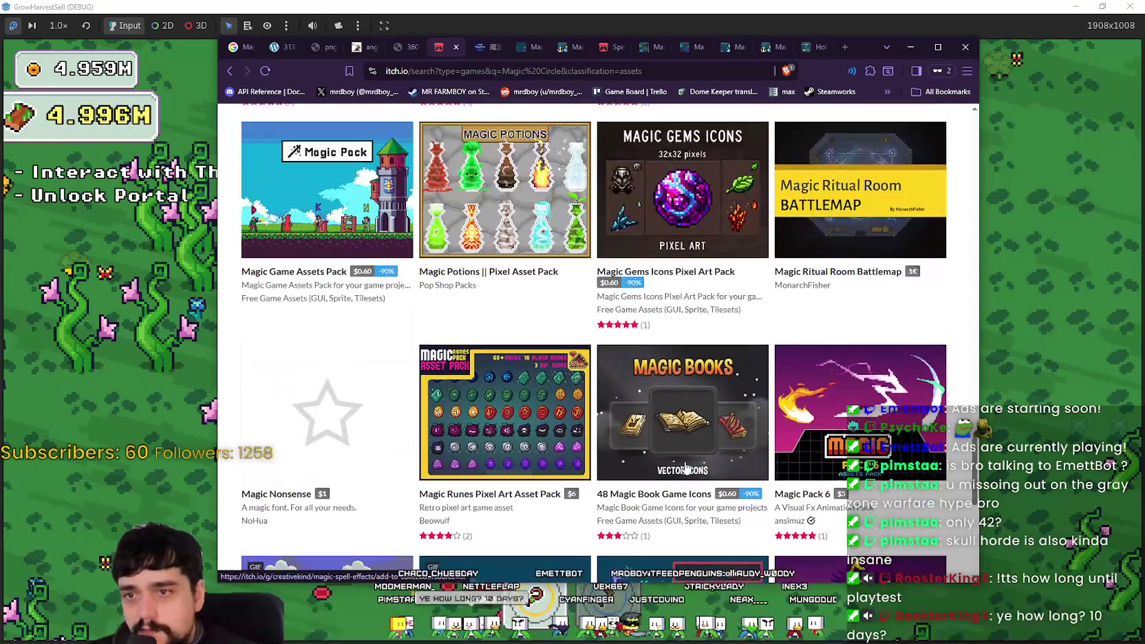
{"action": "scroll", "coordinate": [825, 475], "scroll_direction": "up", "scroll_amount": 4}
{"action": "scroll", "coordinate": [496, 475], "scroll_direction": "up", "scroll_amount": 2}
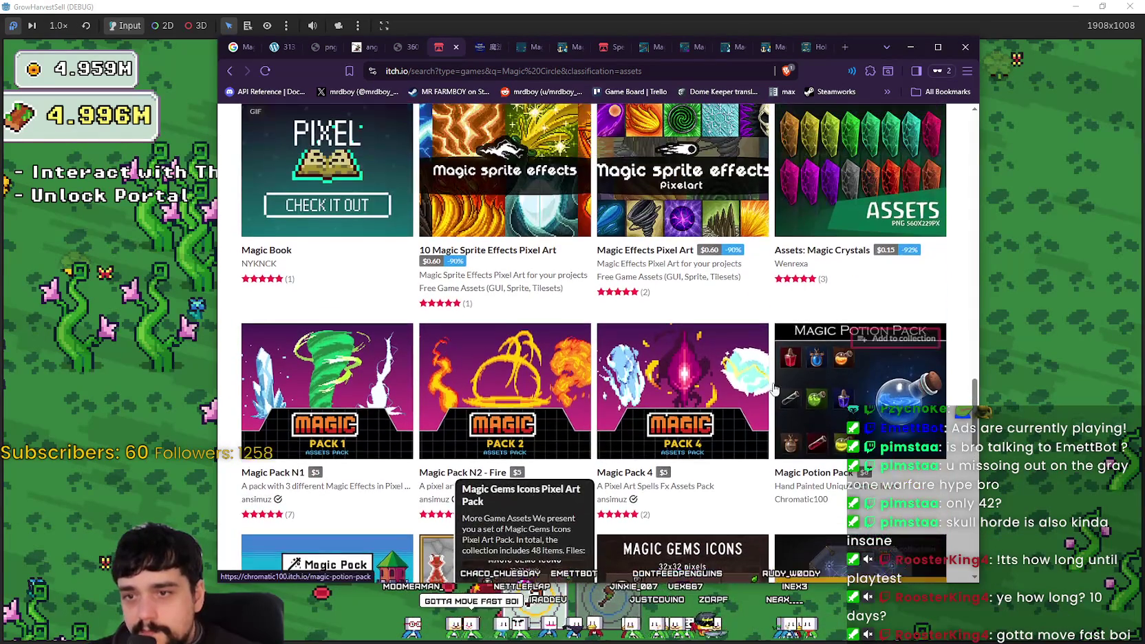
{"action": "left_click", "coordinate": [399, 47]}
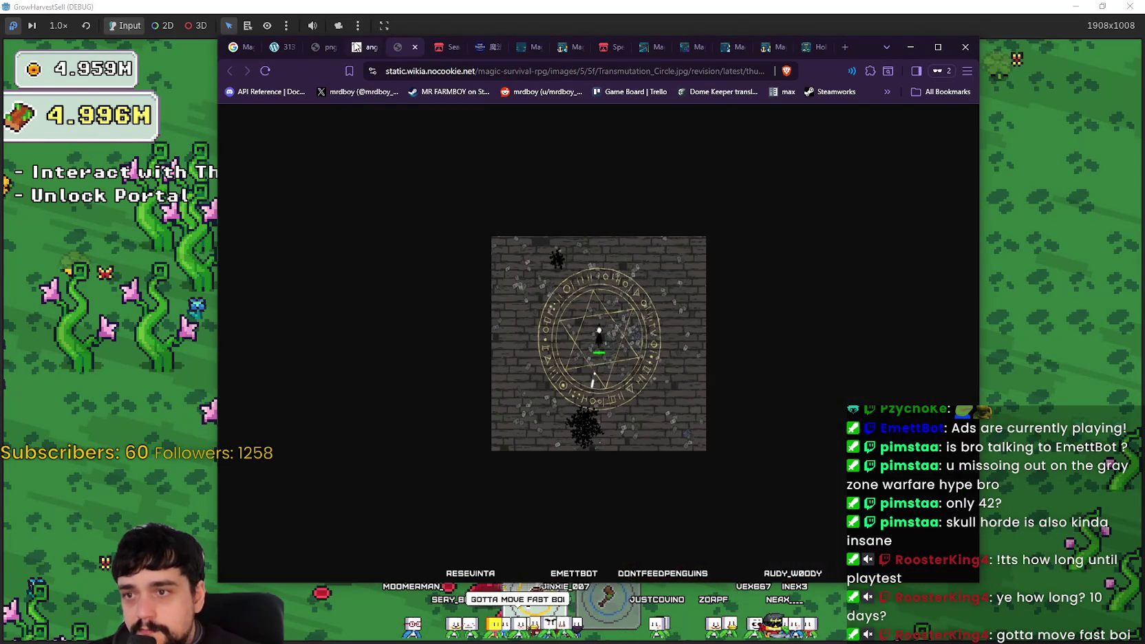
- Return to the magic spell circles image search and scroll through the results
{"action": "left_click", "coordinate": [350, 47]}
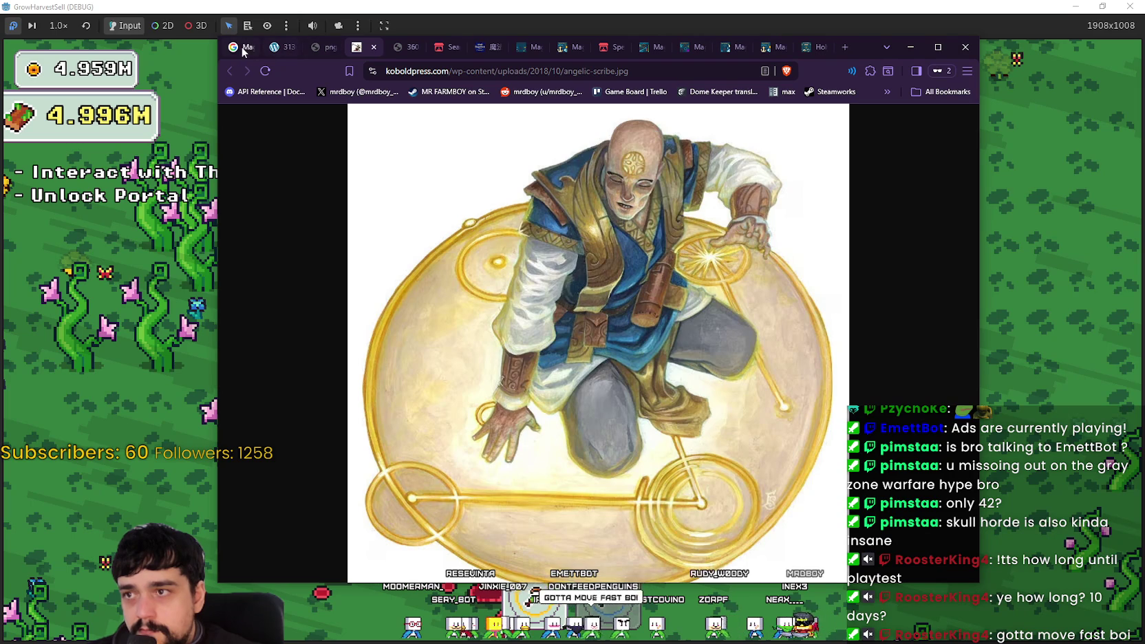
{"action": "left_click", "coordinate": [246, 50]}
{"action": "scroll", "coordinate": [540, 481], "scroll_direction": "down", "scroll_amount": 3}
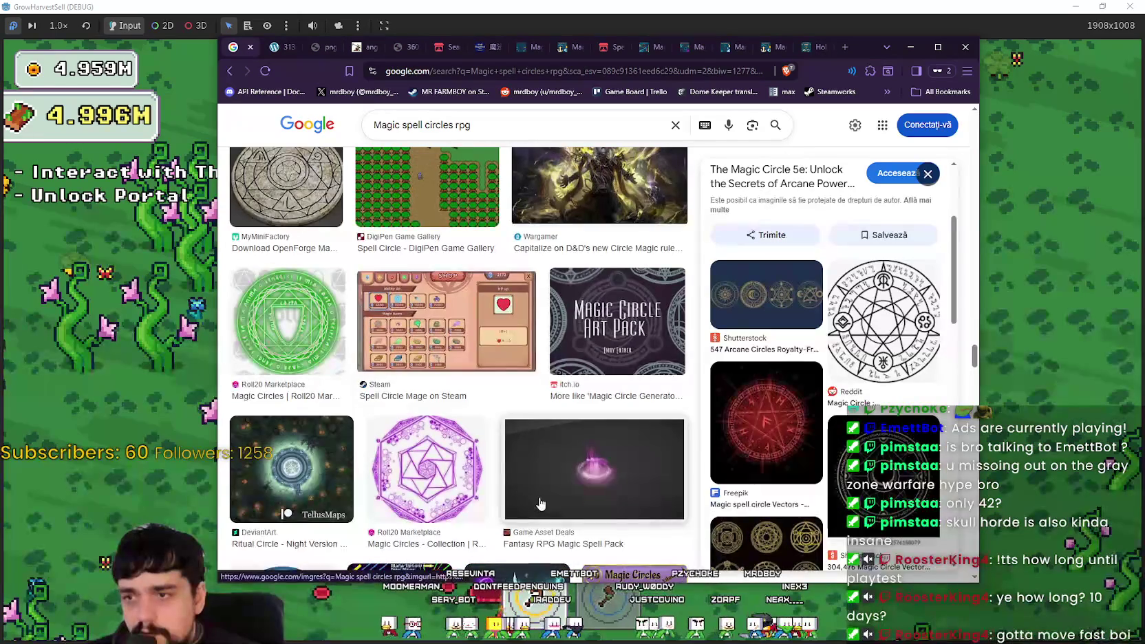
{"action": "scroll", "coordinate": [540, 505], "scroll_direction": "down", "scroll_amount": 8}
{"action": "scroll", "coordinate": [506, 430], "scroll_direction": "down", "scroll_amount": 6}
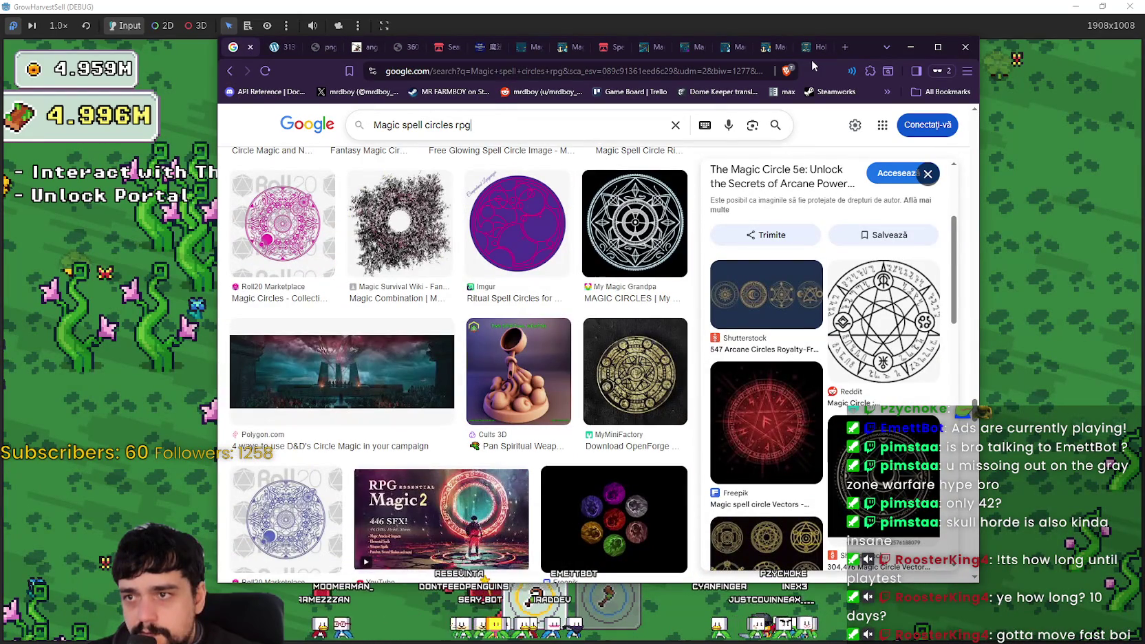
- Narrow the search to 'Magic spell circles rpg 2d' and open the Spell Circle Mage preview
{"action": "key", "text": "slash"}
{"action": "type", "text": "2d"}
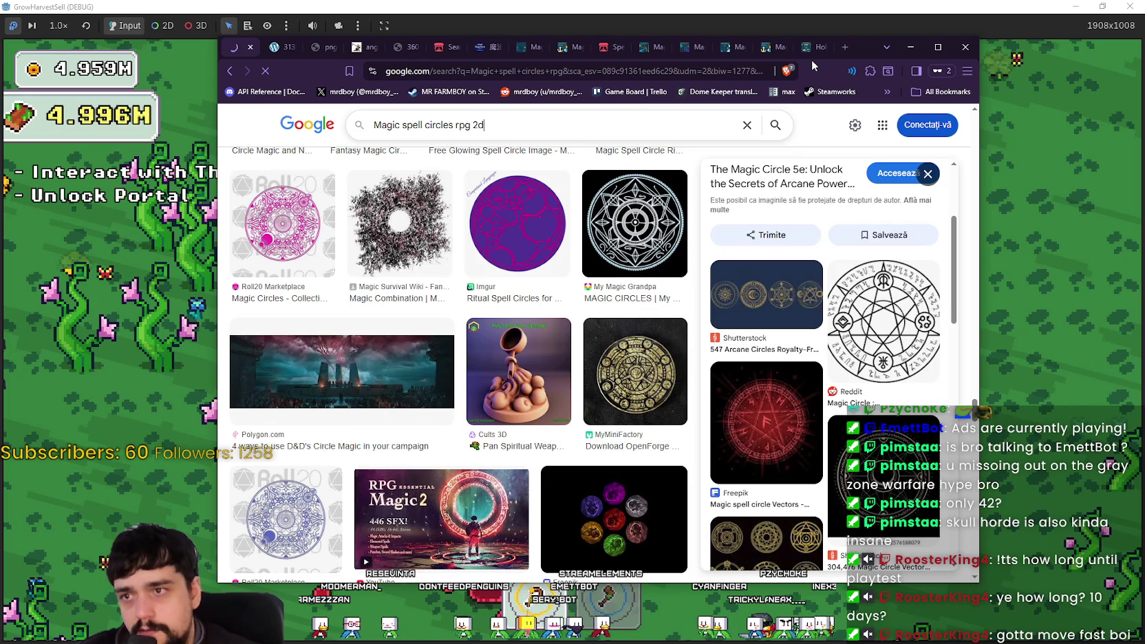
{"action": "scroll", "coordinate": [624, 457], "scroll_direction": "down", "scroll_amount": 3}
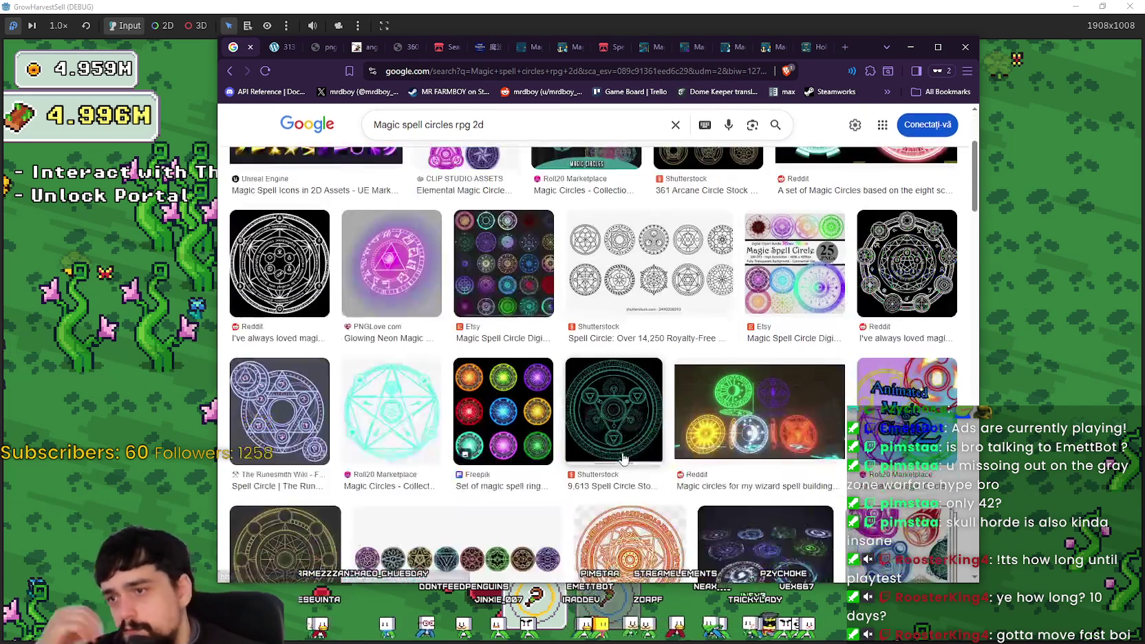
{"action": "scroll", "coordinate": [627, 454], "scroll_direction": "down", "scroll_amount": 3}
{"action": "scroll", "coordinate": [633, 451], "scroll_direction": "down", "scroll_amount": 4}
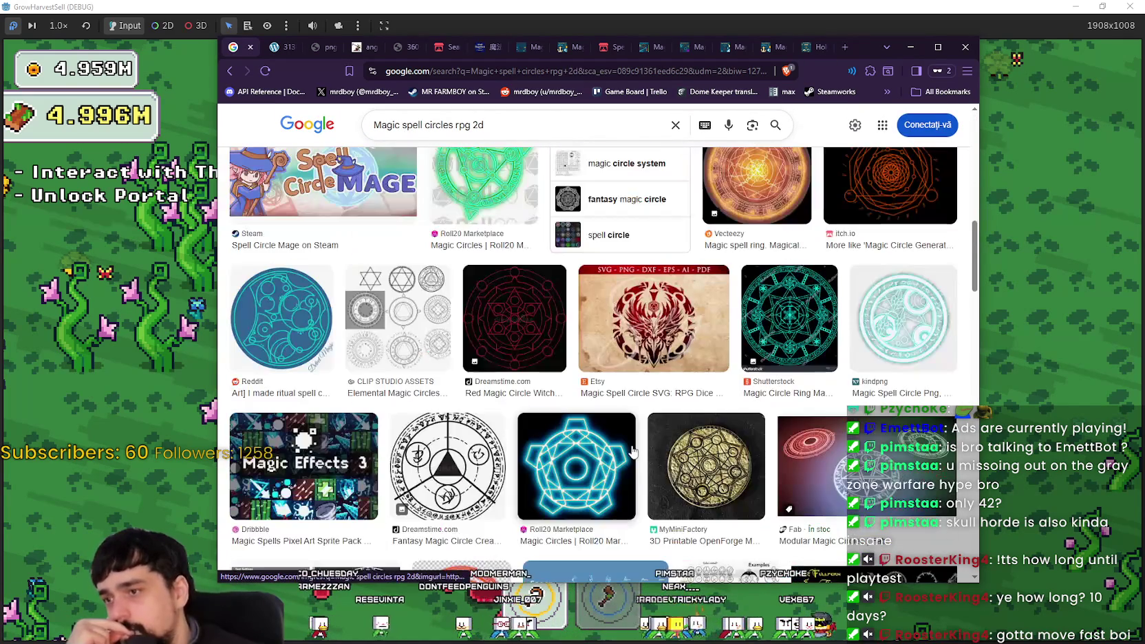
{"action": "left_click", "coordinate": [325, 200]}
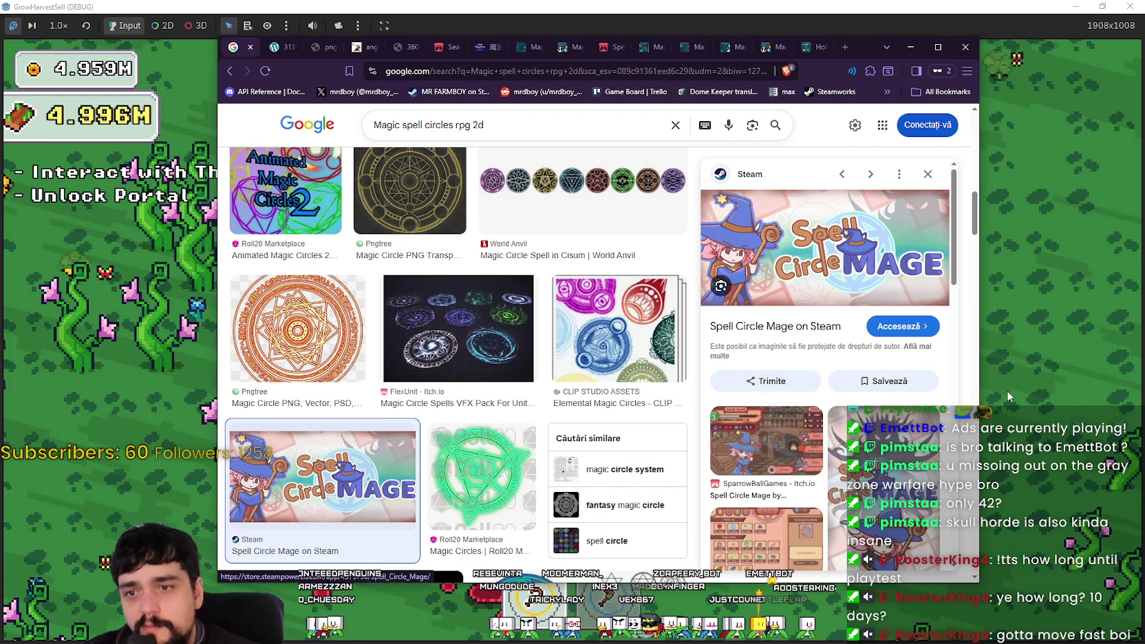
- Browse the Spell Circle Mage preview, then bring Steam forward to its store search
{"action": "scroll", "coordinate": [970, 516], "scroll_direction": "down", "scroll_amount": 2}
{"action": "scroll", "coordinate": [898, 497], "scroll_direction": "down", "scroll_amount": 4}
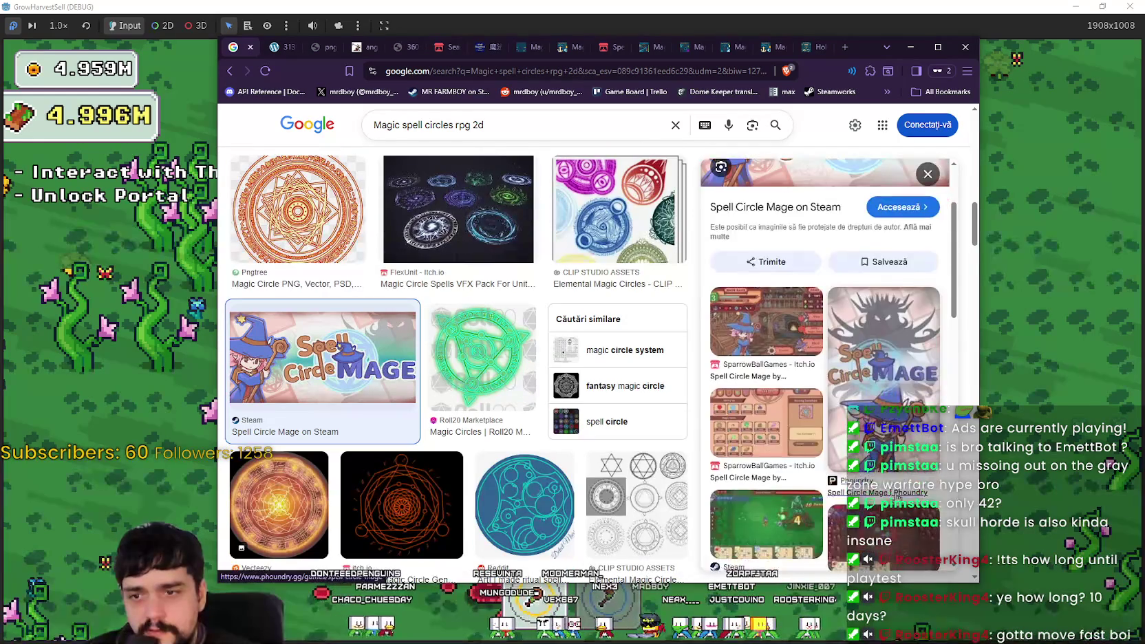
{"action": "scroll", "coordinate": [504, 428], "scroll_direction": "up", "scroll_amount": 4}
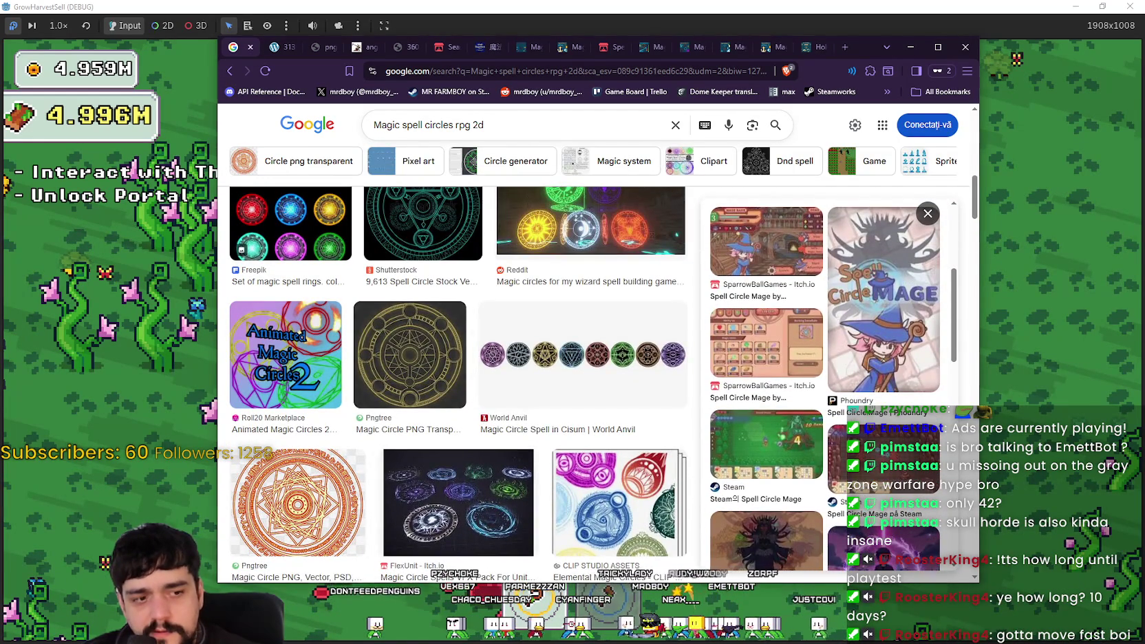
{"action": "key", "text": "alt+Tab"}
{"action": "left_click", "coordinate": [796, 67]}
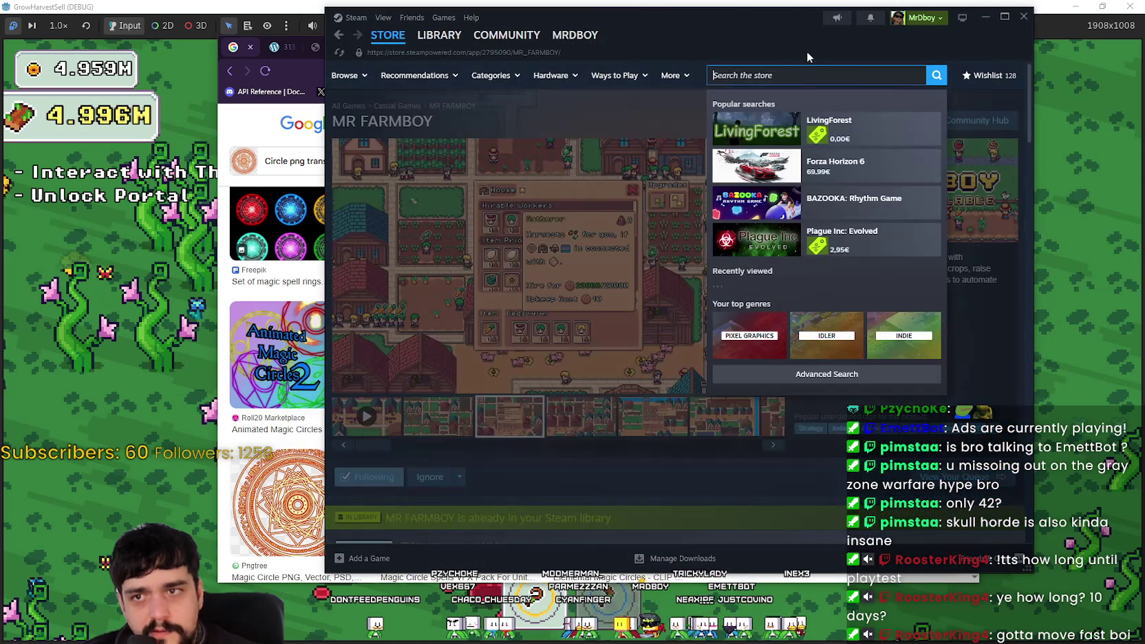
- Find 'Spell circle mage' in the Steam store and watch its trailer fullscreen
{"action": "type", "text": "Spell"}
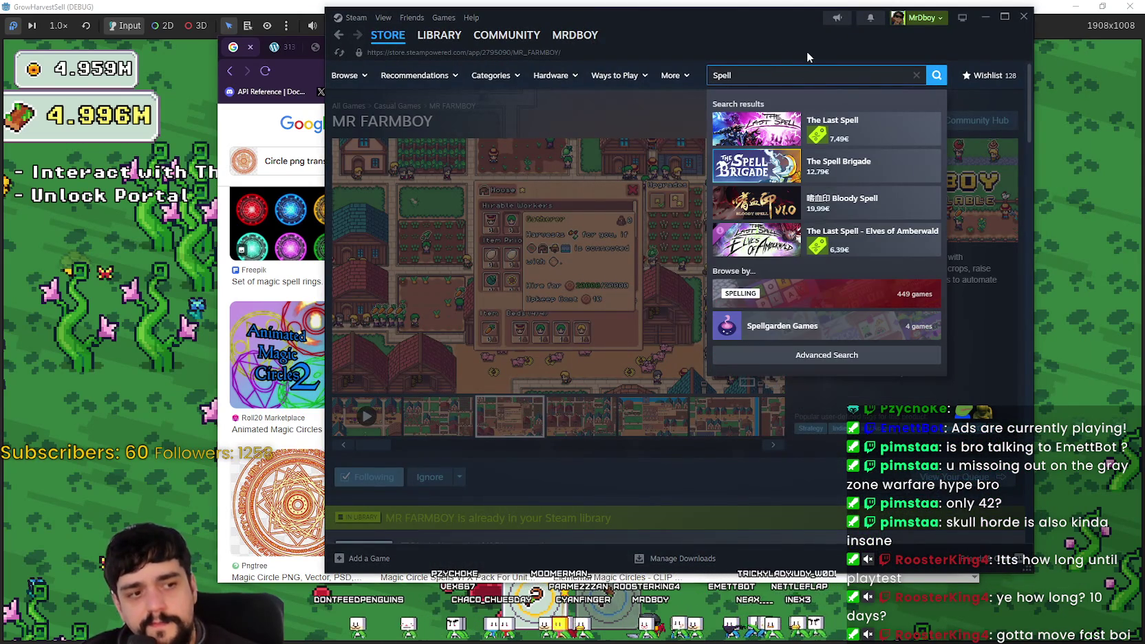
{"action": "type", "text": " circle mage"}
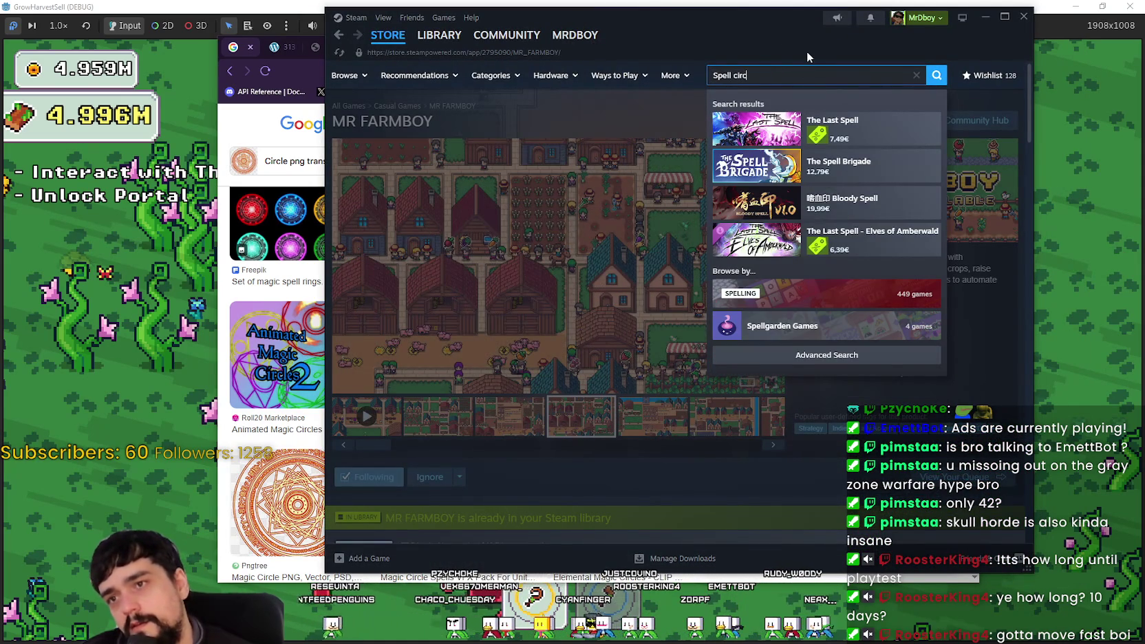
{"action": "left_click", "coordinate": [846, 128]}
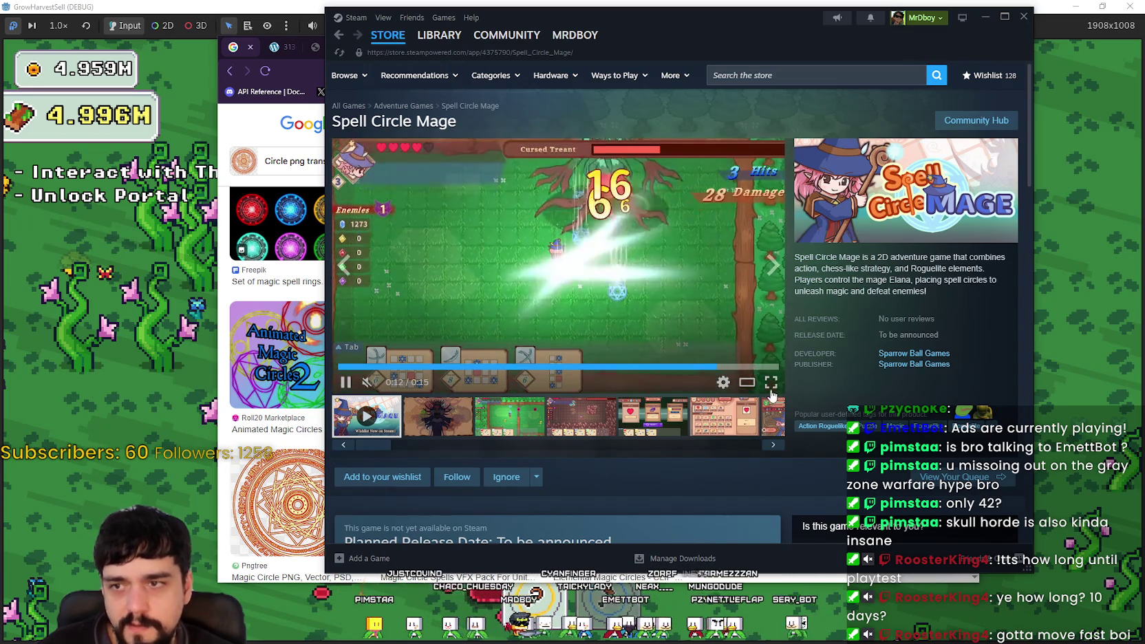
{"action": "left_click", "coordinate": [771, 383]}
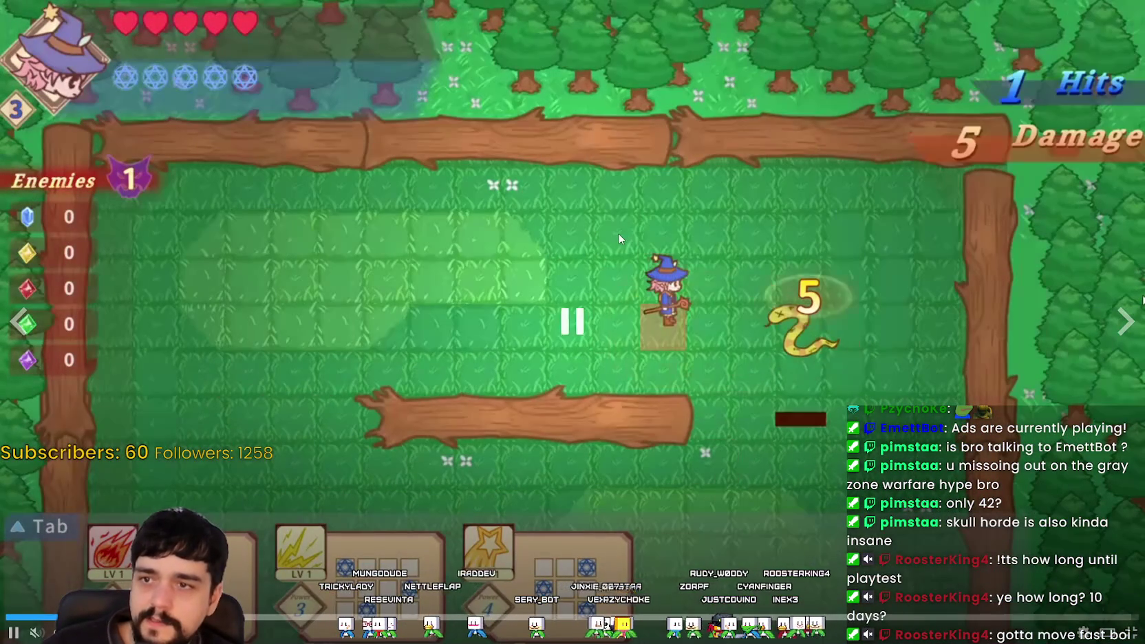
{"action": "left_click", "coordinate": [533, 253]}
{"action": "left_click", "coordinate": [532, 253]}
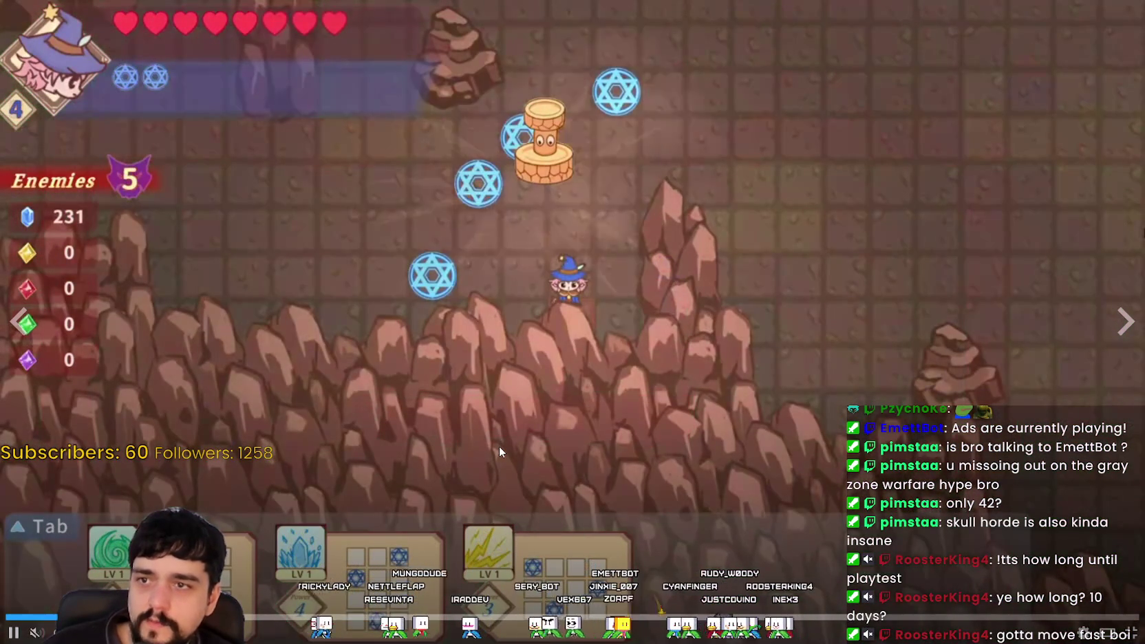
{"action": "key", "text": "Escape"}
- View the boss screenshot and scroll through the game details, then return to the browser
{"action": "left_click", "coordinate": [438, 417]}
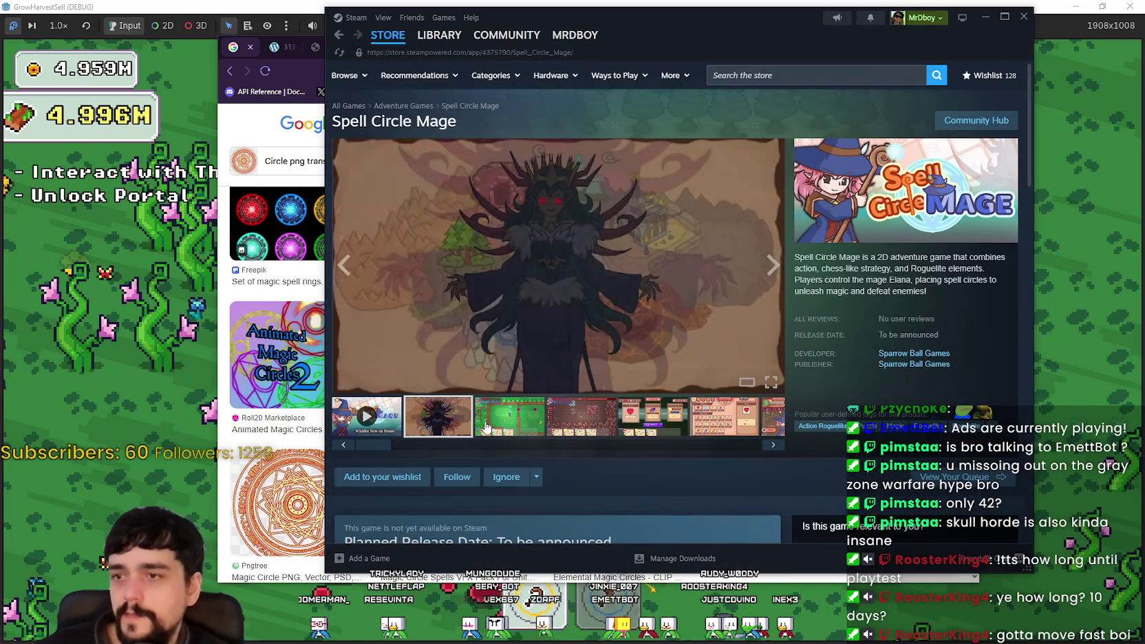
{"action": "scroll", "coordinate": [495, 384], "scroll_direction": "down", "scroll_amount": 7}
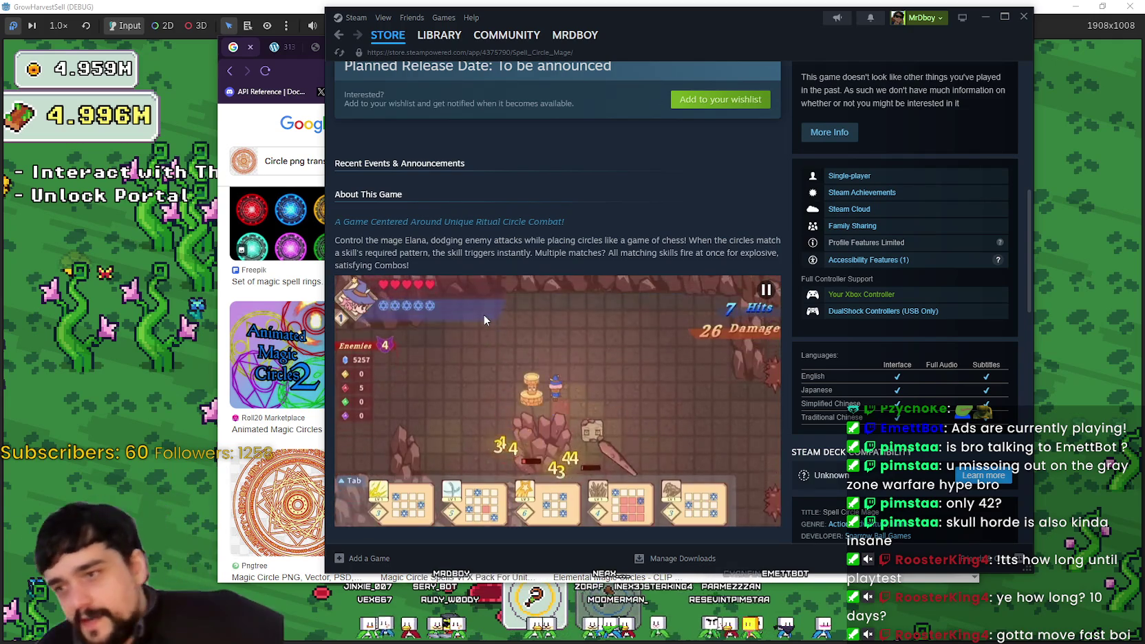
{"action": "scroll", "coordinate": [555, 288], "scroll_direction": "down", "scroll_amount": 10}
{"action": "scroll", "coordinate": [544, 295], "scroll_direction": "down", "scroll_amount": 5}
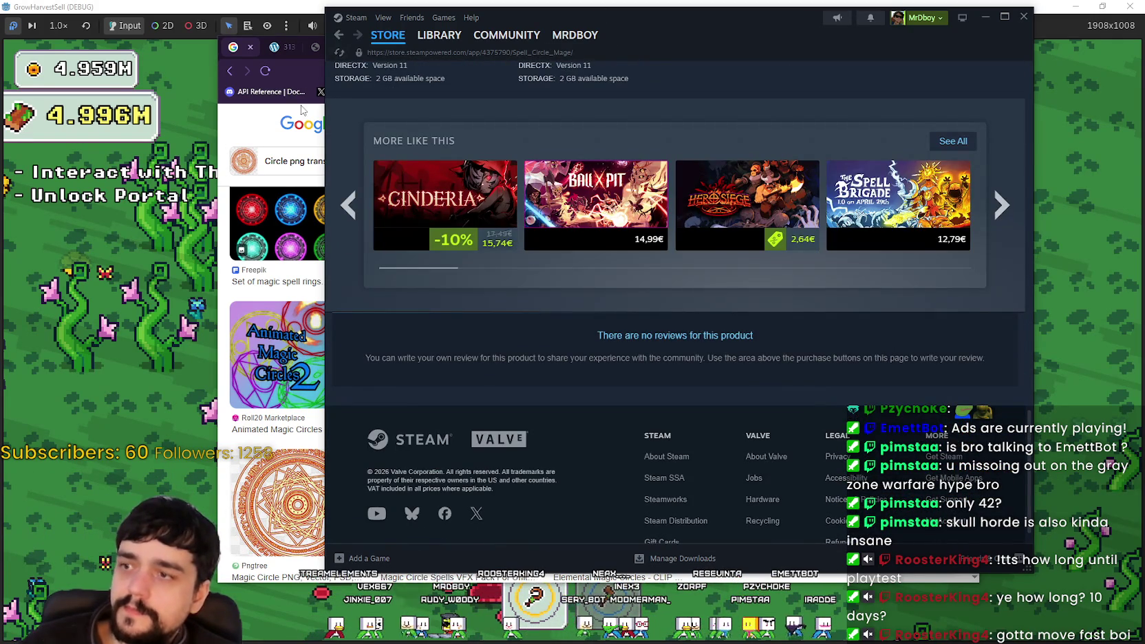
{"action": "left_click", "coordinate": [256, 126]}
{"action": "scroll", "coordinate": [459, 451], "scroll_direction": "down", "scroll_amount": 5}
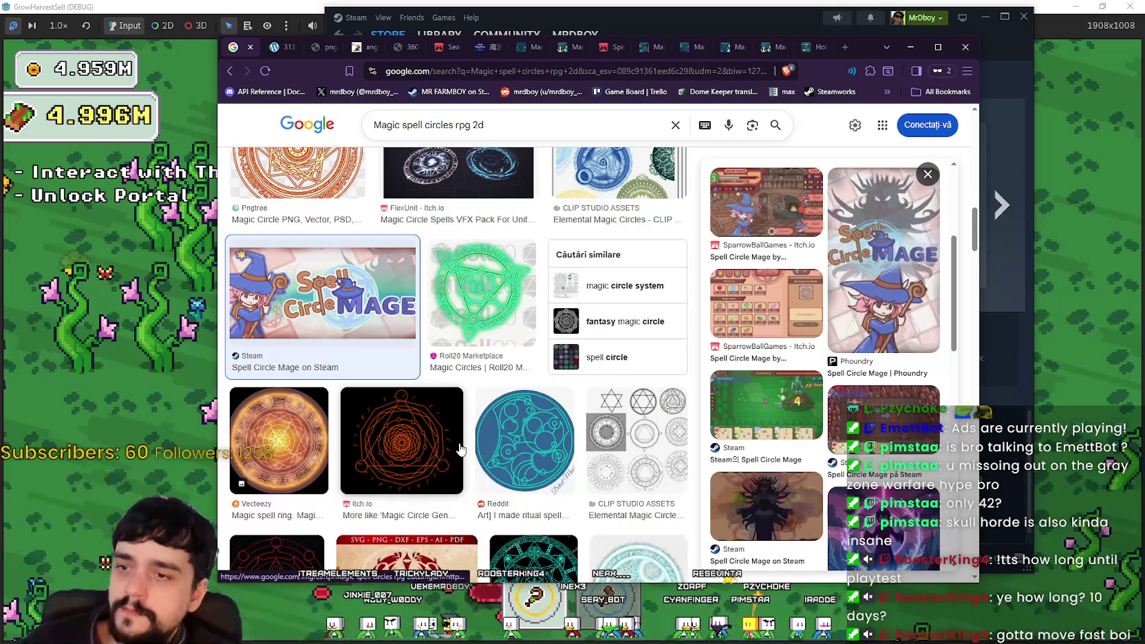
- Scroll the Spell Circle Mage preview panel, then close it
{"action": "scroll", "coordinate": [460, 449], "scroll_direction": "down", "scroll_amount": 10}
{"action": "scroll", "coordinate": [460, 449], "scroll_direction": "down", "scroll_amount": 6}
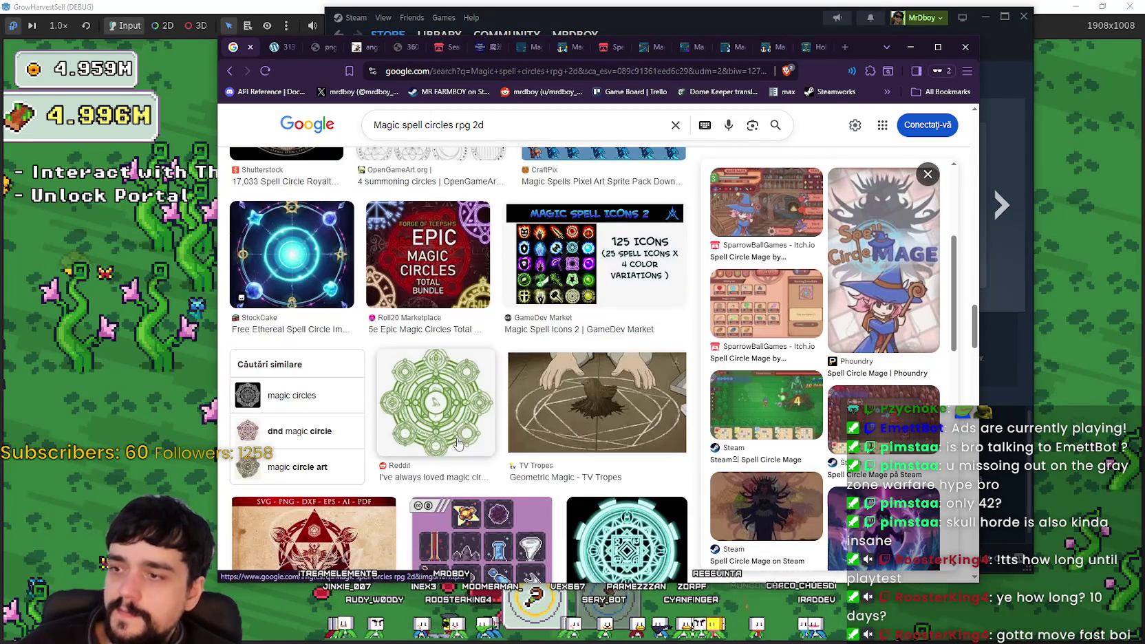
{"action": "scroll", "coordinate": [674, 504], "scroll_direction": "down", "scroll_amount": 1}
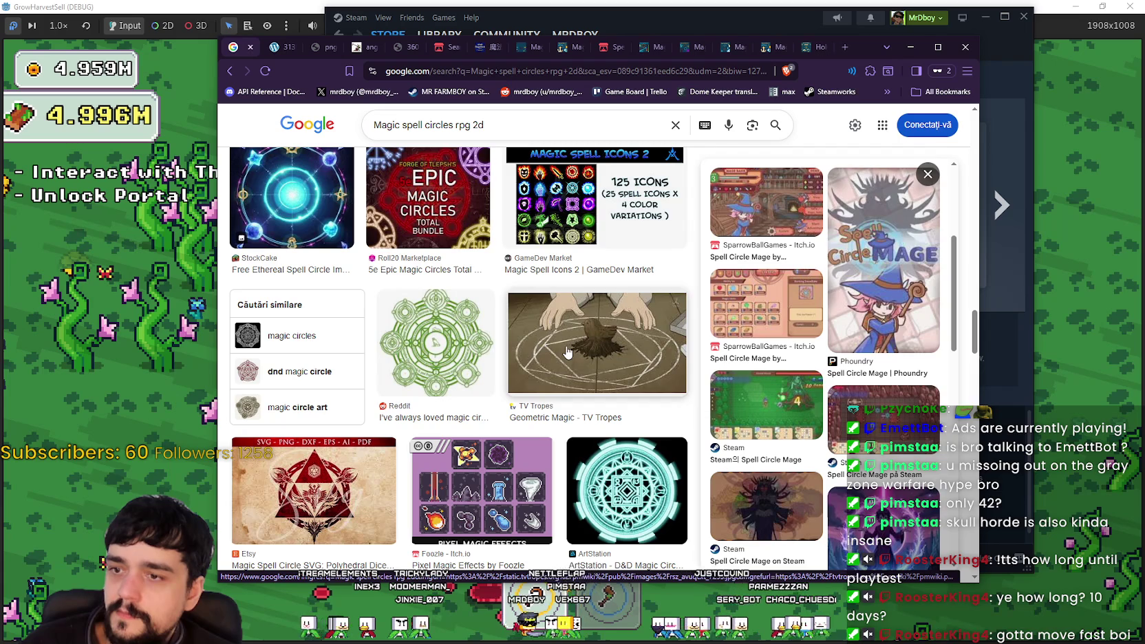
{"action": "scroll", "coordinate": [568, 353], "scroll_direction": "down", "scroll_amount": 2}
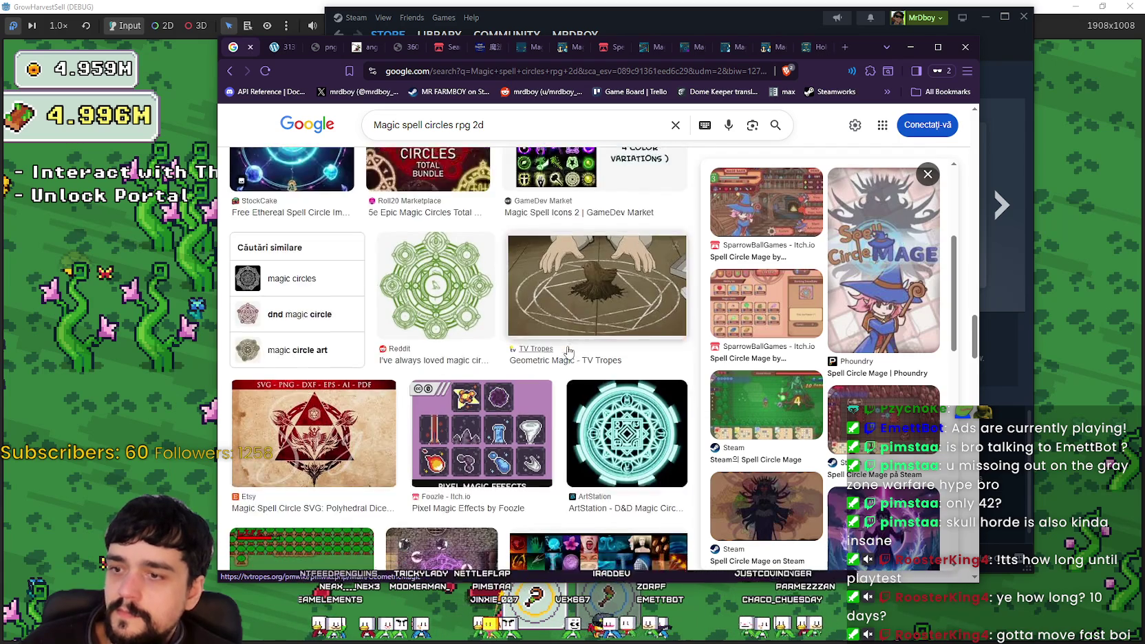
{"action": "scroll", "coordinate": [624, 457], "scroll_direction": "down", "scroll_amount": 3}
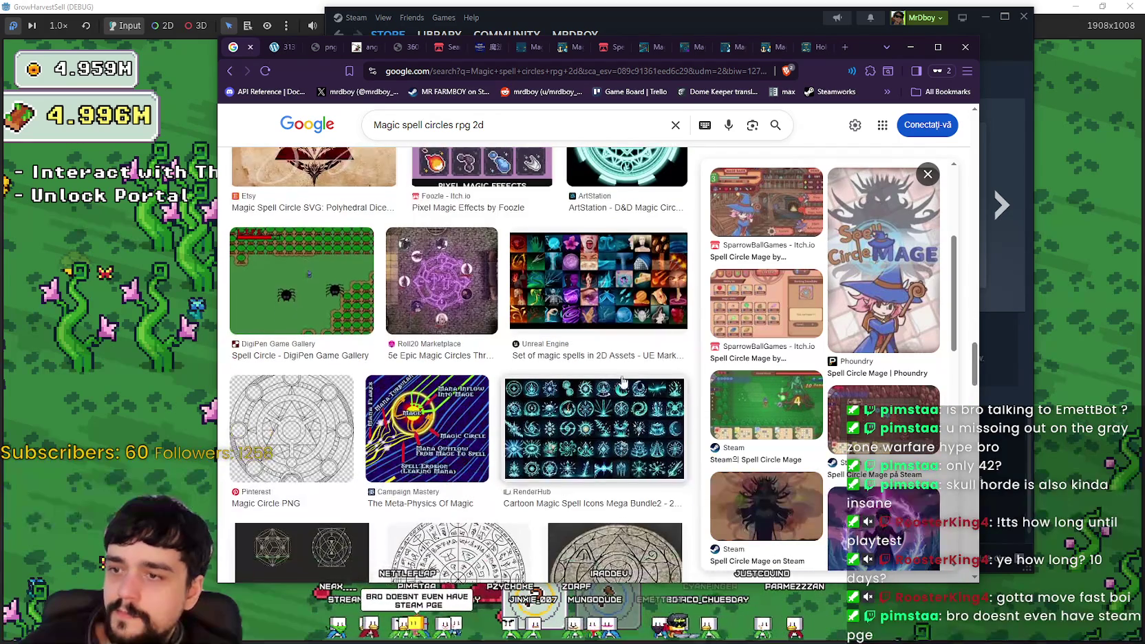
{"action": "left_click", "coordinate": [928, 173]}
- Scroll through the full 'Magic spell circles rpg 2d' result grid
{"action": "scroll", "coordinate": [567, 447], "scroll_direction": "down", "scroll_amount": 5}
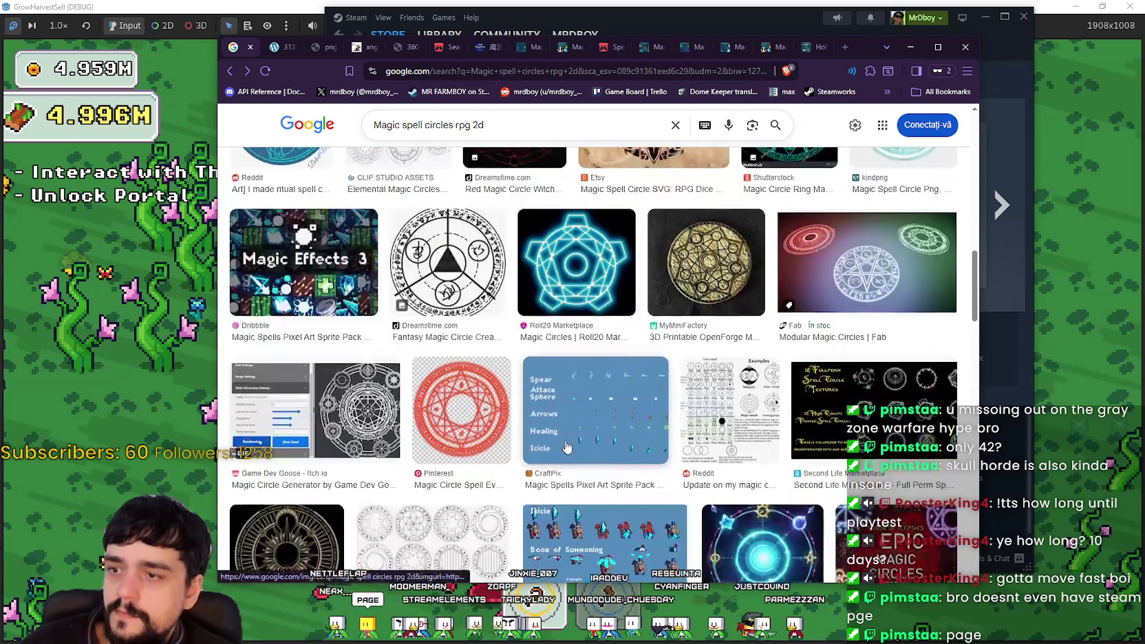
{"action": "scroll", "coordinate": [567, 446], "scroll_direction": "down", "scroll_amount": 3}
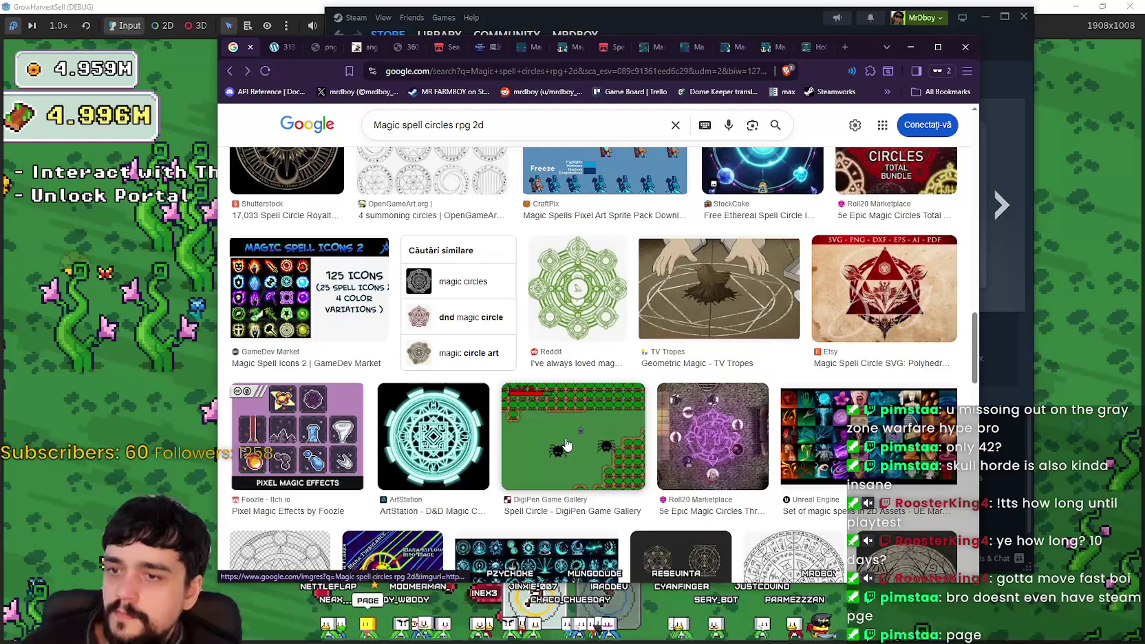
{"action": "scroll", "coordinate": [565, 445], "scroll_direction": "down", "scroll_amount": 4}
{"action": "scroll", "coordinate": [568, 444], "scroll_direction": "down", "scroll_amount": 5}
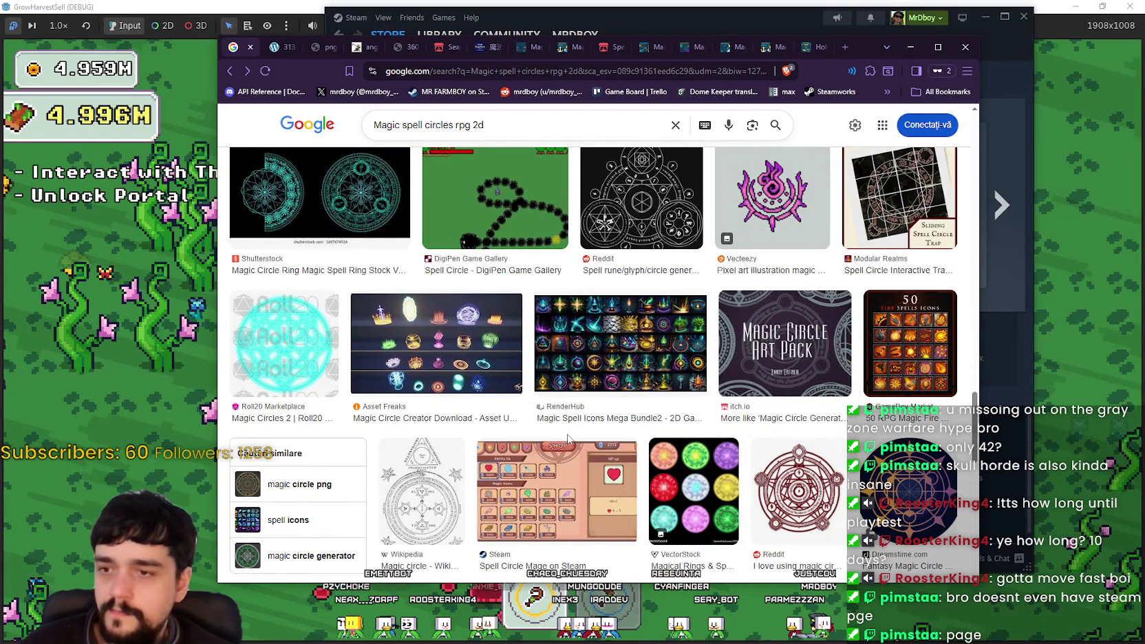
{"action": "scroll", "coordinate": [568, 439], "scroll_direction": "down", "scroll_amount": 3}
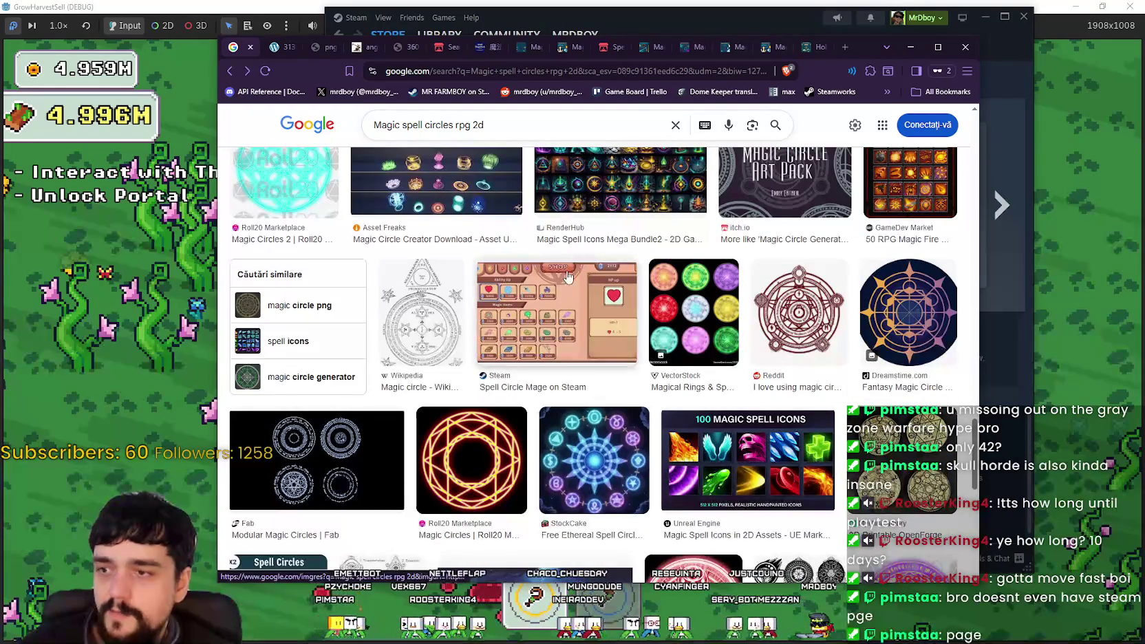
{"action": "scroll", "coordinate": [529, 344], "scroll_direction": "down", "scroll_amount": 6}
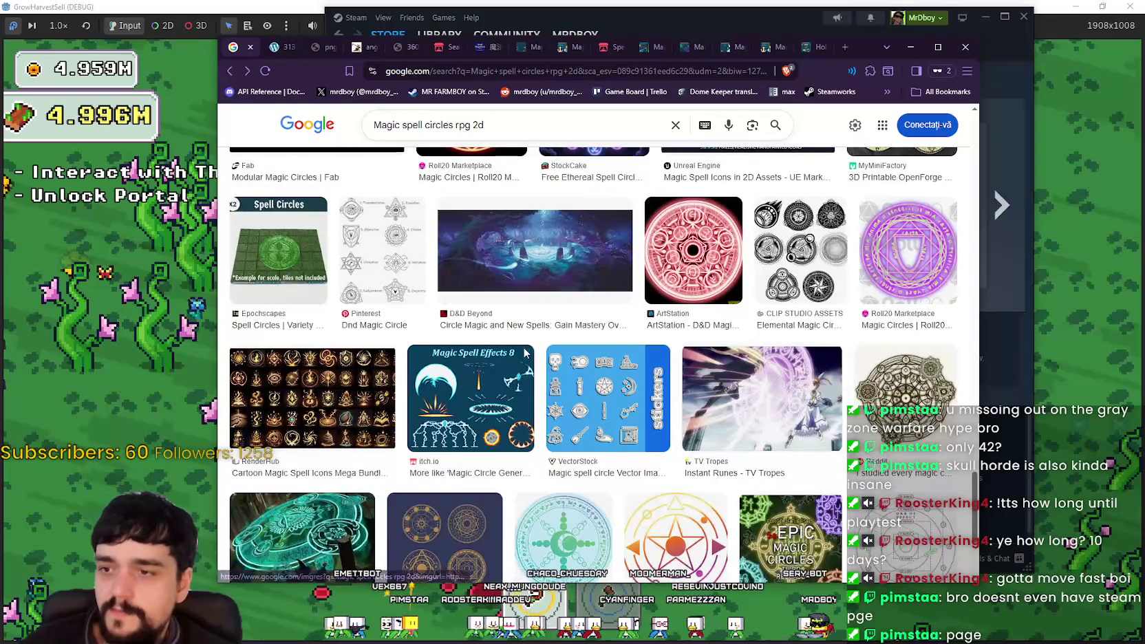
{"action": "scroll", "coordinate": [523, 364], "scroll_direction": "down", "scroll_amount": 3}
{"action": "scroll", "coordinate": [508, 411], "scroll_direction": "down", "scroll_amount": 8}
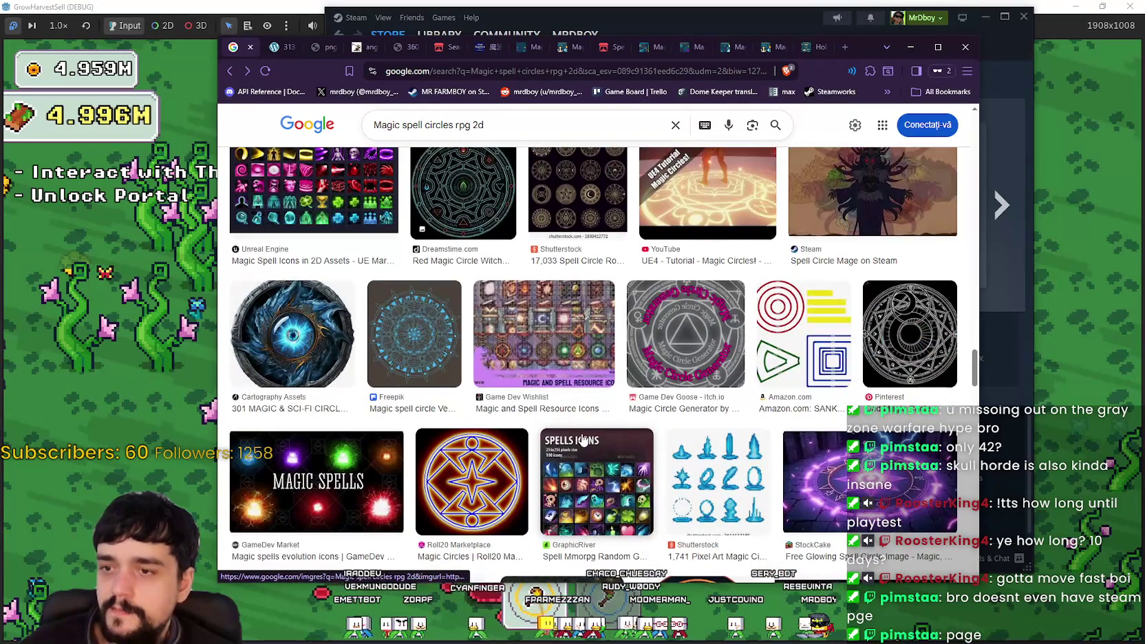
{"action": "scroll", "coordinate": [584, 441], "scroll_direction": "down", "scroll_amount": 6}
{"action": "scroll", "coordinate": [581, 439], "scroll_direction": "down", "scroll_amount": 3}
{"action": "scroll", "coordinate": [582, 438], "scroll_direction": "down", "scroll_amount": 2}
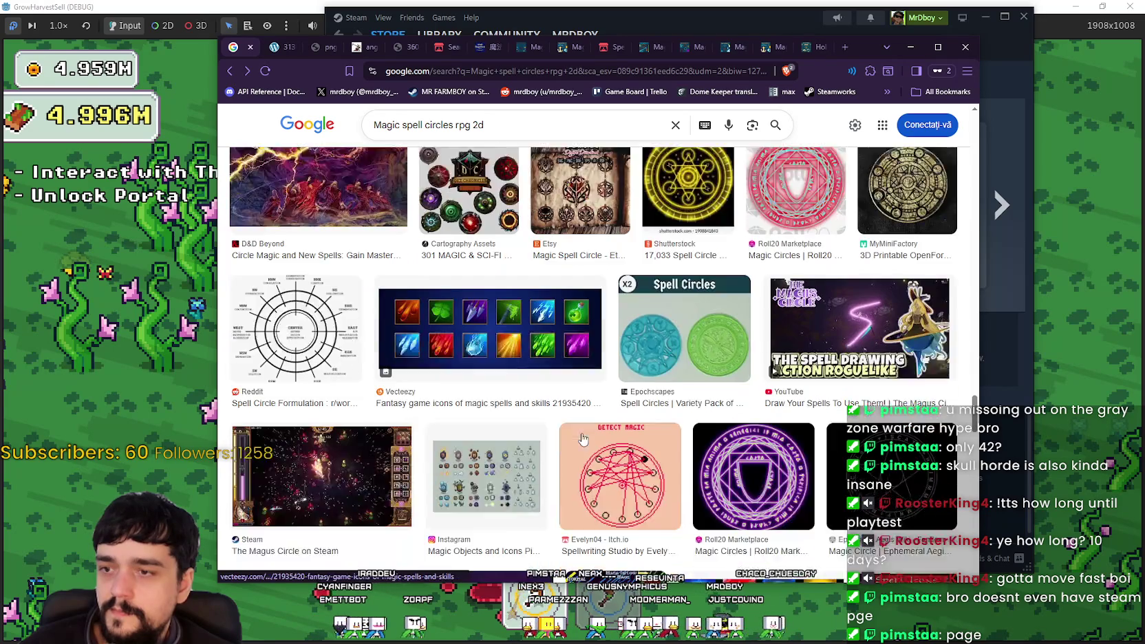
{"action": "scroll", "coordinate": [581, 438], "scroll_direction": "down", "scroll_amount": 4}
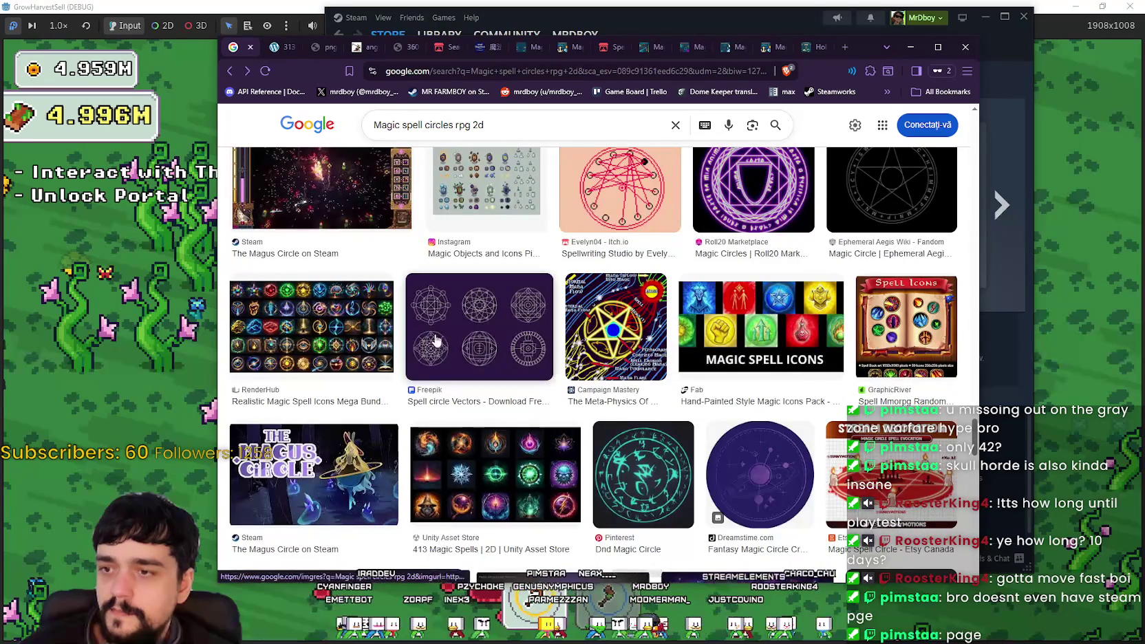
{"action": "scroll", "coordinate": [436, 342], "scroll_direction": "down", "scroll_amount": 3}
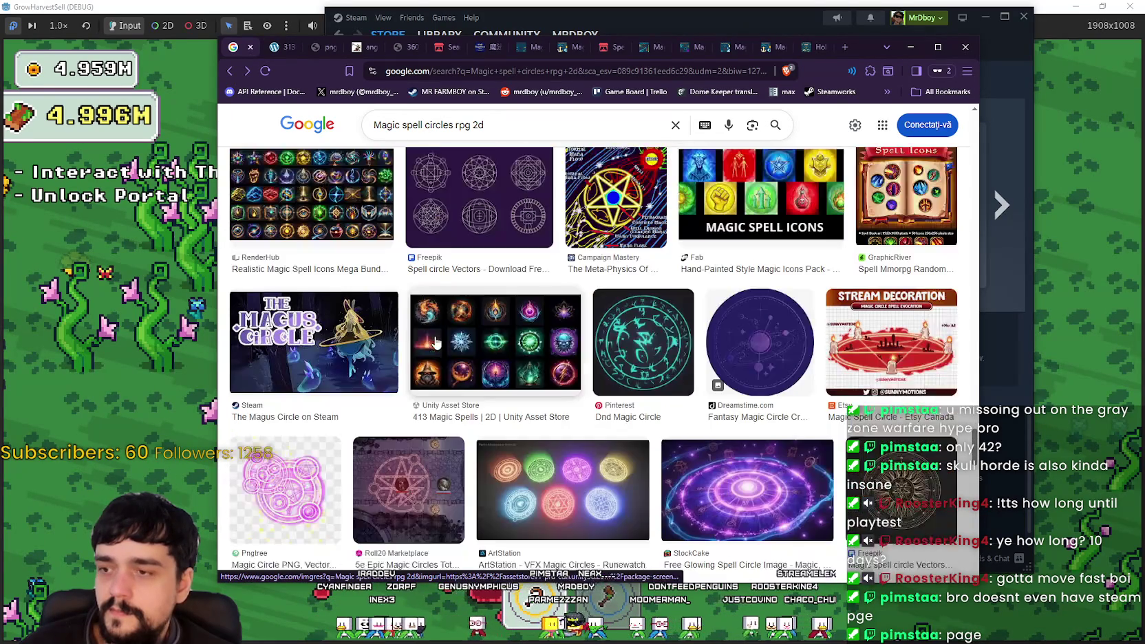
{"action": "scroll", "coordinate": [348, 284], "scroll_direction": "up", "scroll_amount": 2}
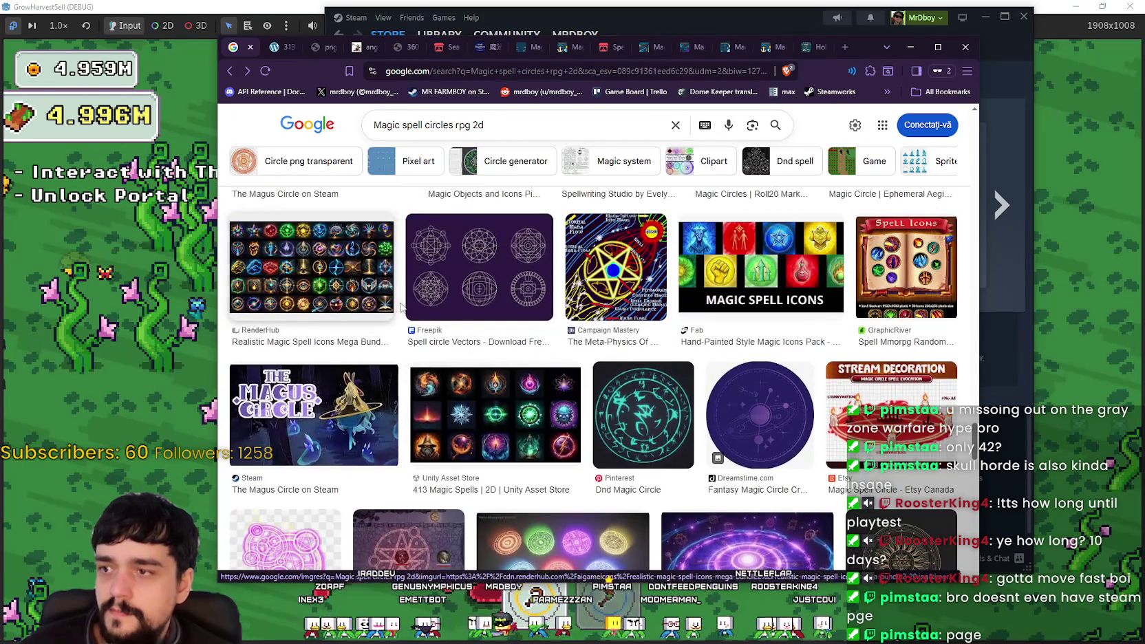
{"action": "scroll", "coordinate": [858, 344], "scroll_direction": "down", "scroll_amount": 7}
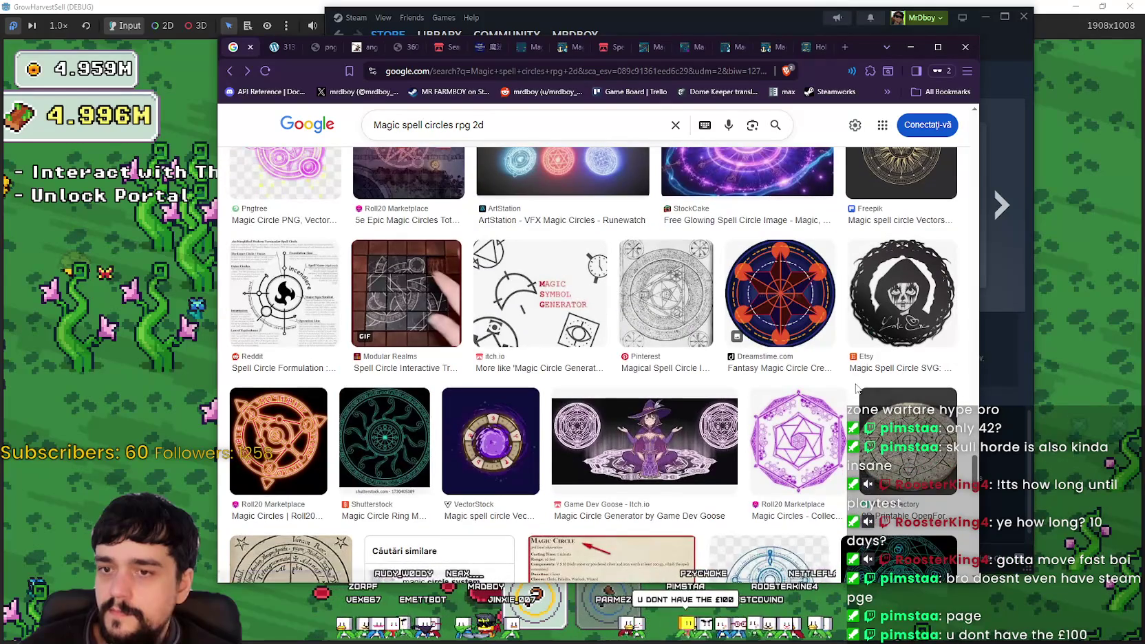
{"action": "scroll", "coordinate": [857, 389], "scroll_direction": "down", "scroll_amount": 1}
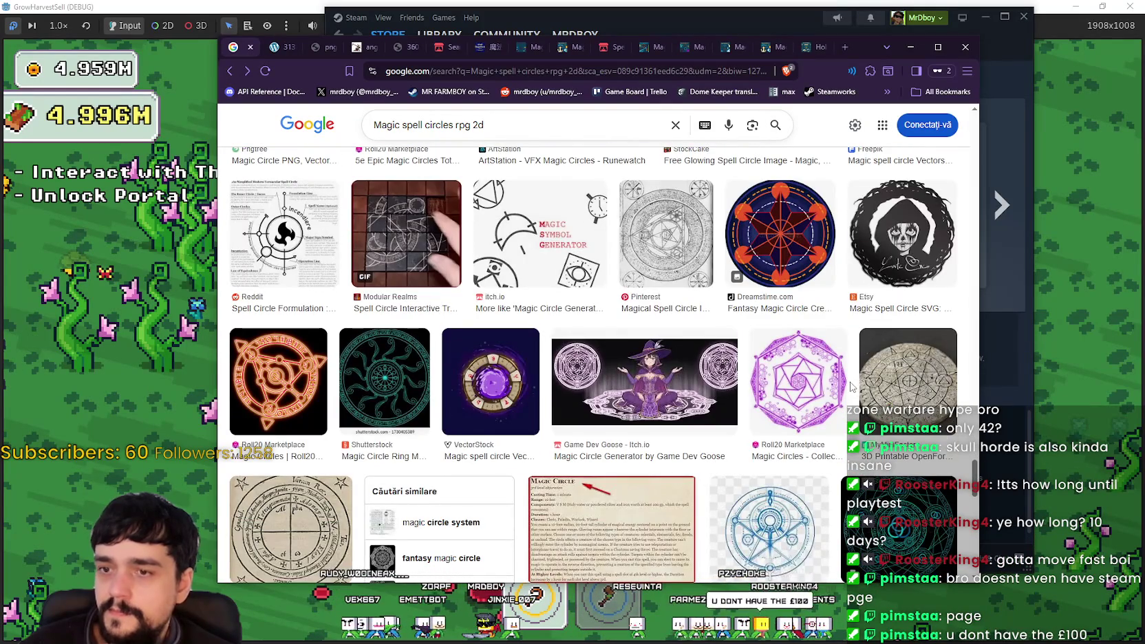
{"action": "scroll", "coordinate": [852, 386], "scroll_direction": "down", "scroll_amount": 3}
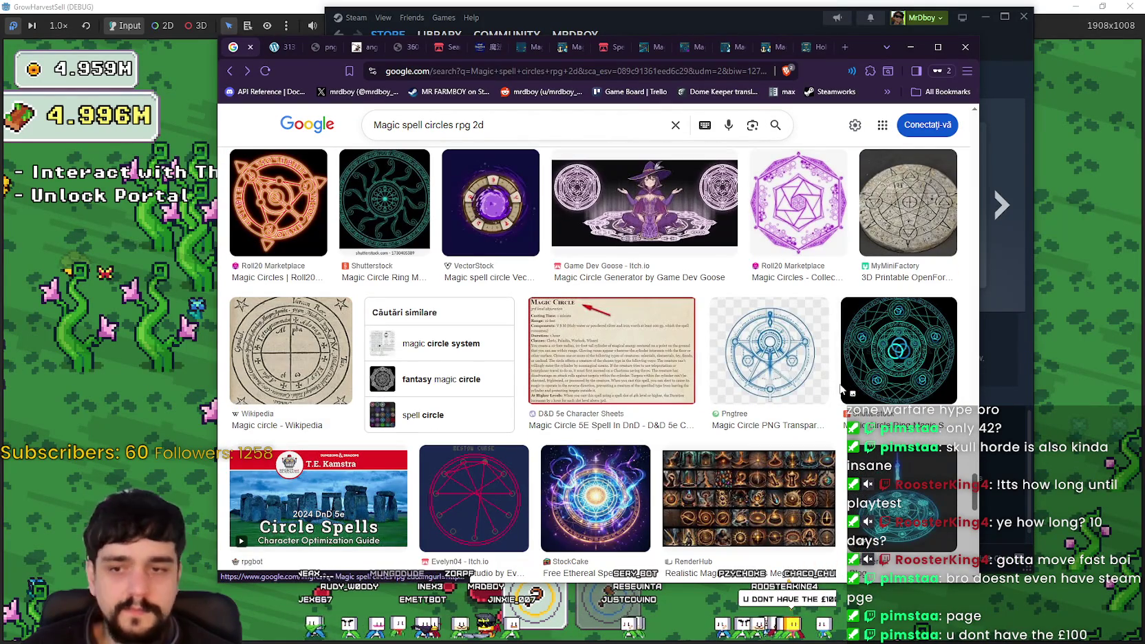
{"action": "scroll", "coordinate": [839, 387], "scroll_direction": "down", "scroll_amount": 4}
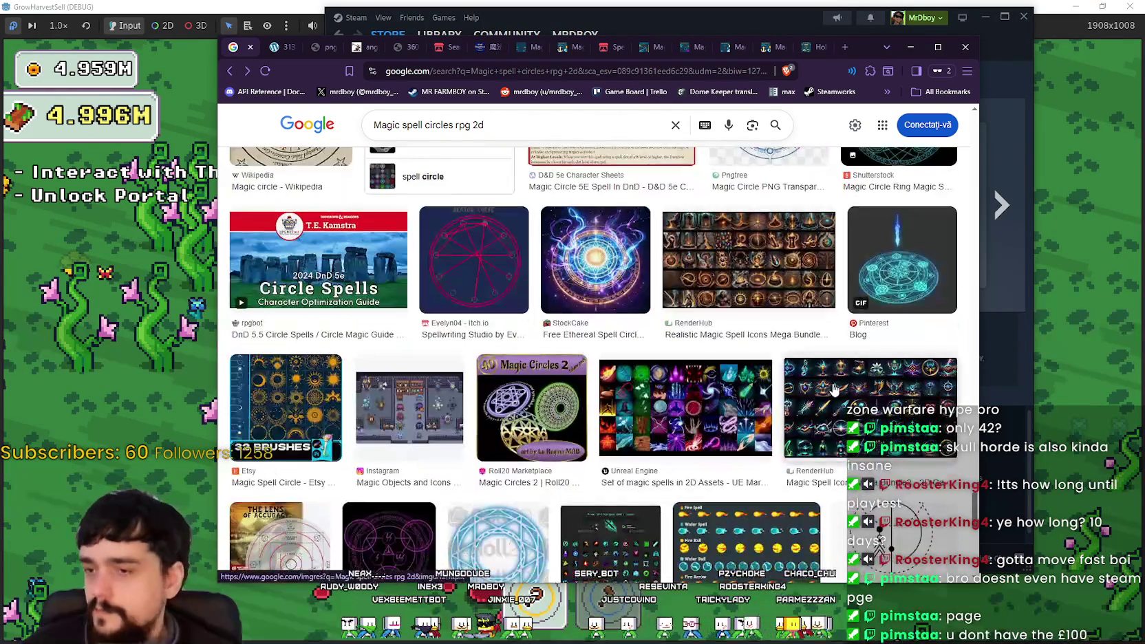
{"action": "scroll", "coordinate": [830, 391], "scroll_direction": "down", "scroll_amount": 2}
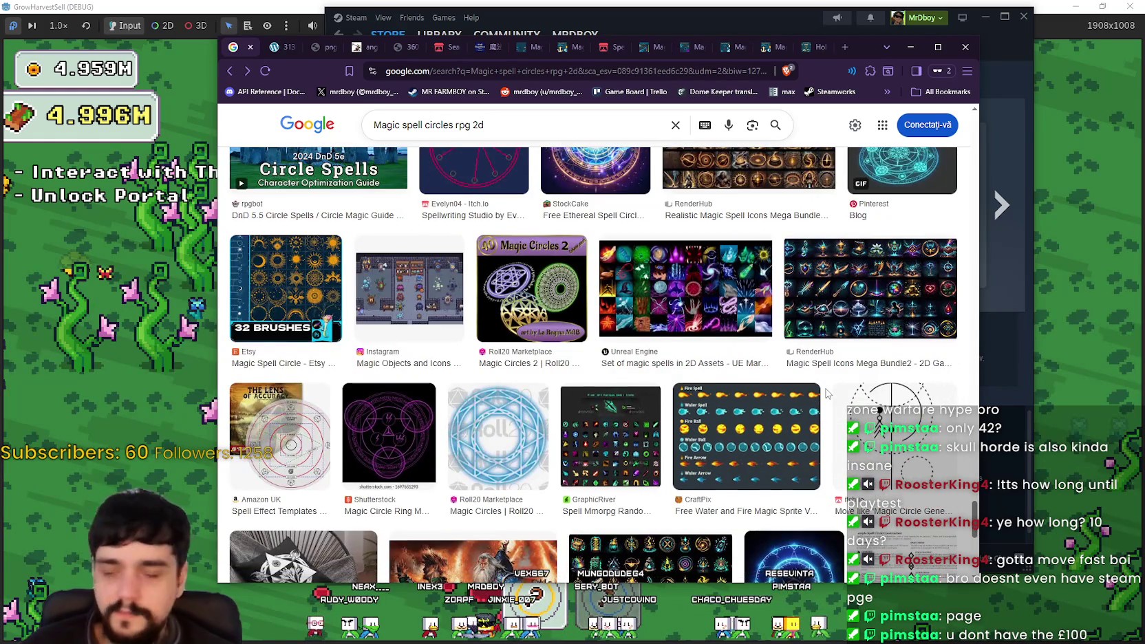
{"action": "scroll", "coordinate": [828, 393], "scroll_direction": "down", "scroll_amount": 3}
{"action": "scroll", "coordinate": [821, 395], "scroll_direction": "down", "scroll_amount": 3}
{"action": "scroll", "coordinate": [757, 380], "scroll_direction": "down", "scroll_amount": 5}
{"action": "scroll", "coordinate": [978, 417], "scroll_direction": "down", "scroll_amount": 4}
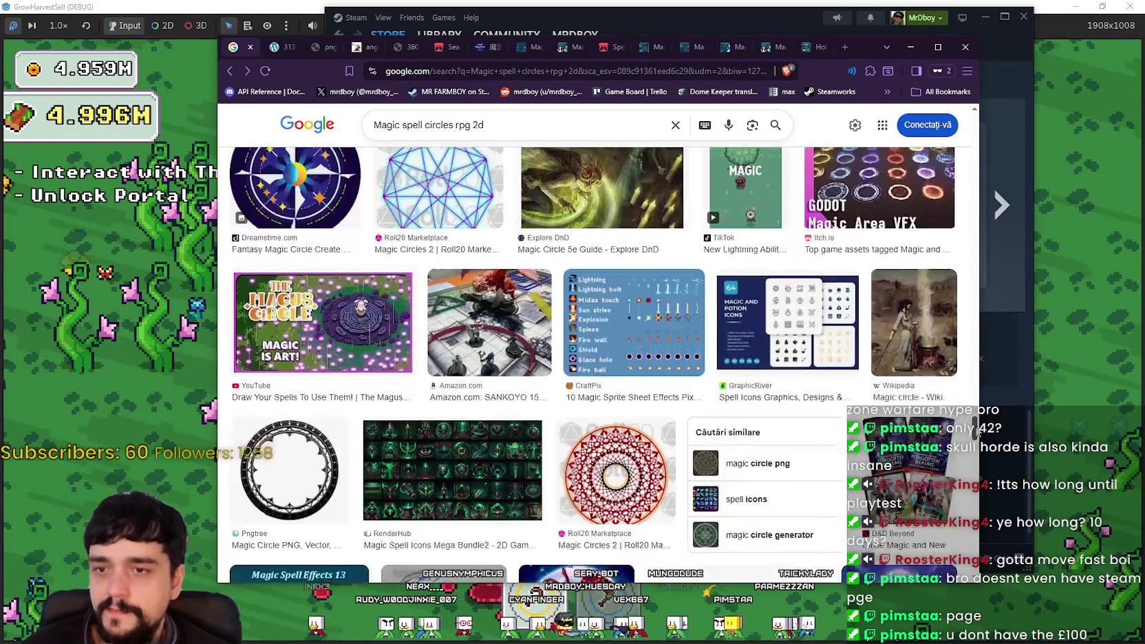
{"action": "scroll", "coordinate": [978, 416], "scroll_direction": "up", "scroll_amount": 5}
{"action": "scroll", "coordinate": [979, 416], "scroll_direction": "down", "scroll_amount": 1}
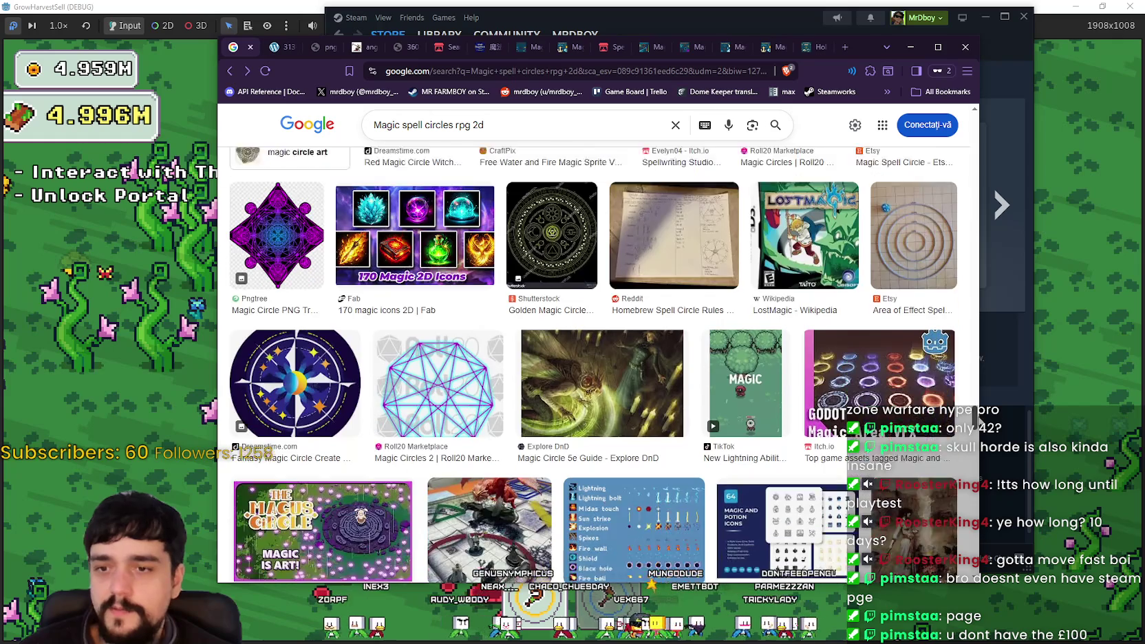
{"action": "scroll", "coordinate": [594, 393], "scroll_direction": "up", "scroll_amount": 1}
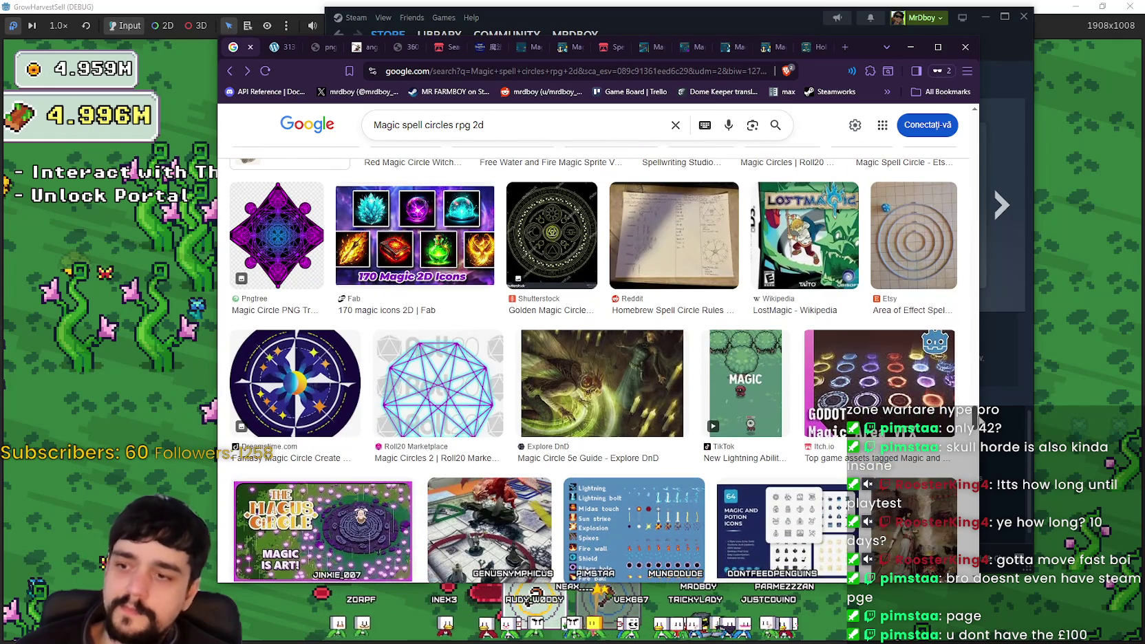
{"action": "scroll", "coordinate": [981, 423], "scroll_direction": "down", "scroll_amount": 3}
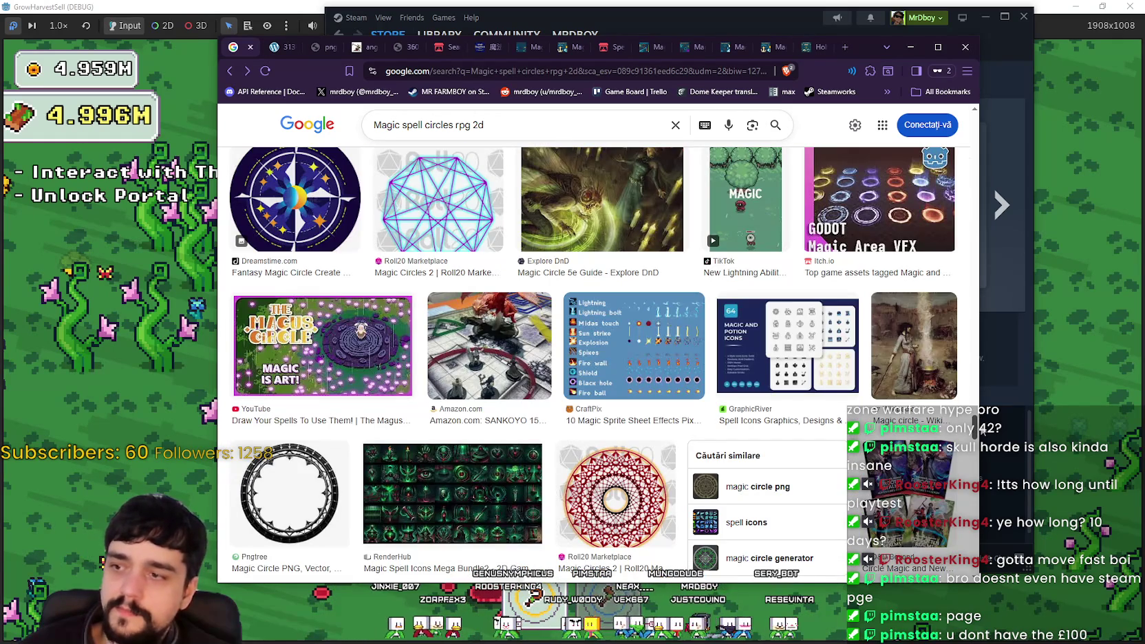
{"action": "scroll", "coordinate": [983, 430], "scroll_direction": "down", "scroll_amount": 3}
{"action": "scroll", "coordinate": [978, 437], "scroll_direction": "up", "scroll_amount": 2}
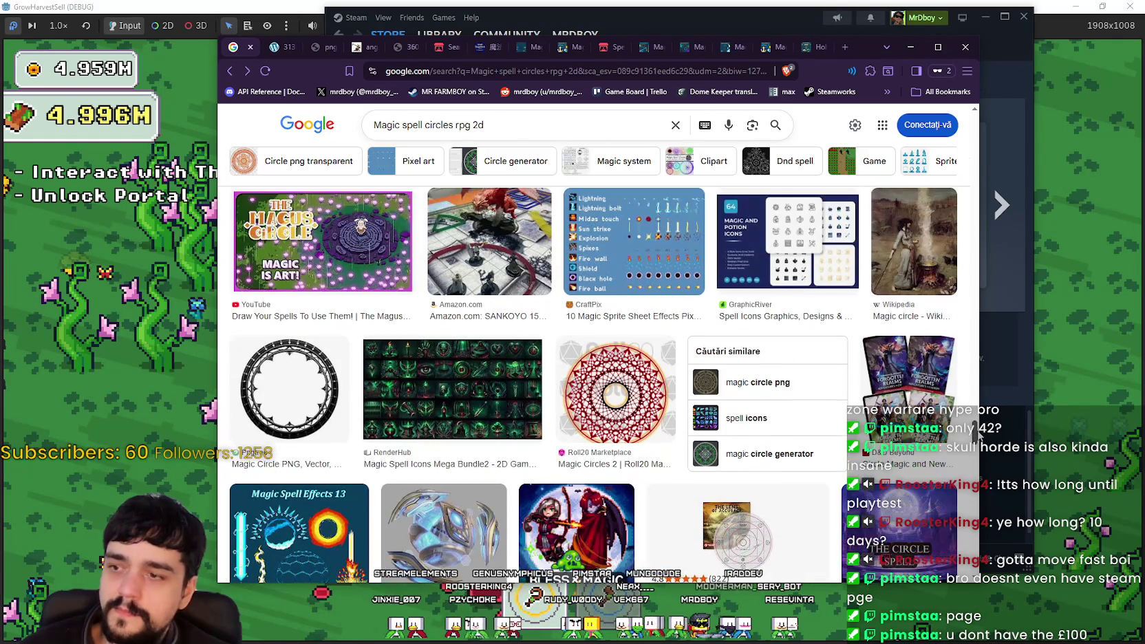
{"action": "scroll", "coordinate": [979, 435], "scroll_direction": "down", "scroll_amount": 3}
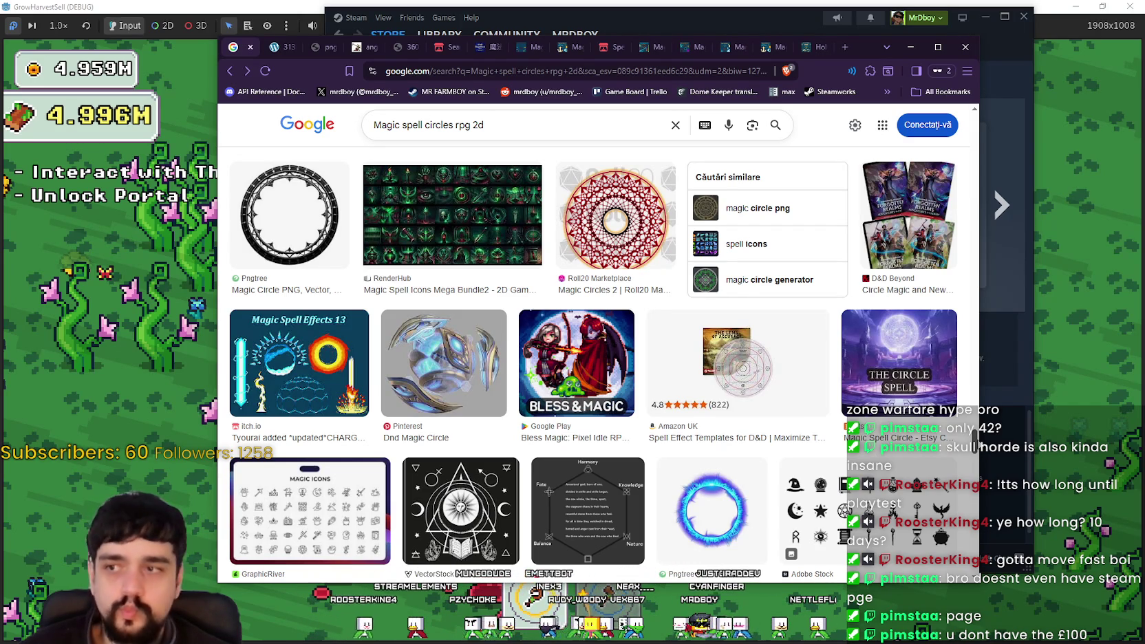
{"action": "scroll", "coordinate": [978, 446], "scroll_direction": "down", "scroll_amount": 10}
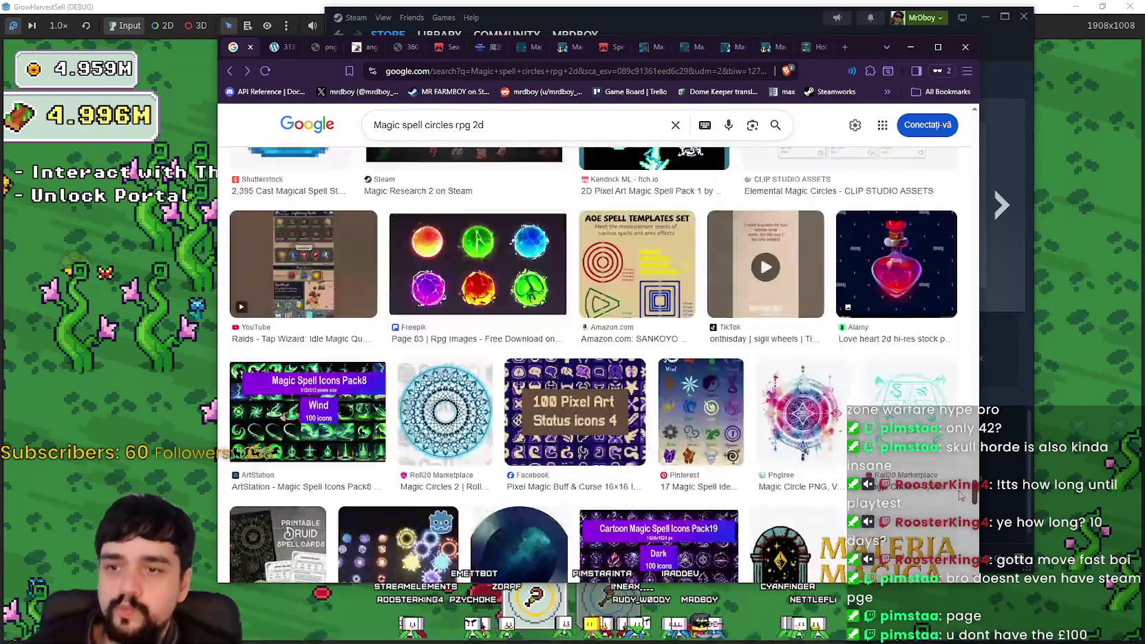
{"action": "scroll", "coordinate": [975, 474], "scroll_direction": "up", "scroll_amount": 3}
{"action": "scroll", "coordinate": [972, 473], "scroll_direction": "up", "scroll_amount": 3}
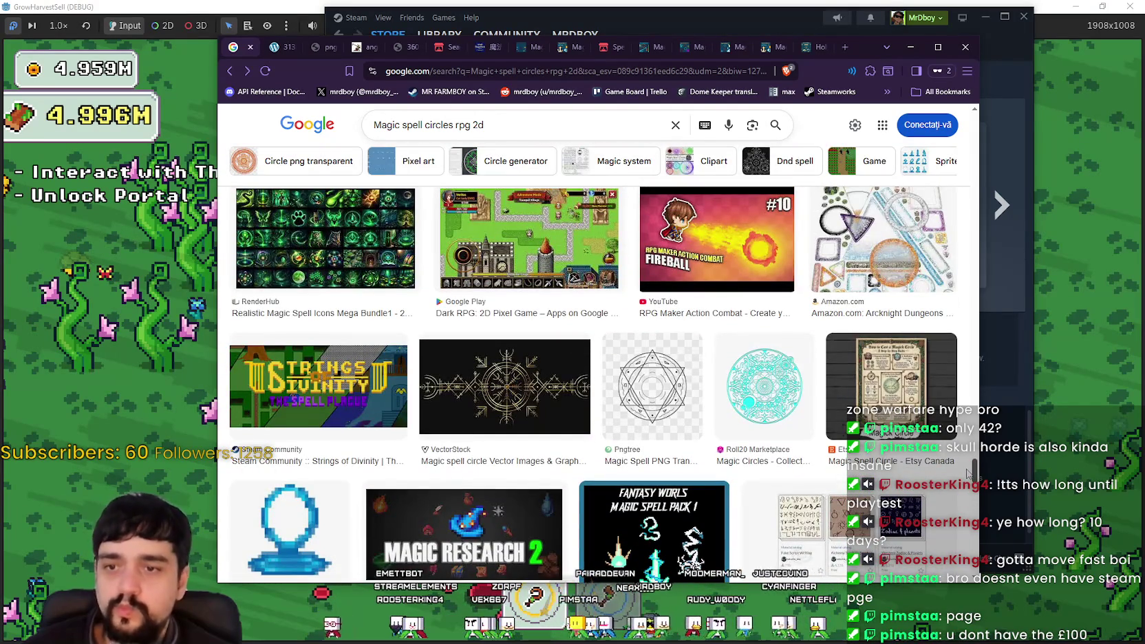
{"action": "scroll", "coordinate": [969, 473], "scroll_direction": "down", "scroll_amount": 2}
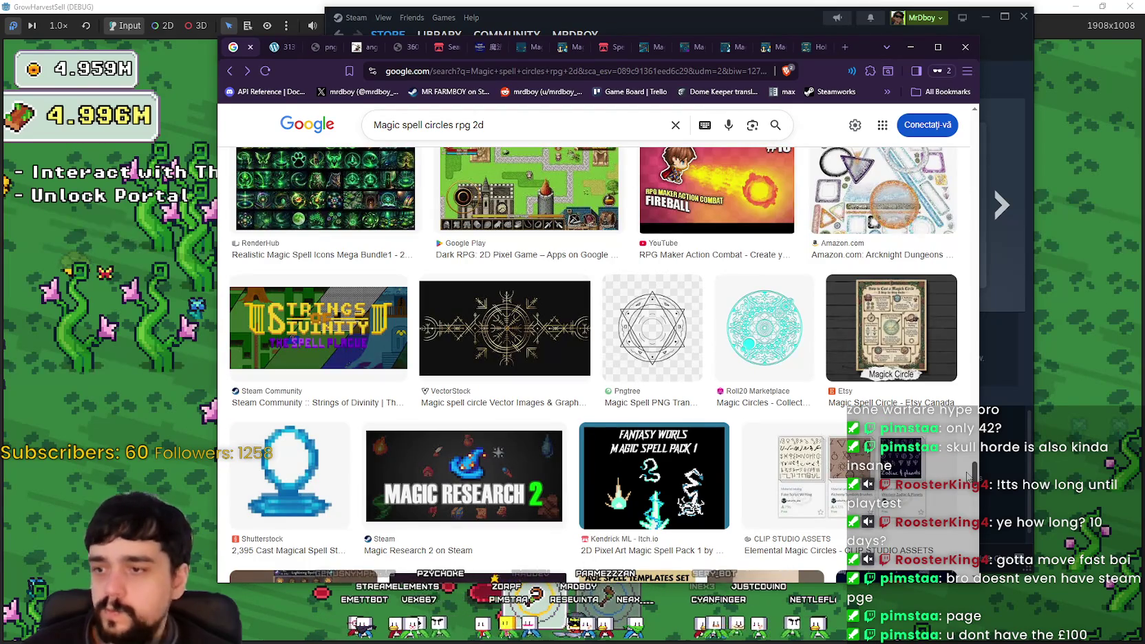
{"action": "scroll", "coordinate": [970, 475], "scroll_direction": "down", "scroll_amount": 8}
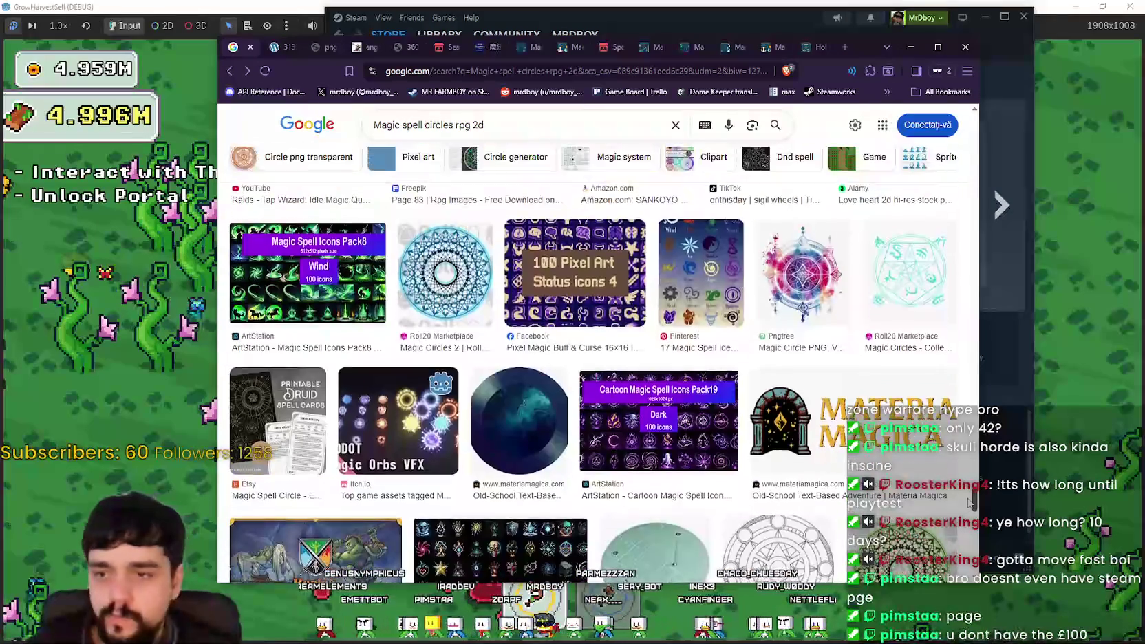
{"action": "scroll", "coordinate": [970, 503], "scroll_direction": "down", "scroll_amount": 6}
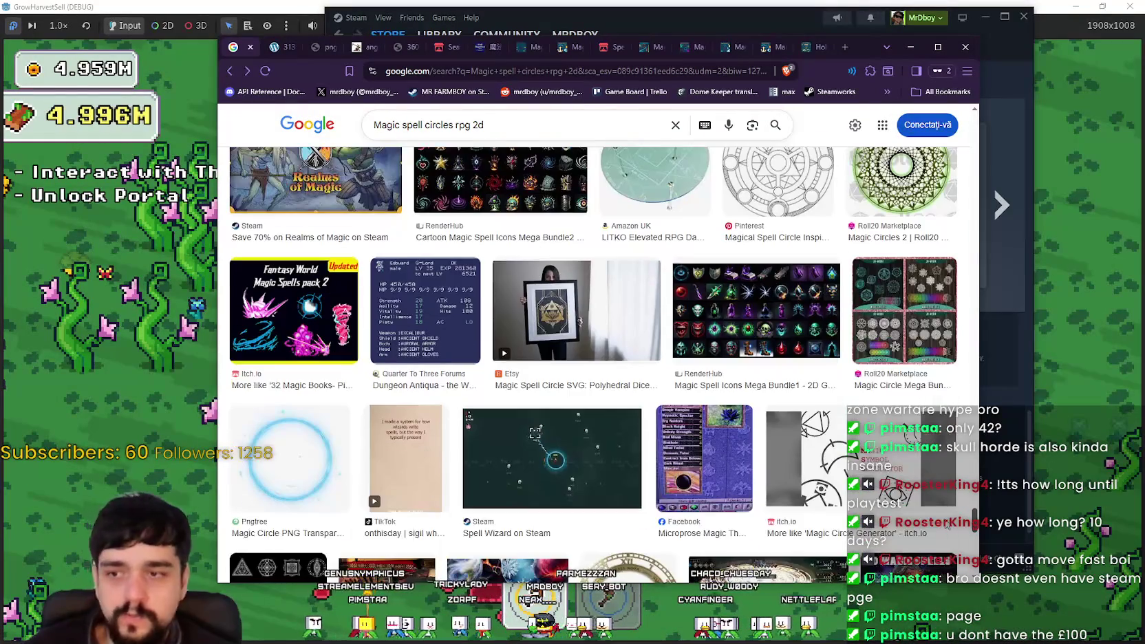
{"action": "scroll", "coordinate": [785, 477], "scroll_direction": "down", "scroll_amount": 4}
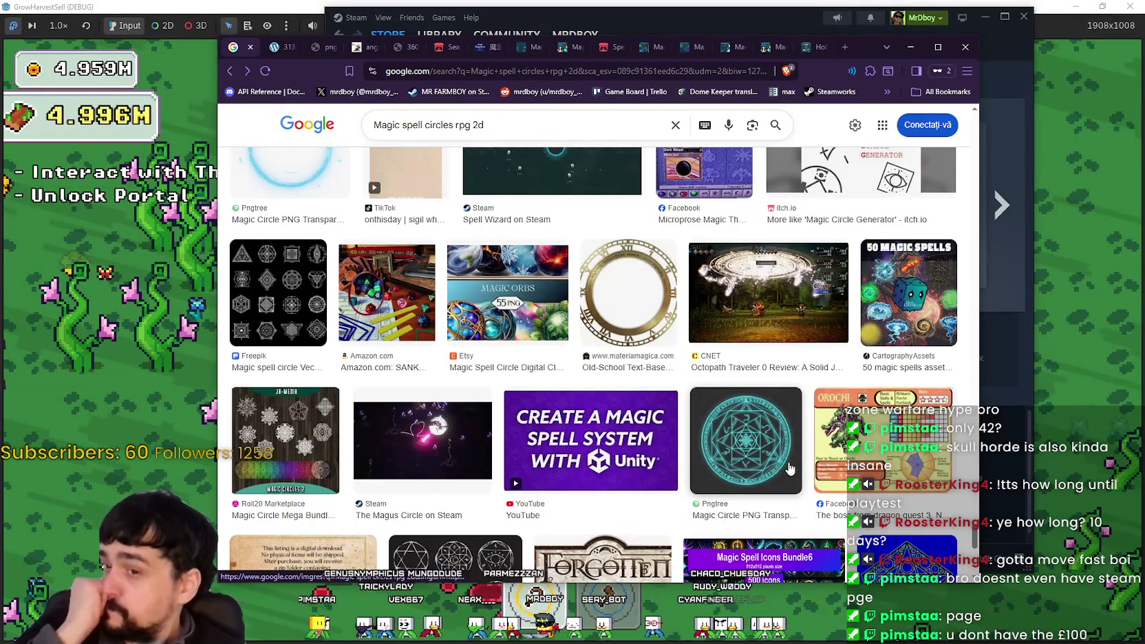
{"action": "scroll", "coordinate": [795, 461], "scroll_direction": "down", "scroll_amount": 8}
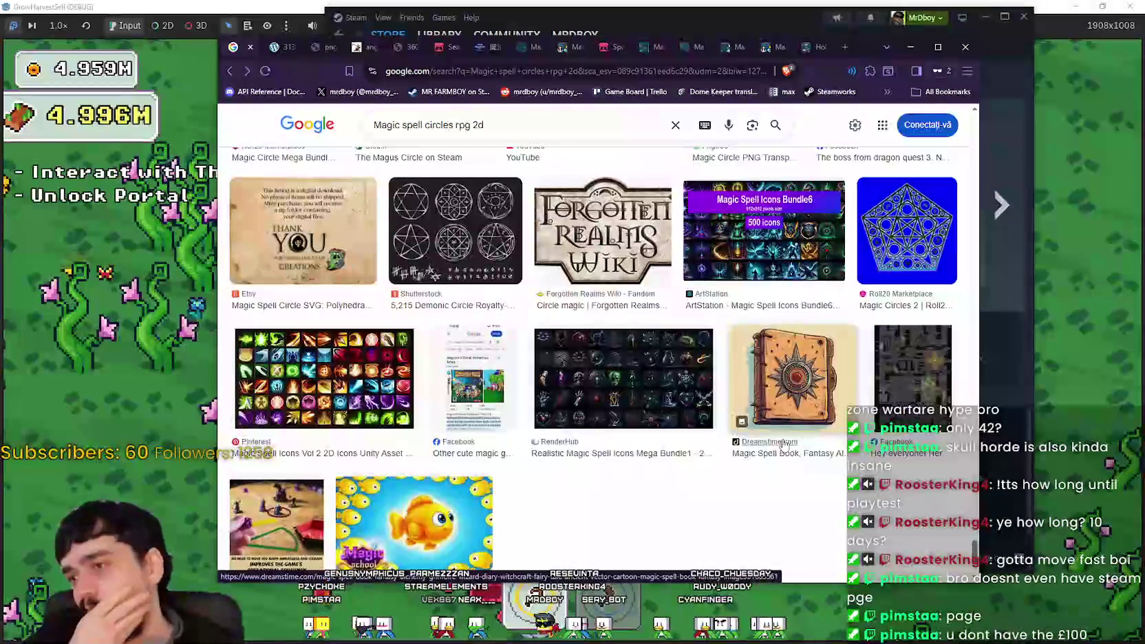
{"action": "scroll", "coordinate": [723, 430], "scroll_direction": "down", "scroll_amount": 5}
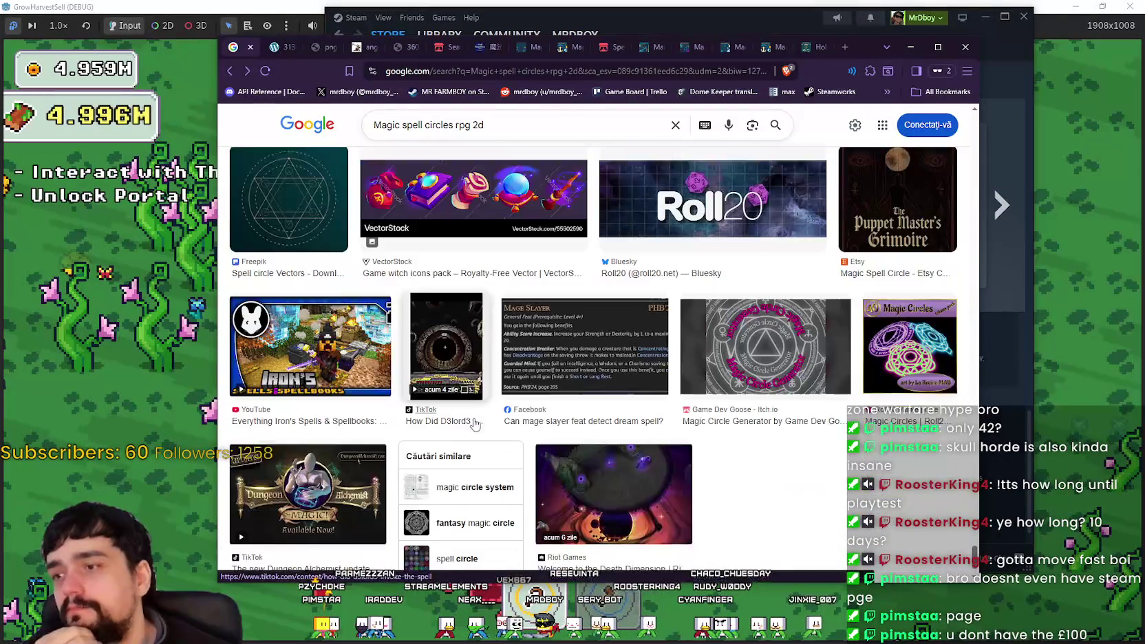
- Return to the game and harvest across the flower field around the portal tree
{"action": "left_click", "coordinate": [97, 377]}
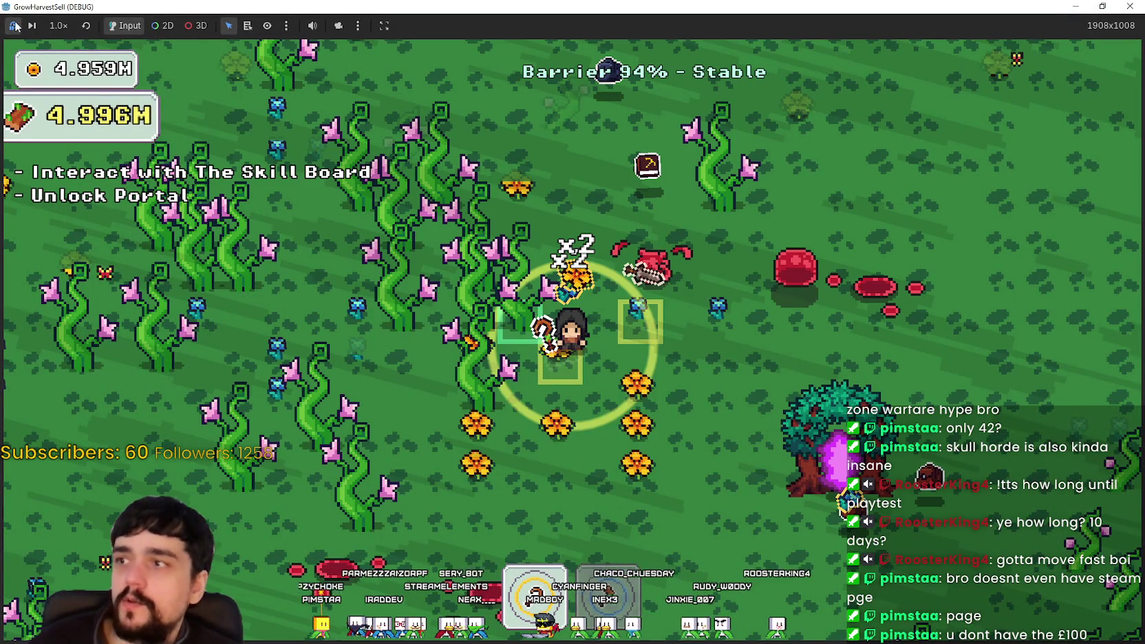
{"action": "key", "text": "d"}
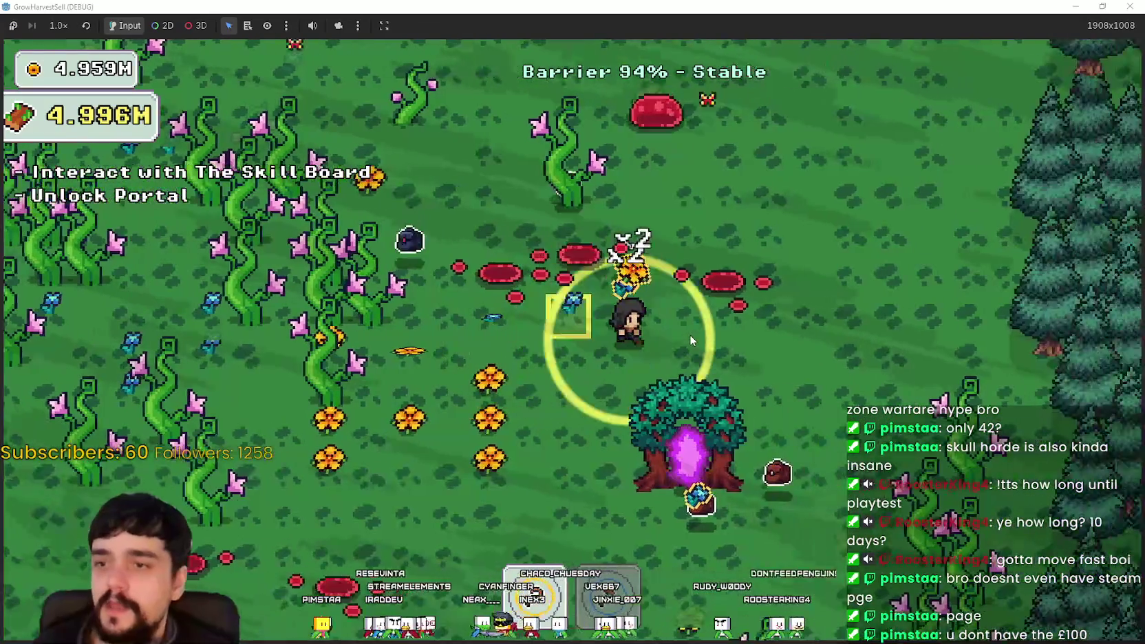
{"action": "key", "text": "s"}
{"action": "key", "text": "a"}
{"action": "key", "text": "a"}
{"action": "key", "text": "w"}
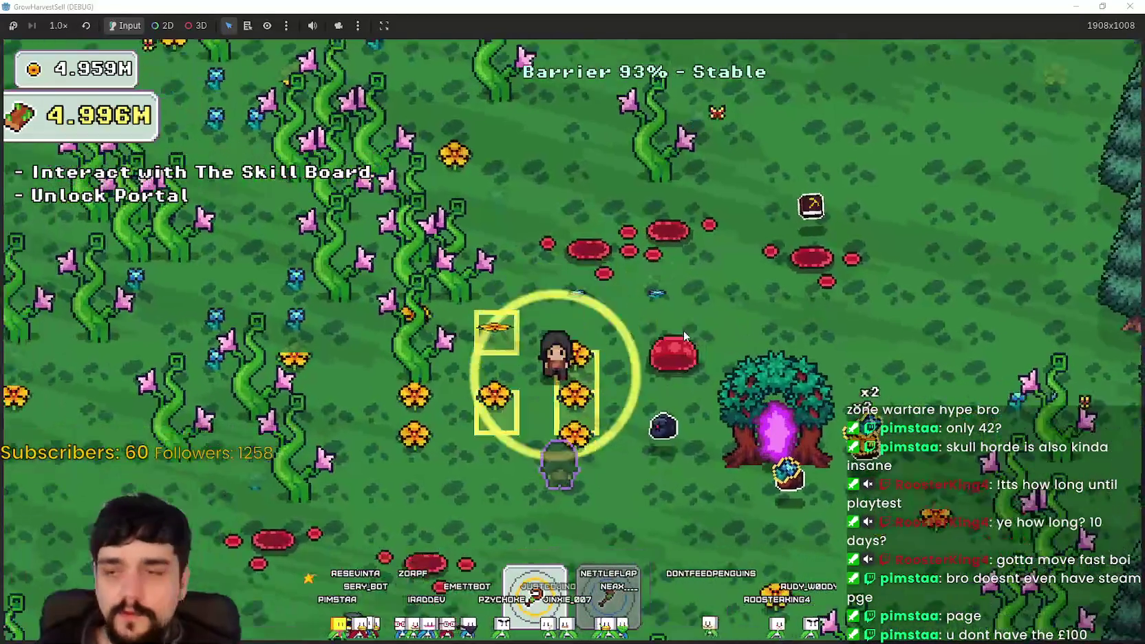
{"action": "key", "text": "s"}
{"action": "key", "text": "a"}
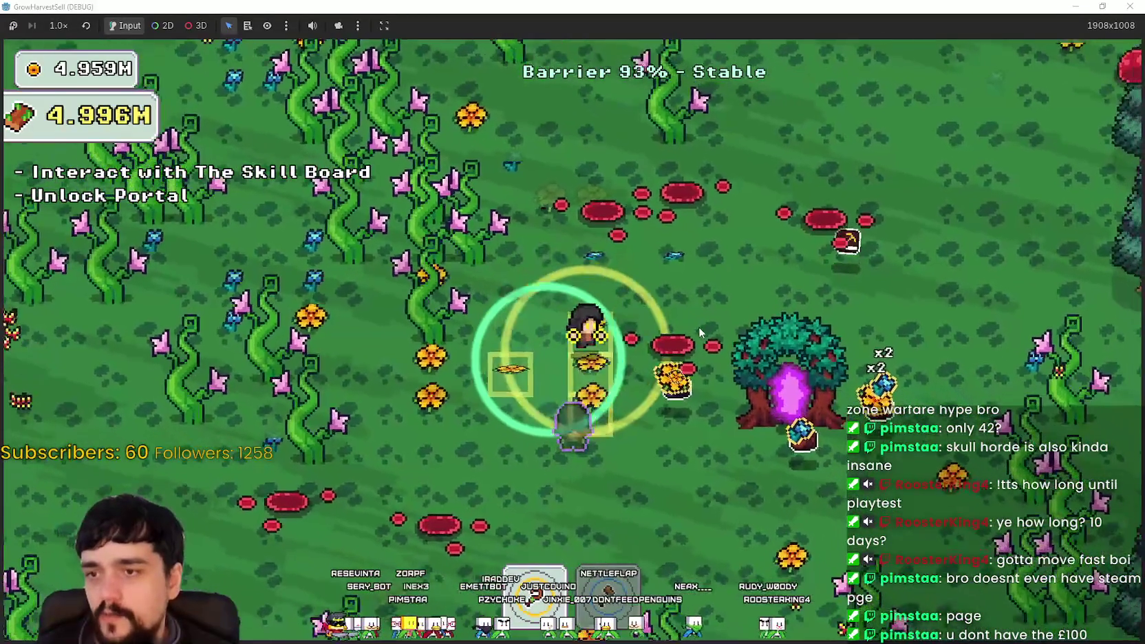
{"action": "key", "text": "d"}
- Harvest through the forest and meadow, ending in the vines
{"action": "key", "text": "d"}
{"action": "key", "text": "s"}
{"action": "key", "text": "d"}
{"action": "key", "text": "s"}
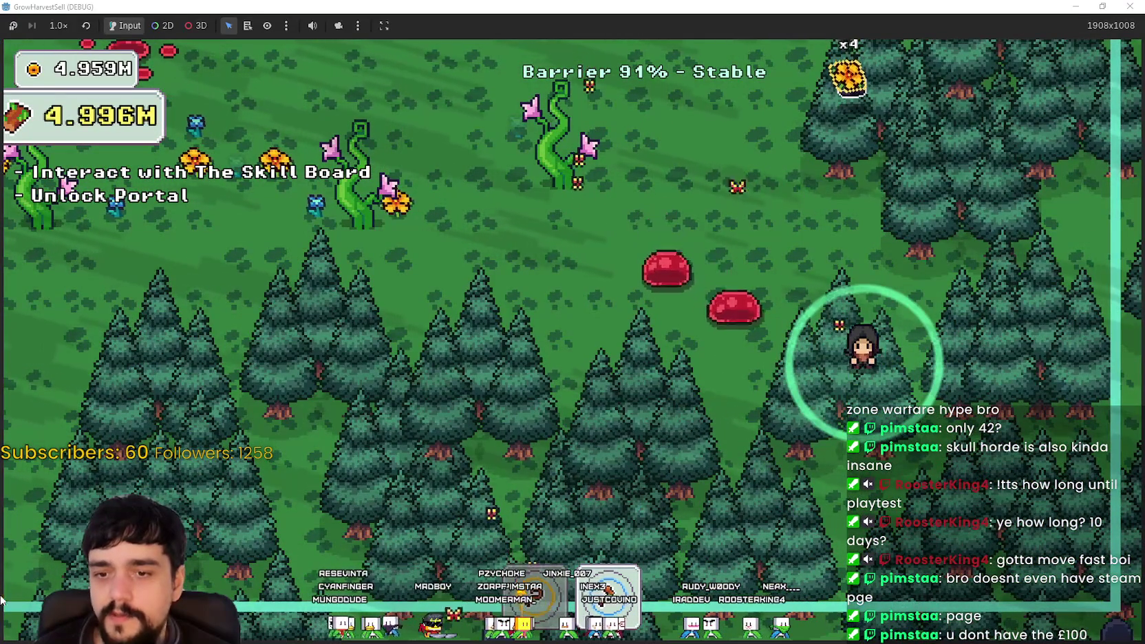
{"action": "key", "text": "a"}
{"action": "key", "text": "w"}
{"action": "key", "text": "a"}
{"action": "key", "text": "w"}
{"action": "key", "text": "d"}
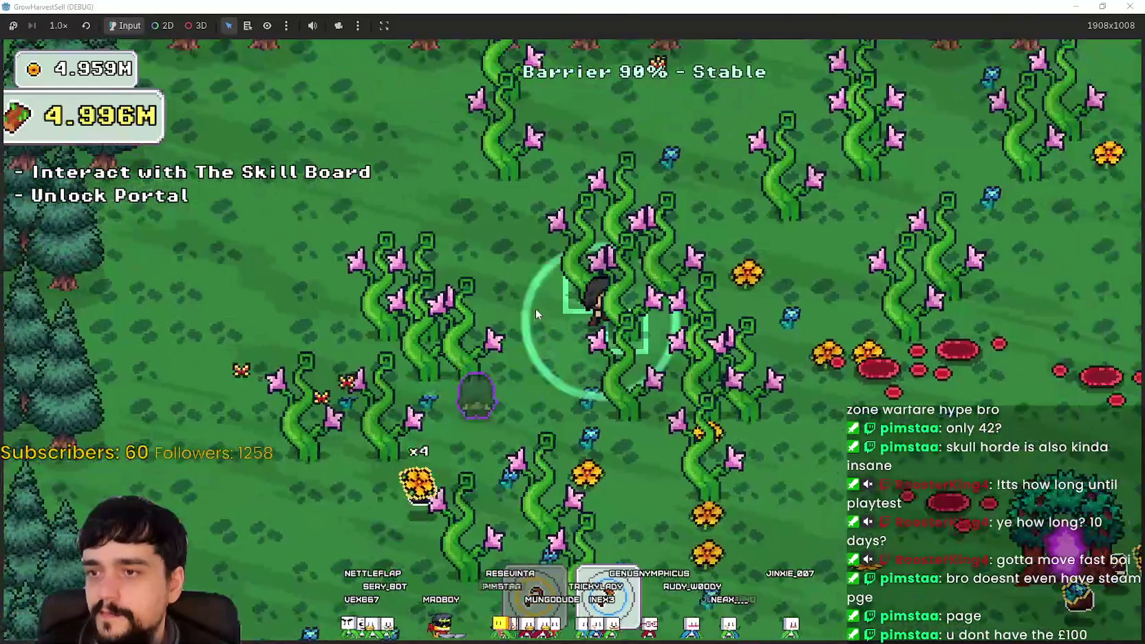
- Harvest the remaining vines and enter the portal tree back to the village
{"action": "key", "text": "a"}
{"action": "key", "text": "s"}
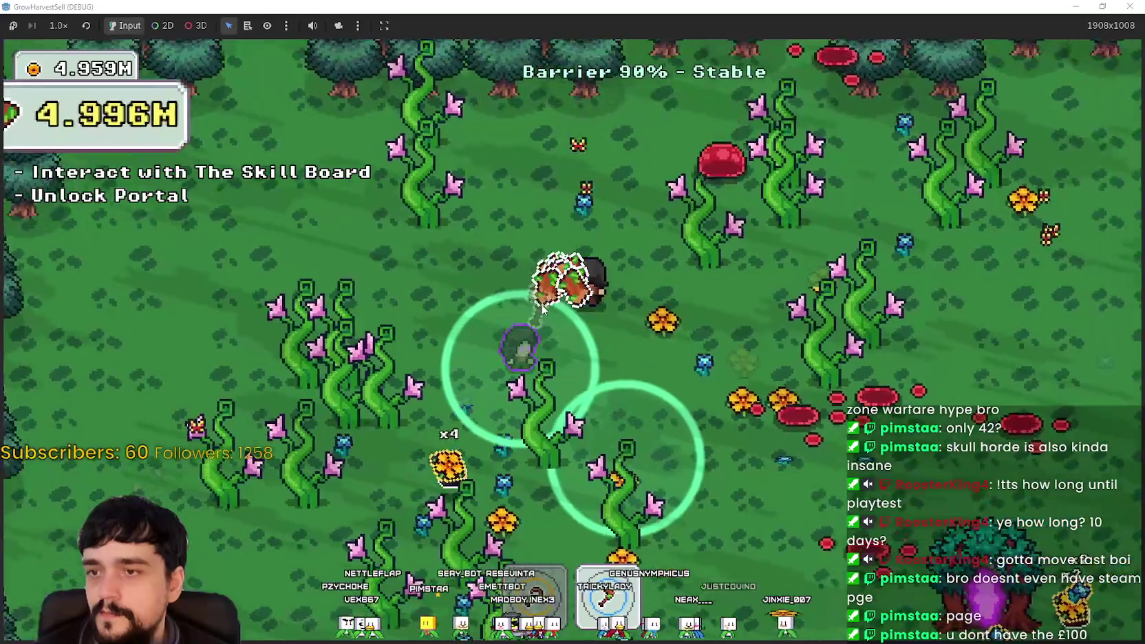
{"action": "key", "text": "w"}
{"action": "key", "text": "d"}
{"action": "key", "text": "a"}
{"action": "key", "text": "s"}
{"action": "key", "text": "d"}
{"action": "key", "text": "e"}
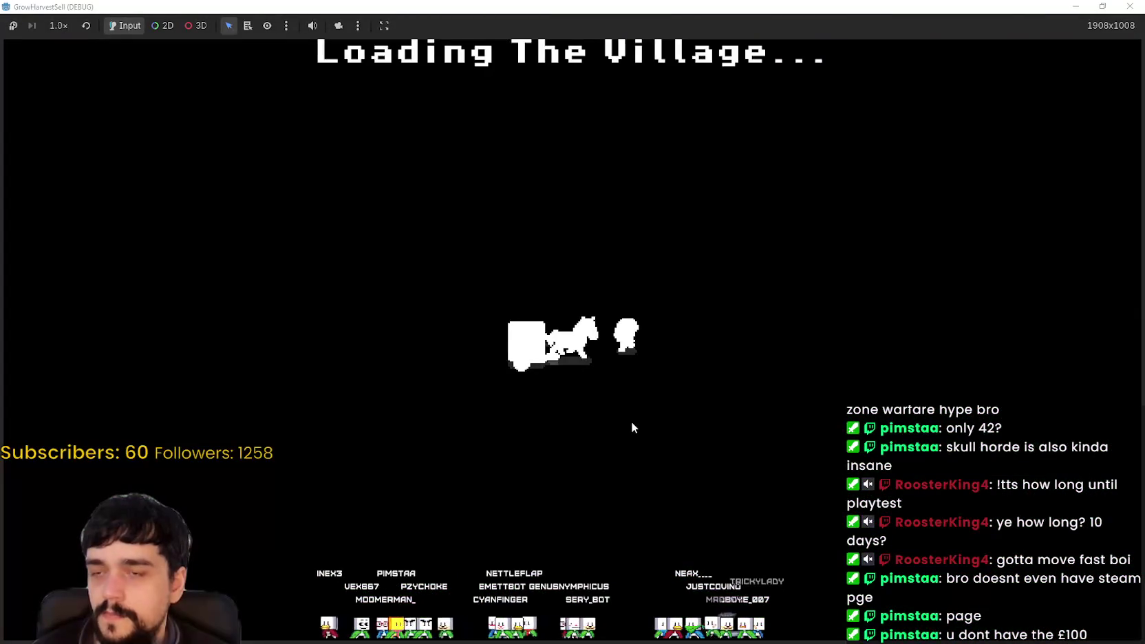
- Sell the harvest at the market stall, then walk past the plant pots to the tower door
{"action": "key", "text": "d"}
{"action": "key", "text": "w"}
{"action": "key", "text": "w"}
{"action": "key", "text": "d"}
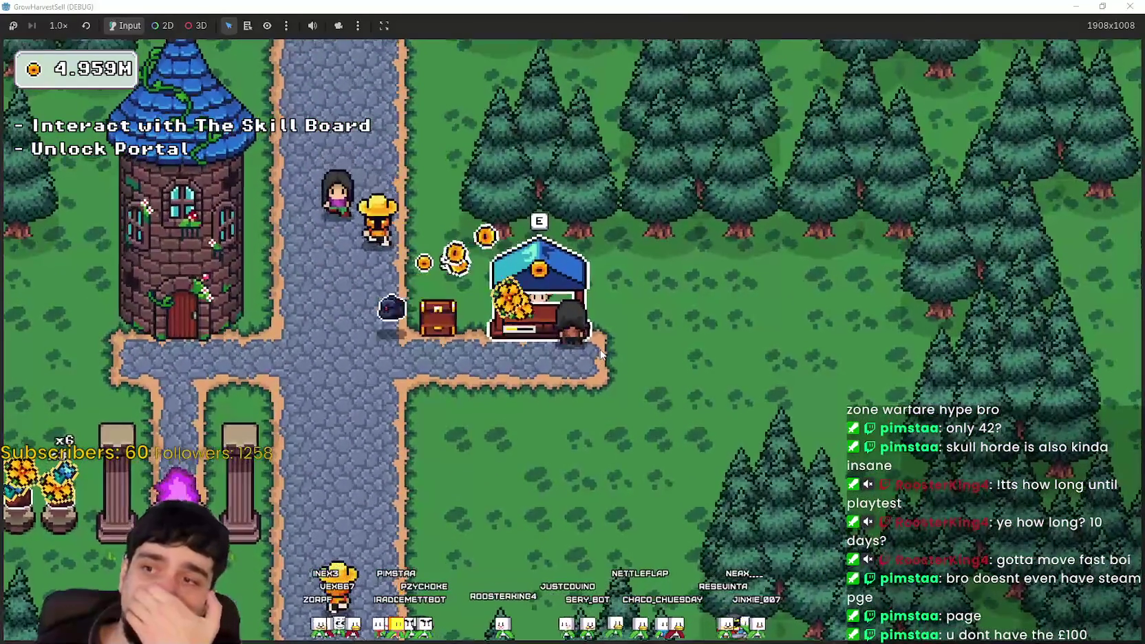
{"action": "key", "text": "d"}
{"action": "key", "text": "a"}
{"action": "key", "text": "a"}
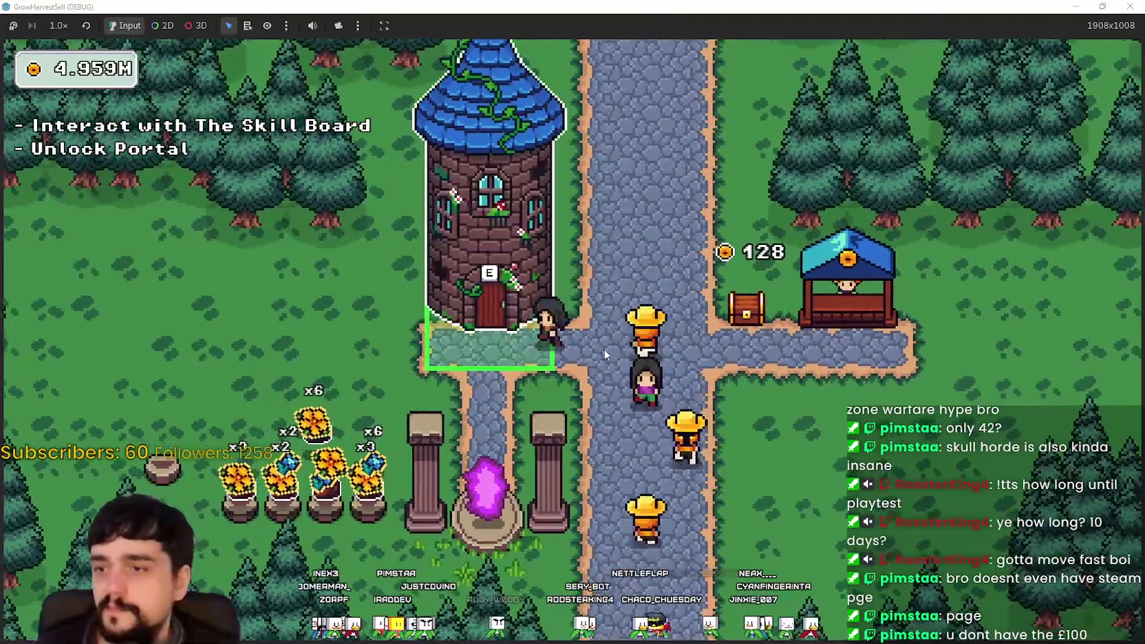
{"action": "key", "text": "s"}
{"action": "key", "text": "a"}
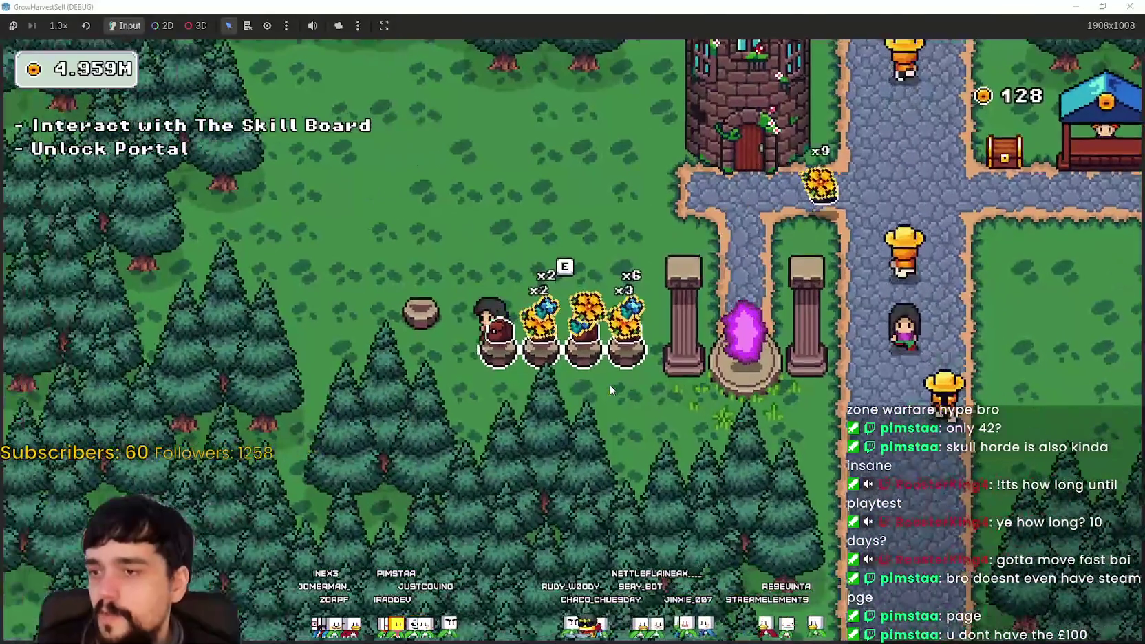
{"action": "key", "text": "w"}
{"action": "key", "text": "d"}
- Open the Prestige Lvl 2 skill tree and zoom in and out over its Domain upgrades
{"action": "key", "text": "e"}
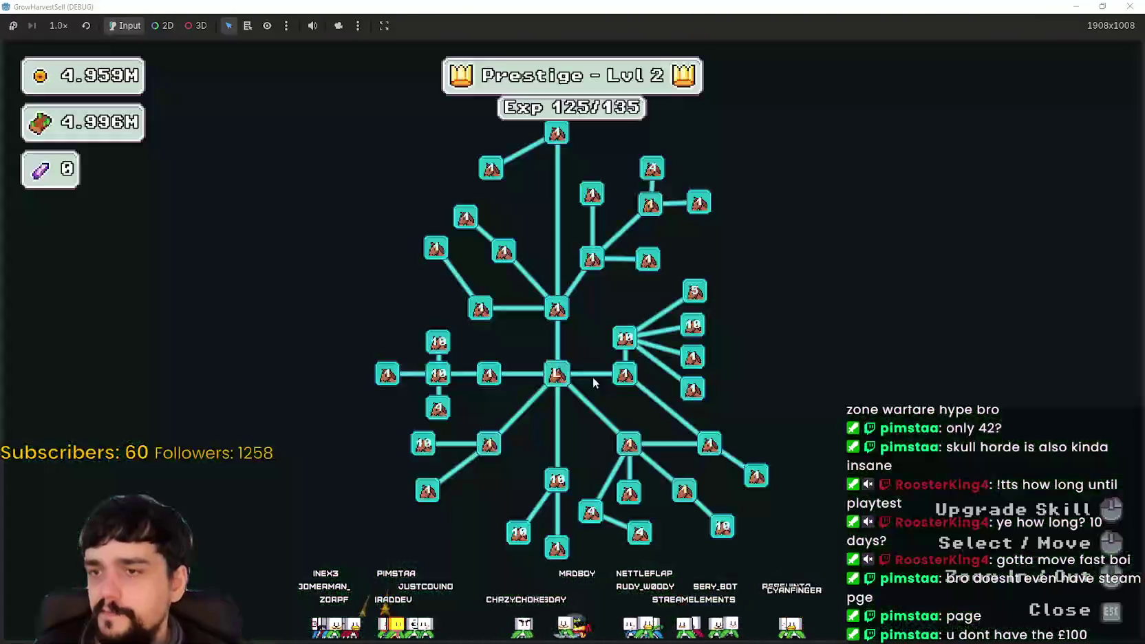
{"action": "scroll", "coordinate": [572, 360], "scroll_direction": "up", "scroll_amount": 2}
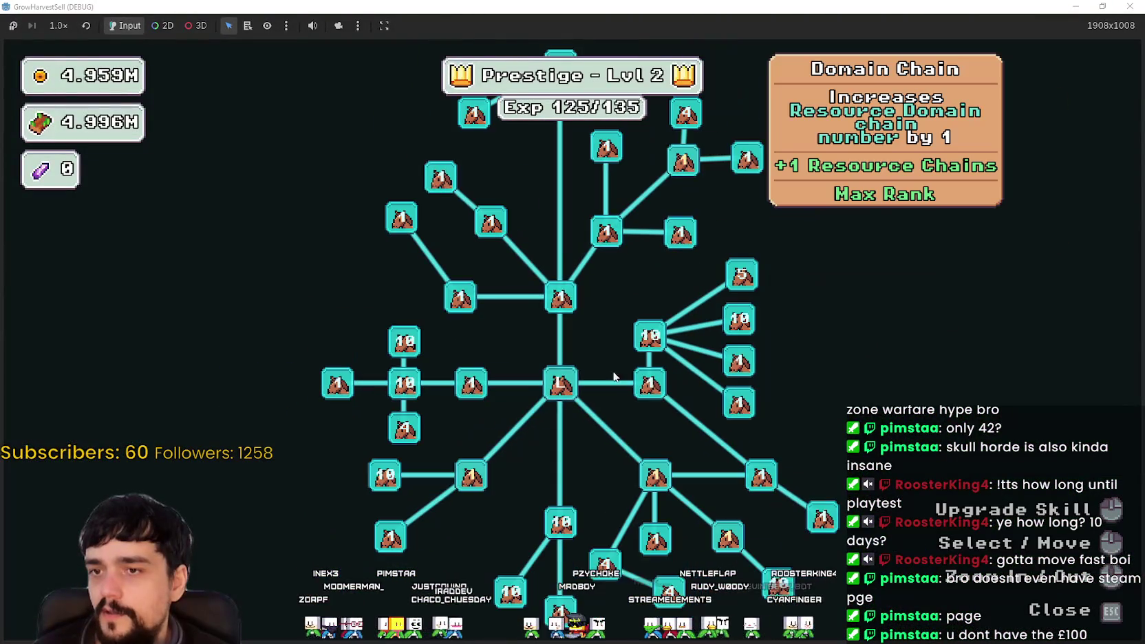
{"action": "scroll", "coordinate": [615, 414], "scroll_direction": "up", "scroll_amount": 2}
{"action": "scroll", "coordinate": [656, 385], "scroll_direction": "down", "scroll_amount": 3}
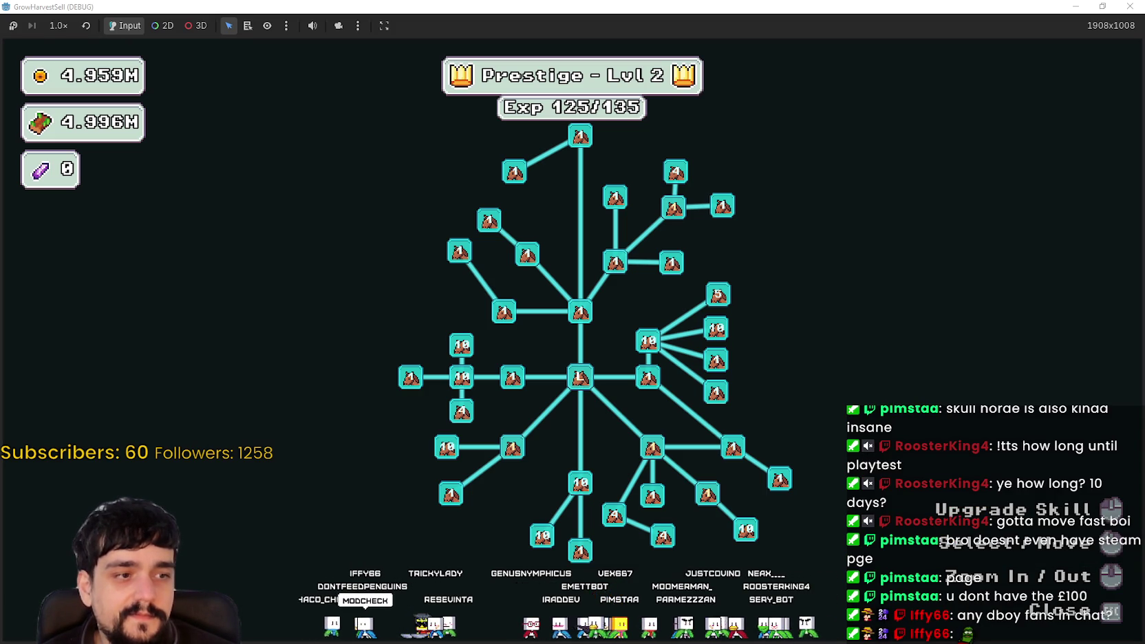
{"action": "scroll", "coordinate": [800, 301], "scroll_direction": "up", "scroll_amount": 4}
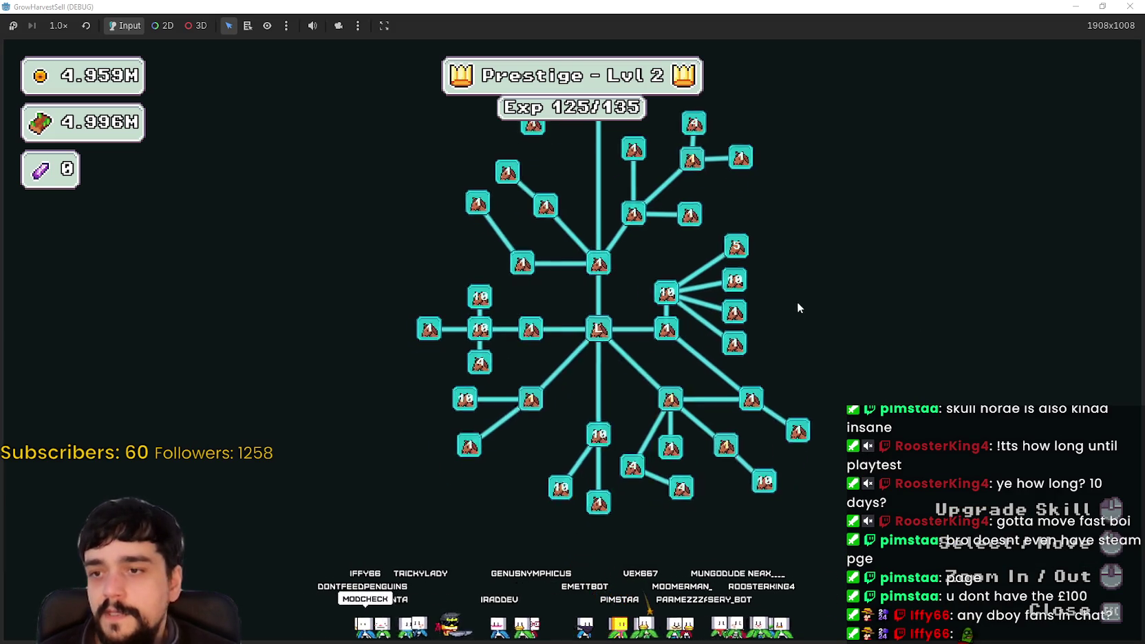
{"action": "scroll", "coordinate": [826, 301], "scroll_direction": "down", "scroll_amount": 4}
{"action": "scroll", "coordinate": [837, 301], "scroll_direction": "up", "scroll_amount": 3}
{"action": "scroll", "coordinate": [835, 301], "scroll_direction": "down", "scroll_amount": 3}
{"action": "scroll", "coordinate": [834, 302], "scroll_direction": "up", "scroll_amount": 5}
{"action": "scroll", "coordinate": [831, 303], "scroll_direction": "down", "scroll_amount": 4}
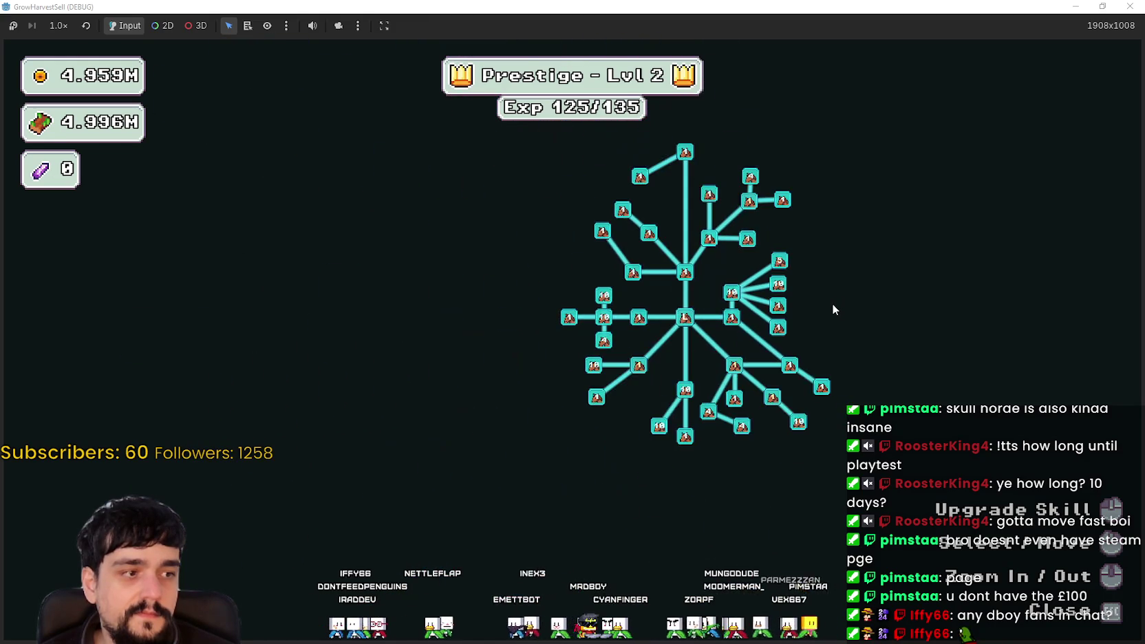
{"action": "scroll", "coordinate": [823, 311], "scroll_direction": "up", "scroll_amount": 3}
{"action": "scroll", "coordinate": [813, 332], "scroll_direction": "down", "scroll_amount": 4}
{"action": "scroll", "coordinate": [814, 361], "scroll_direction": "up", "scroll_amount": 3}
{"action": "scroll", "coordinate": [857, 354], "scroll_direction": "up", "scroll_amount": 2}
{"action": "scroll", "coordinate": [857, 354], "scroll_direction": "down", "scroll_amount": 2}
- Pan and zoom across the skill tree to inspect its other branches
{"action": "mouse_move", "coordinate": [857, 353]}
{"action": "left_mouse_down"}
{"action": "mouse_move", "coordinate": [854, 366]}
{"action": "mouse_move", "coordinate": [823, 334]}
{"action": "mouse_move", "coordinate": [831, 363]}
{"action": "mouse_move", "coordinate": [802, 328]}
{"action": "mouse_move", "coordinate": [885, 384]}
{"action": "mouse_move", "coordinate": [872, 369]}
{"action": "left_mouse_up"}
{"action": "scroll", "coordinate": [812, 337], "scroll_direction": "up", "scroll_amount": 1}
{"action": "scroll", "coordinate": [801, 321], "scroll_direction": "up", "scroll_amount": 3}
{"action": "scroll", "coordinate": [885, 384], "scroll_direction": "down", "scroll_amount": 2}
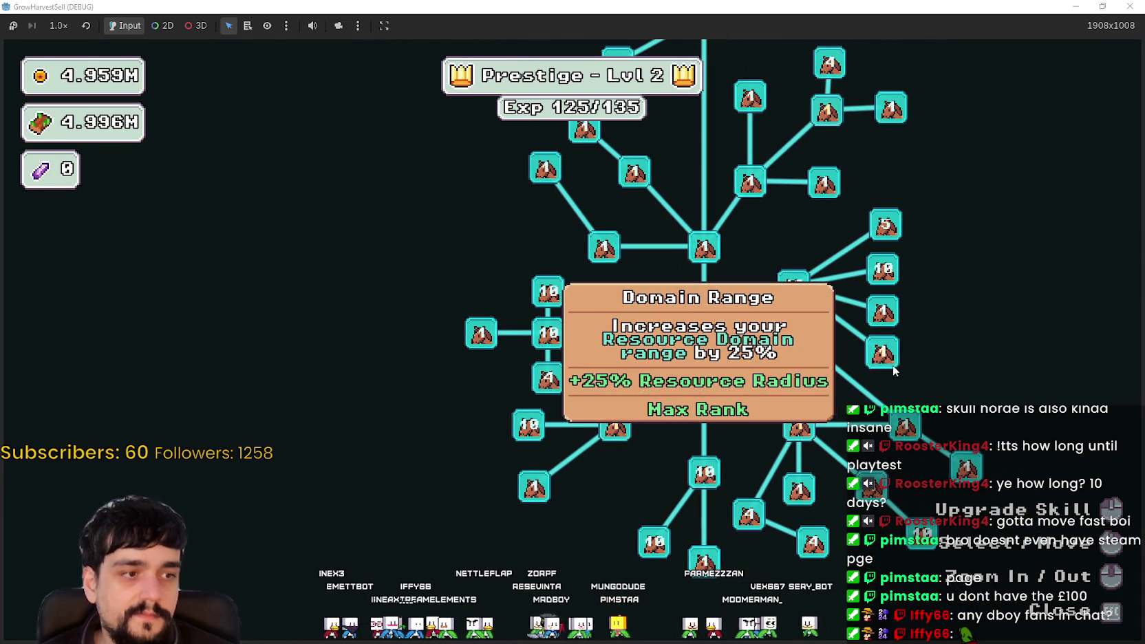
{"action": "left_click_drag", "start_coordinate": [716, 378], "coordinate": [596, 390]}
{"action": "scroll", "coordinate": [596, 391], "scroll_direction": "down", "scroll_amount": 2}
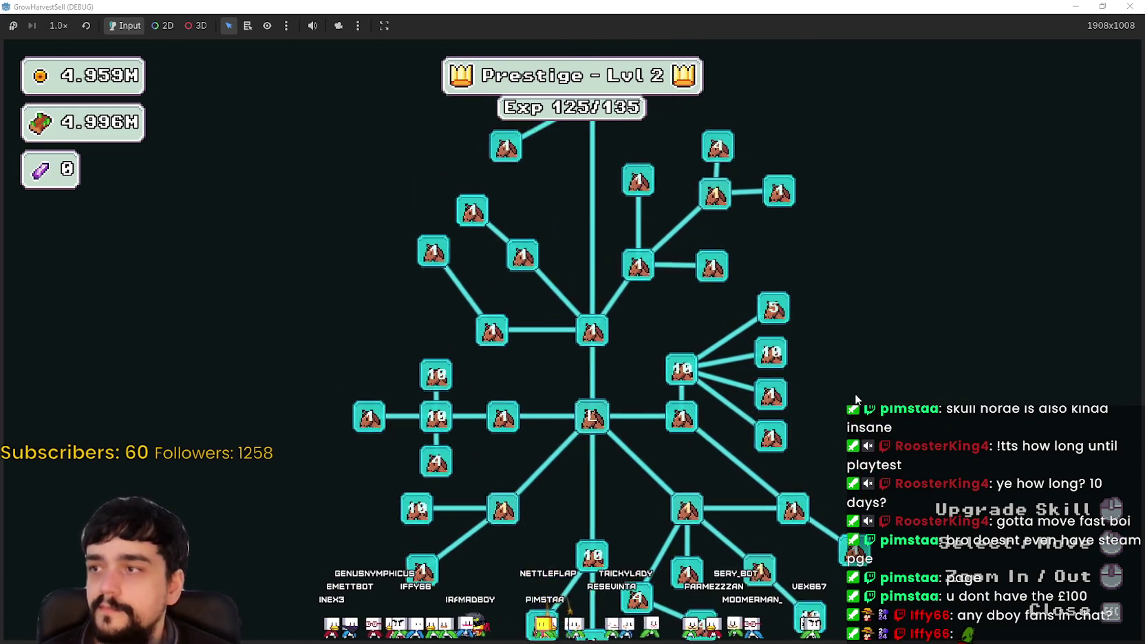
- Leave the Skill Board, step out onto the path, then briefly reopen and scroll the Prestige tree at the tower
{"action": "key", "text": "Escape"}
{"action": "key", "text": "d"}
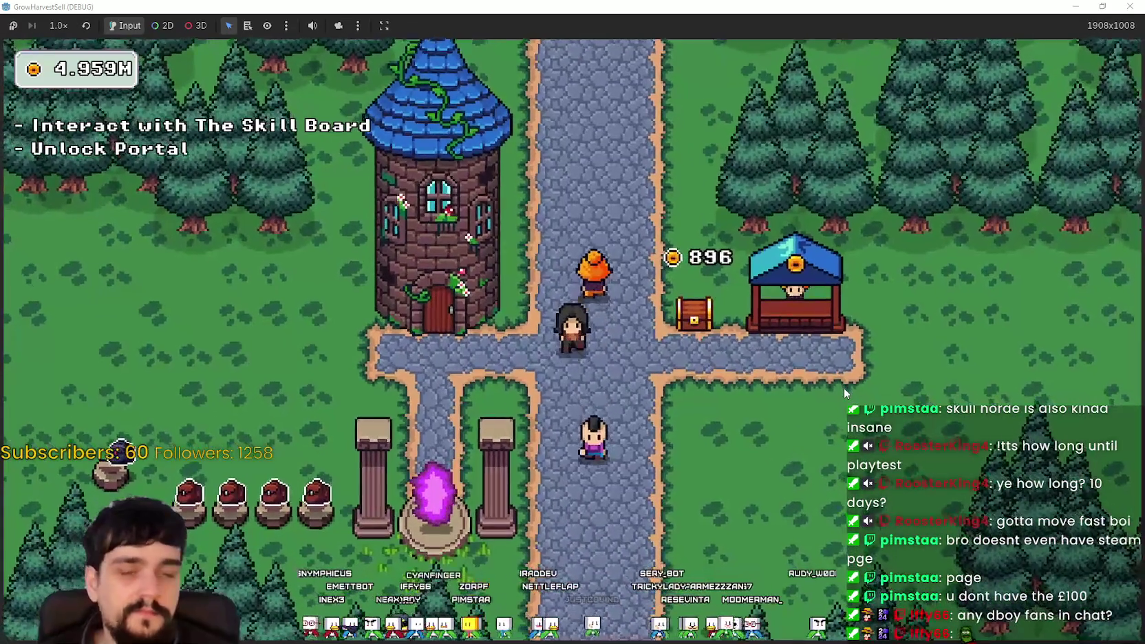
{"action": "key", "text": "a"}
{"action": "key", "text": "e"}
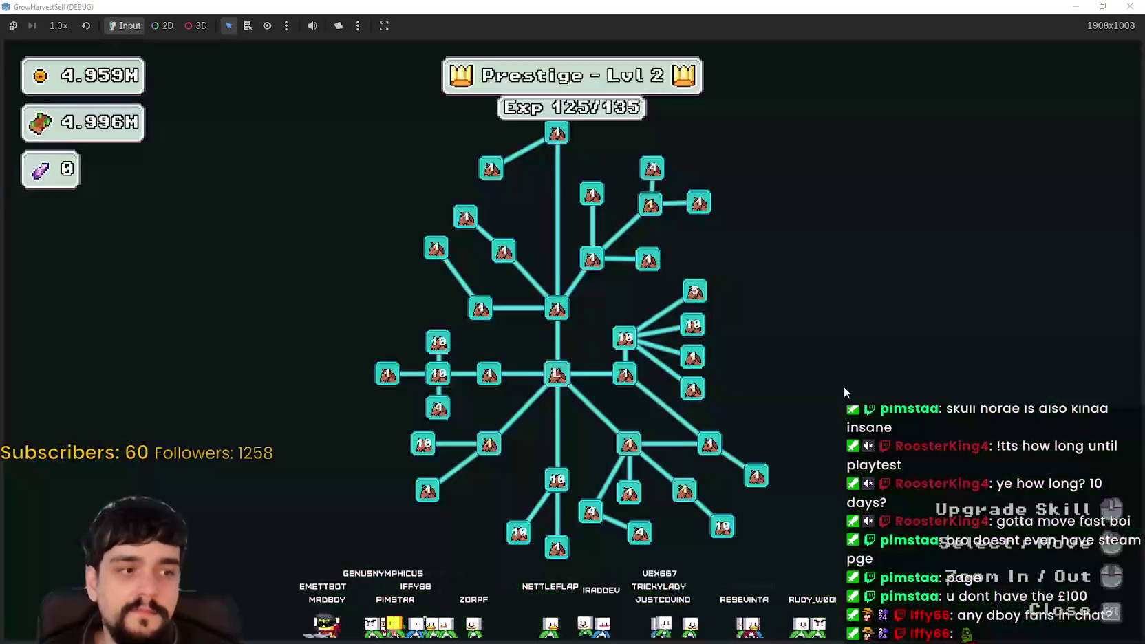
{"action": "scroll", "coordinate": [829, 375], "scroll_direction": "down", "scroll_amount": 2}
{"action": "scroll", "coordinate": [817, 368], "scroll_direction": "up", "scroll_amount": 2}
{"action": "key", "text": "Escape"}
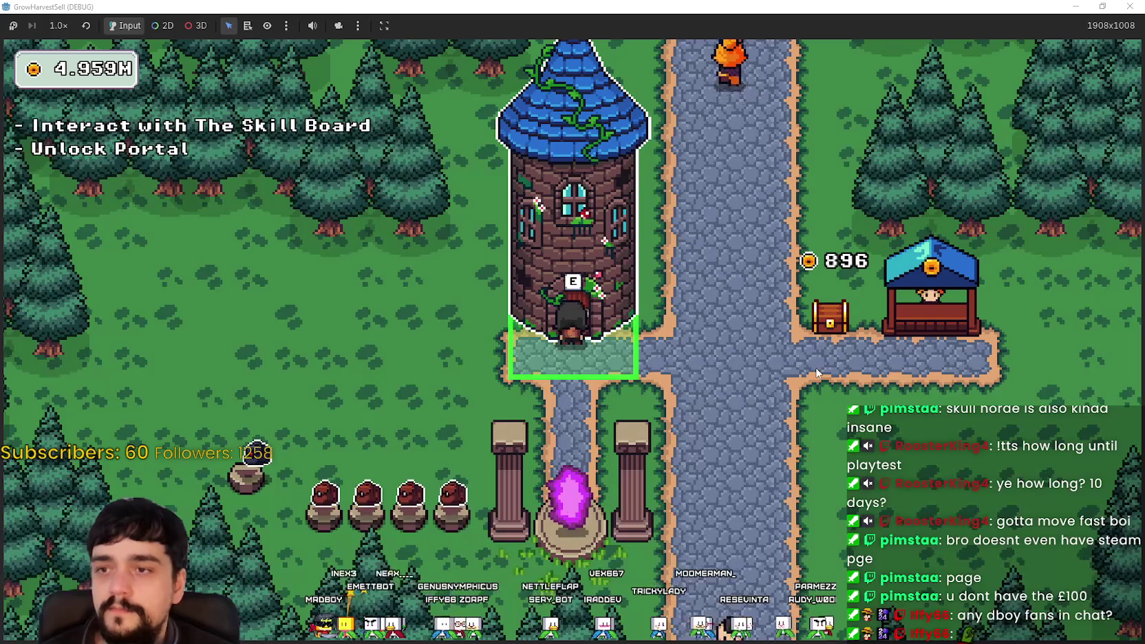
- Walk right to the chest and back to the tower, reopening and closing the Prestige tree
{"action": "key", "text": "d"}
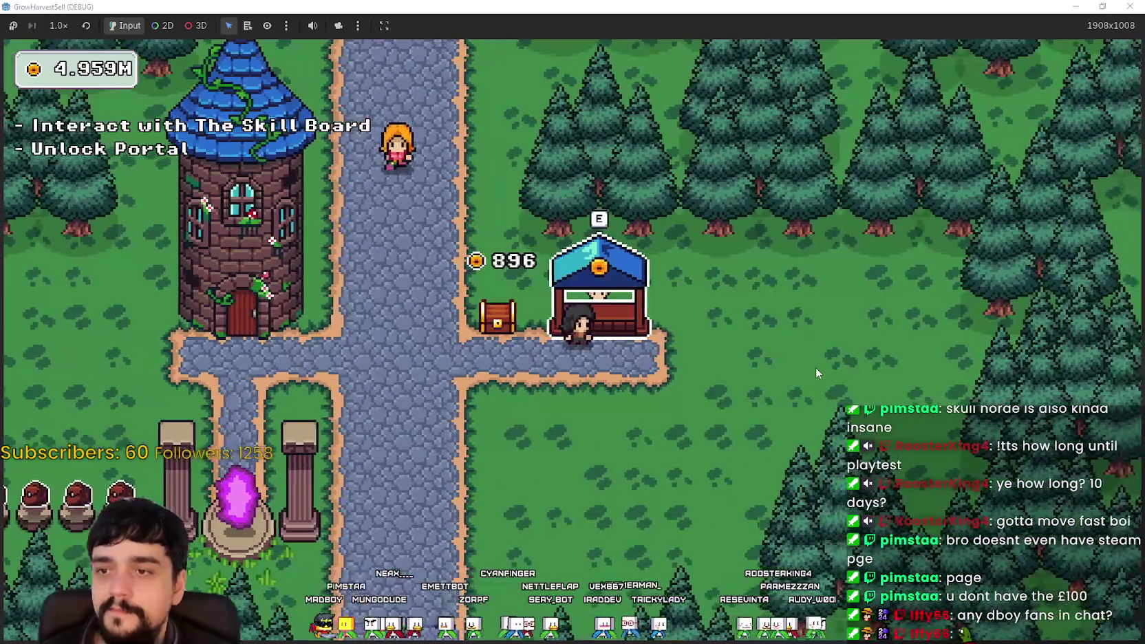
{"action": "key", "text": "a"}
{"action": "key", "text": "e"}
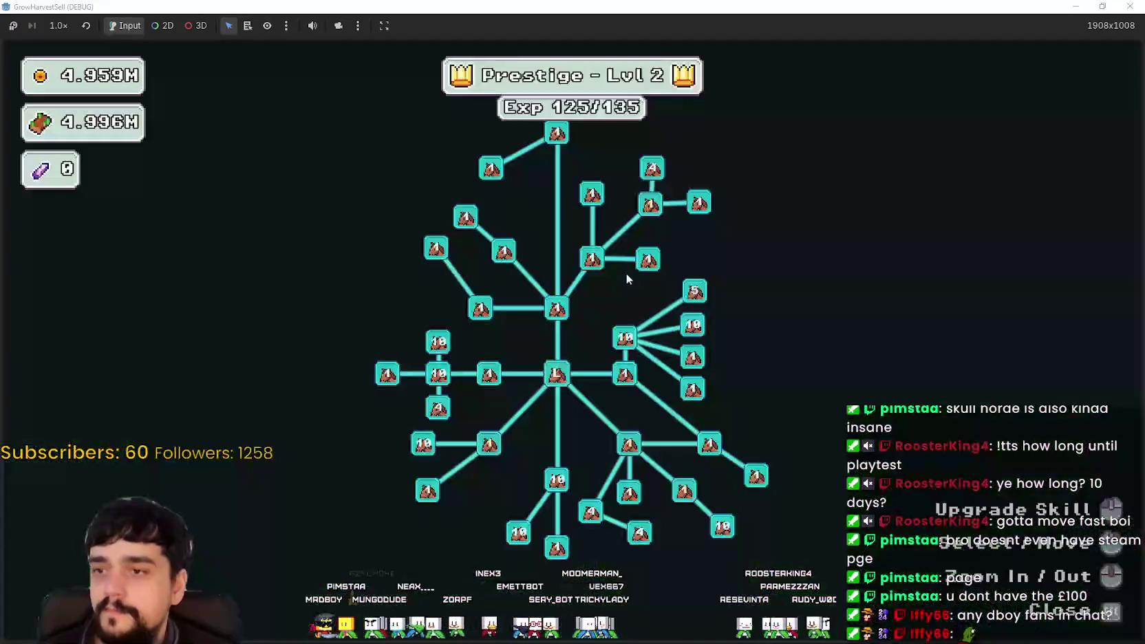
{"action": "key", "text": "Escape"}
- Walk down the village path past the pillars toward the portal, then back up the stone path
{"action": "key", "text": "d"}
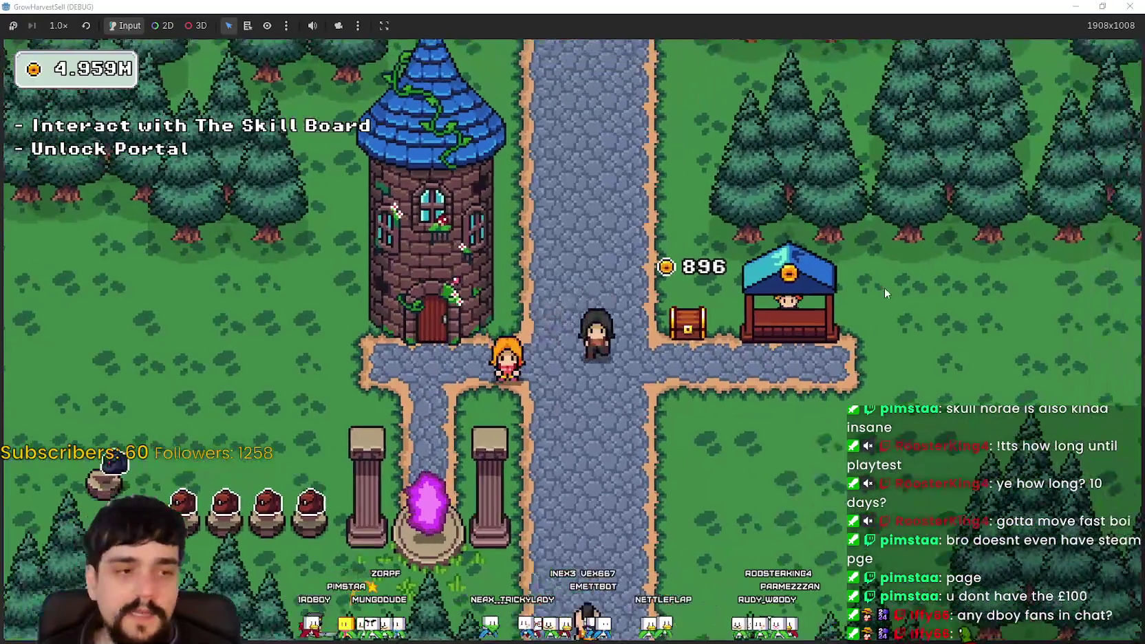
{"action": "key", "text": "s"}
{"action": "key", "text": "d"}
{"action": "key", "text": "s"}
{"action": "key", "text": "s"}
{"action": "key", "text": "w"}
{"action": "key", "text": "w"}
{"action": "key", "text": "w"}
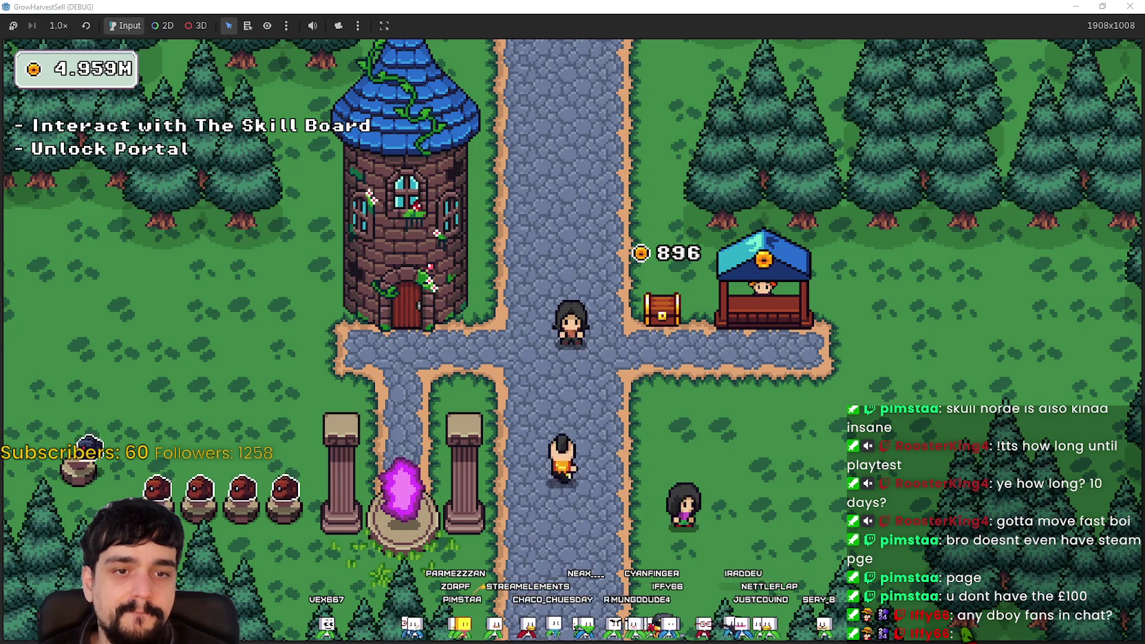
{"action": "key", "text": "w"}
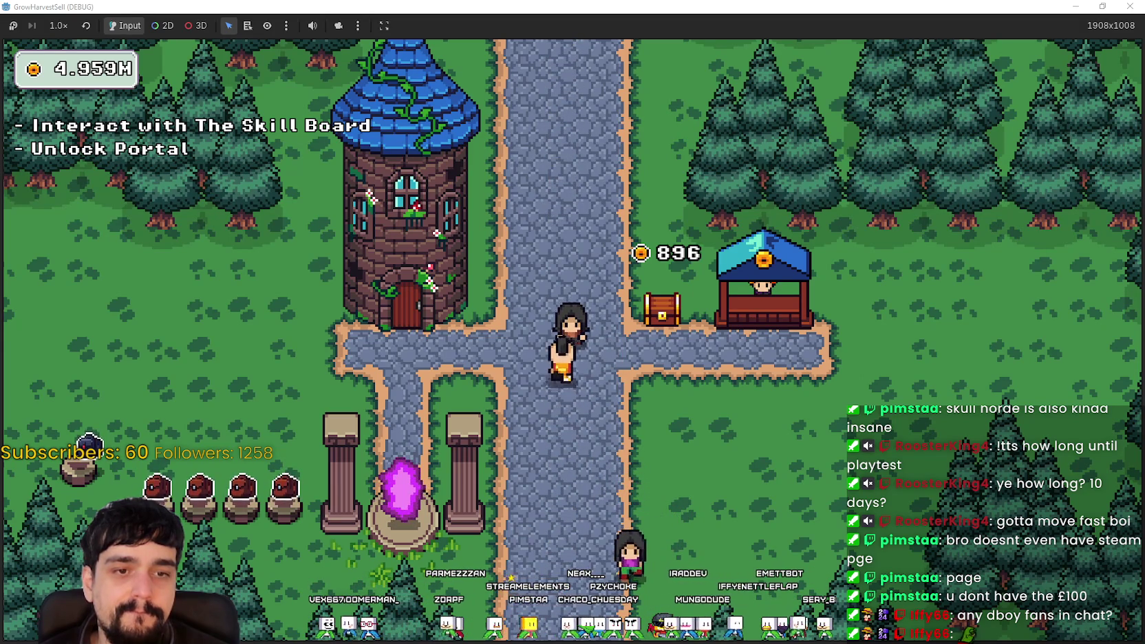
{"action": "key", "text": "w"}
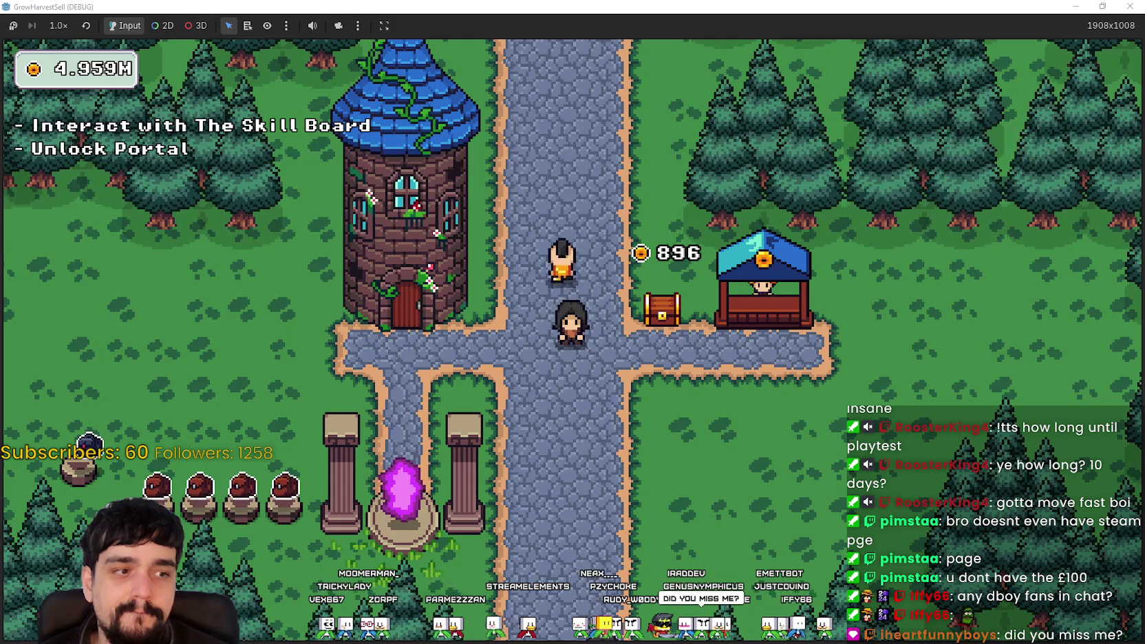
{"action": "key", "text": "w"}
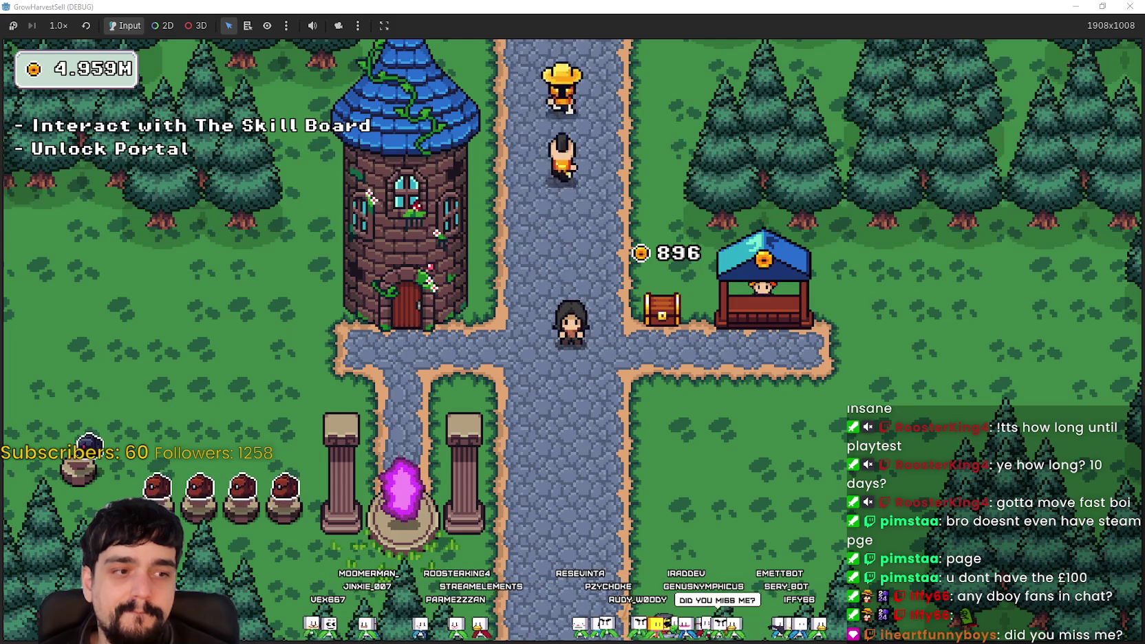